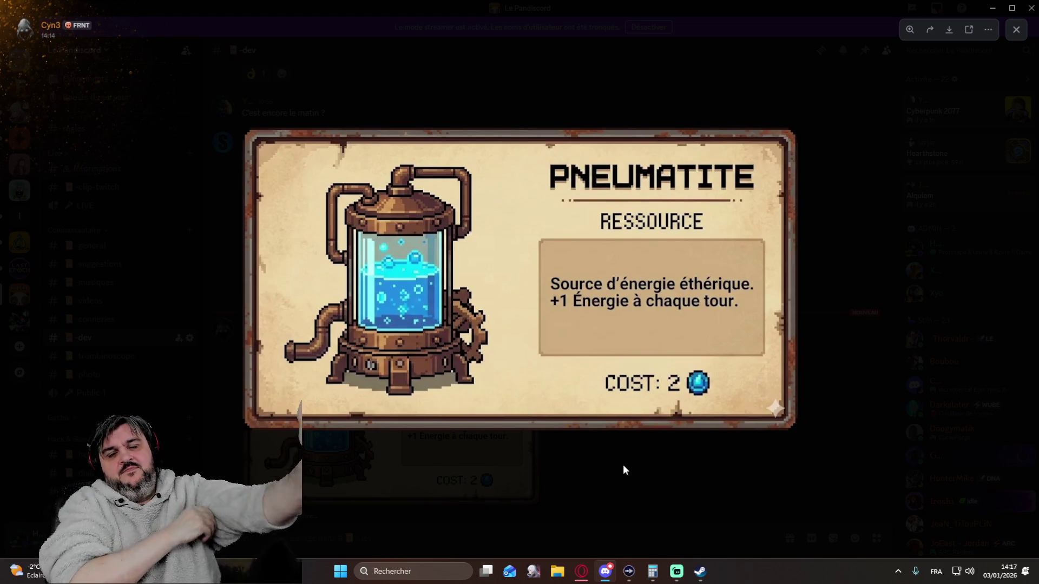
# Close the enlarged Pneumatite card image to get back to the -dev channel messages.
pyautogui.click(589, 472)
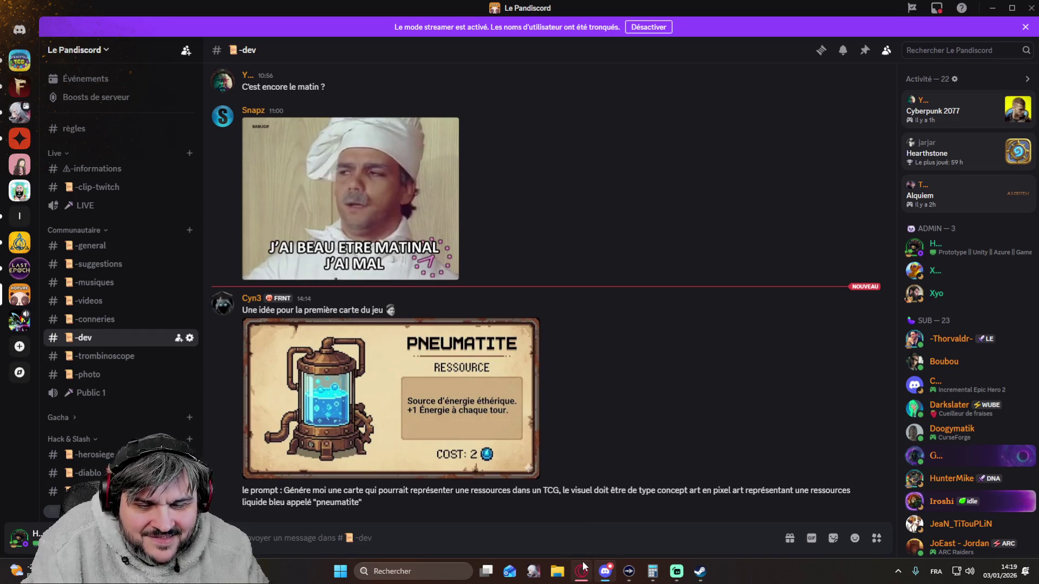
pyautogui.moveTo(583, 568)
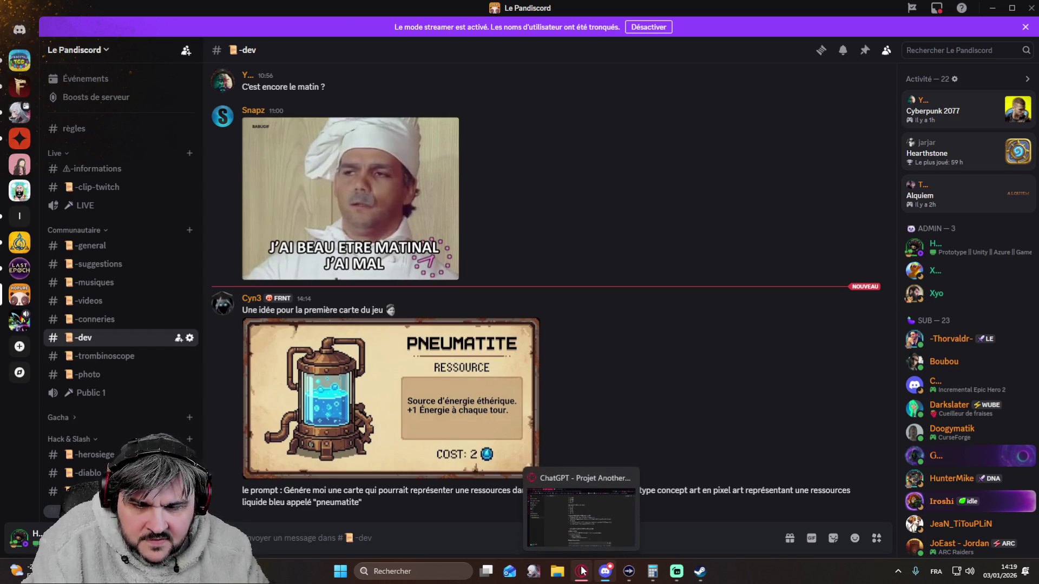
# In a new Opera GX tab, search Google for 'banana gemini'.
pyautogui.click(581, 570)
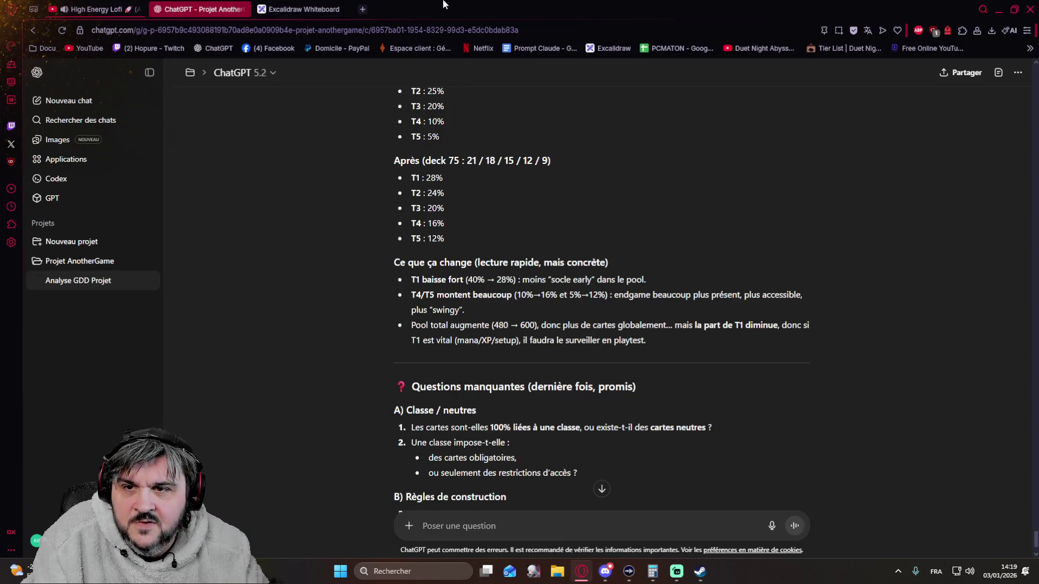
pyautogui.click(363, 9)
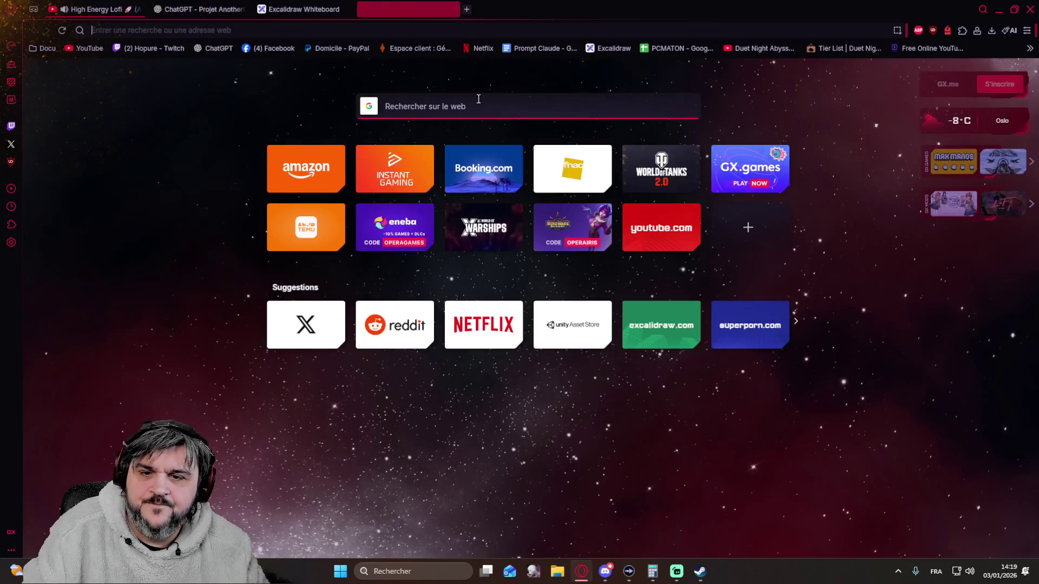
pyautogui.click(444, 111)
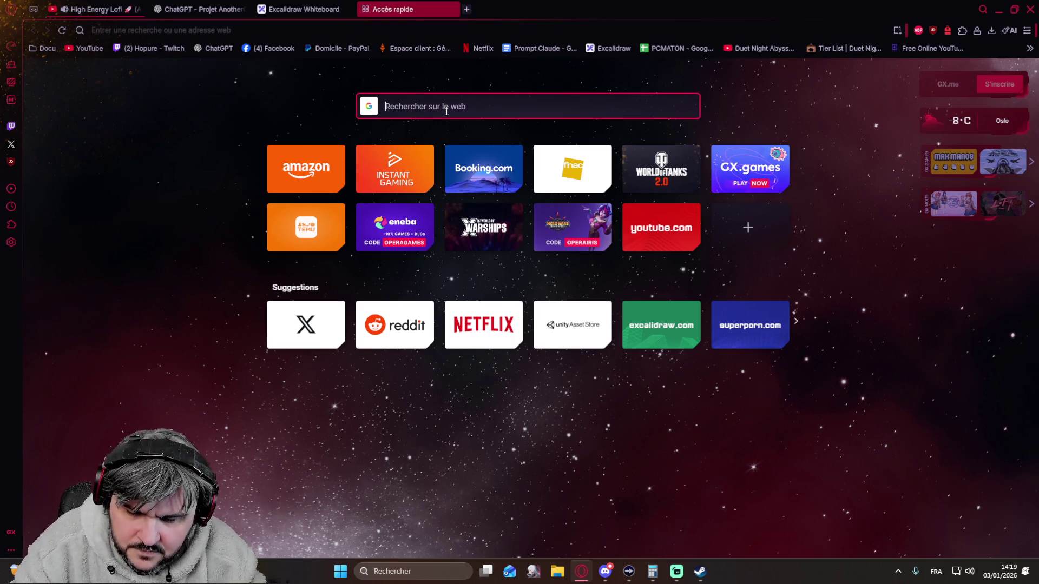
pyautogui.write('bana')
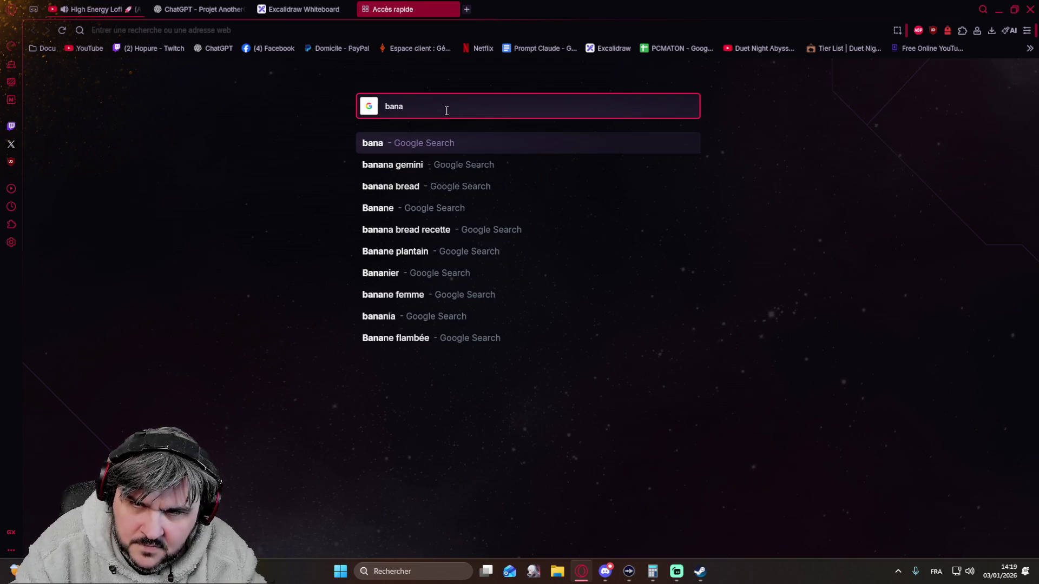
pyautogui.write('na')
pyautogui.press('Down')
pyautogui.press('Return')
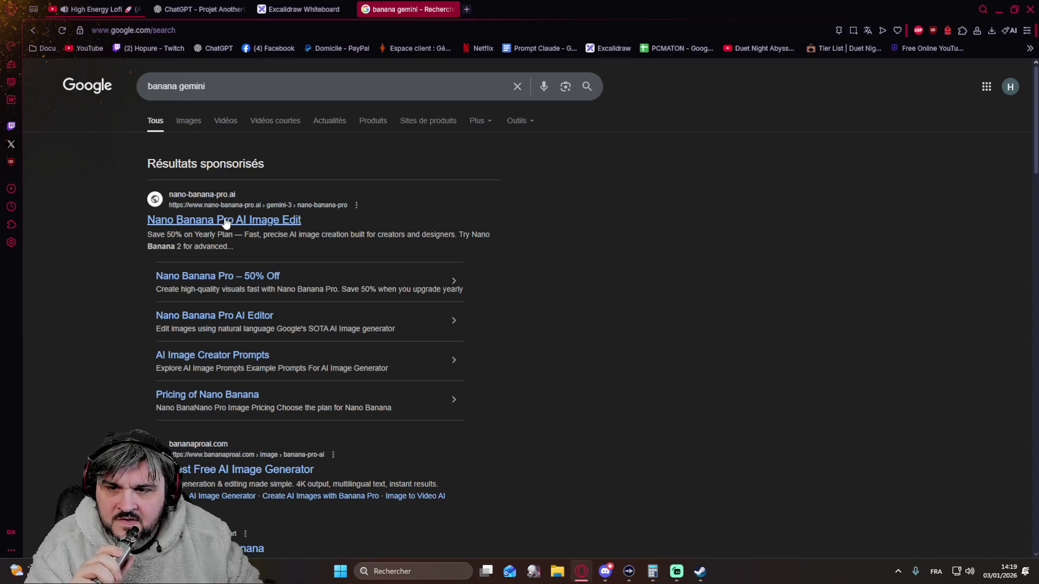
# Open the Gemini Nano Banana Pro result and go on to Gemini's subscription plans page.
pyautogui.scroll(-3, 341, 380)
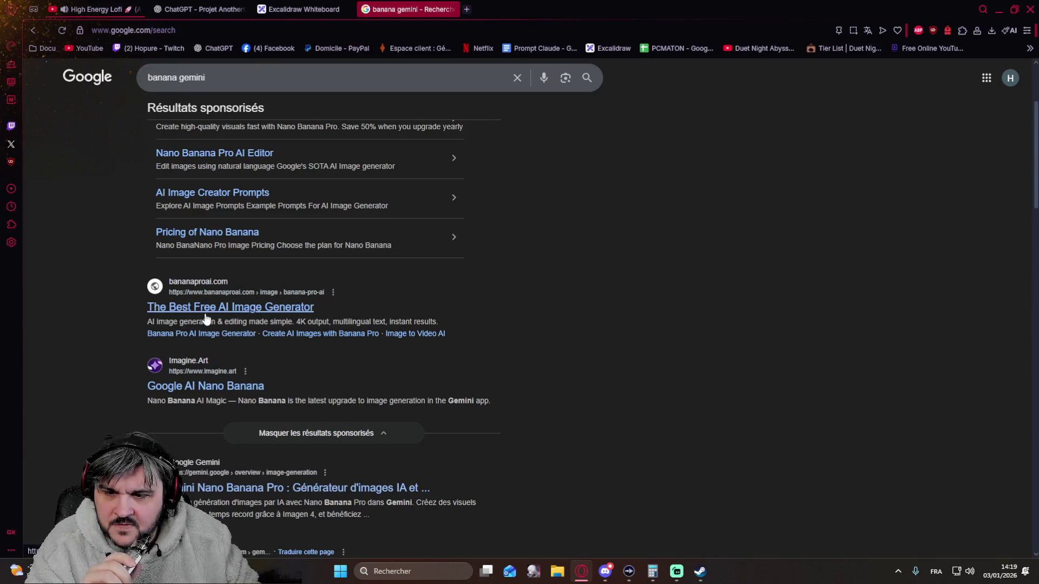
pyautogui.click(264, 488)
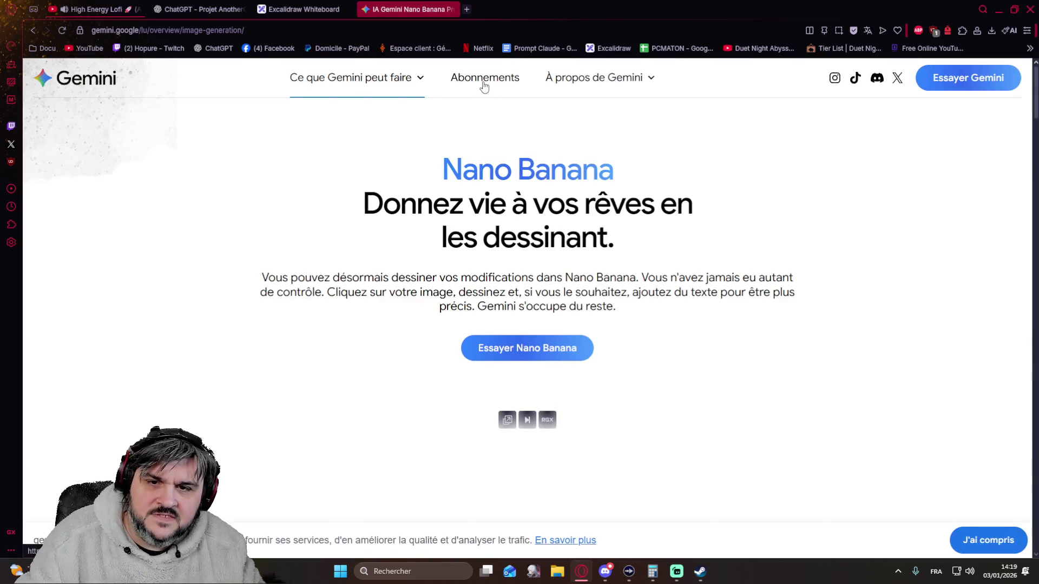
pyautogui.click(484, 84)
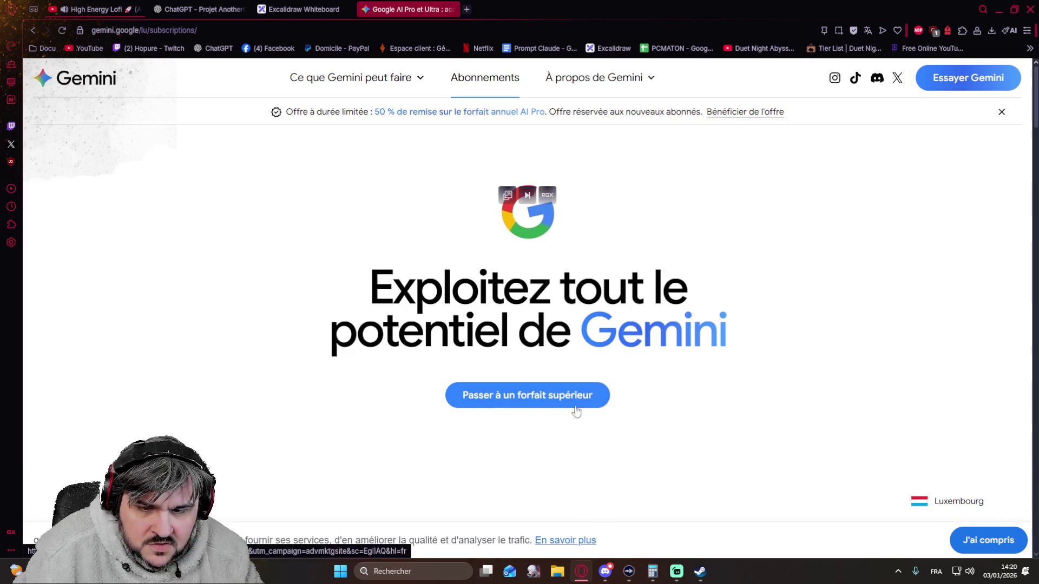
# Glance at the ChatGPT tab, then return to Gemini's plans page with AI Plus, AI Pro and Ultra.
pyautogui.scroll(-3, 357, 276)
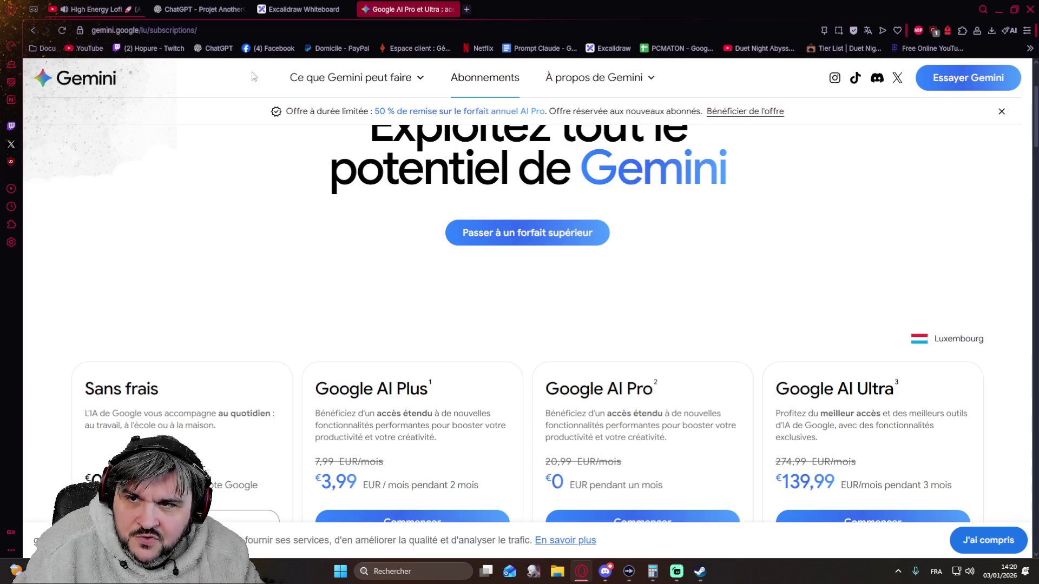
pyautogui.click(194, 9)
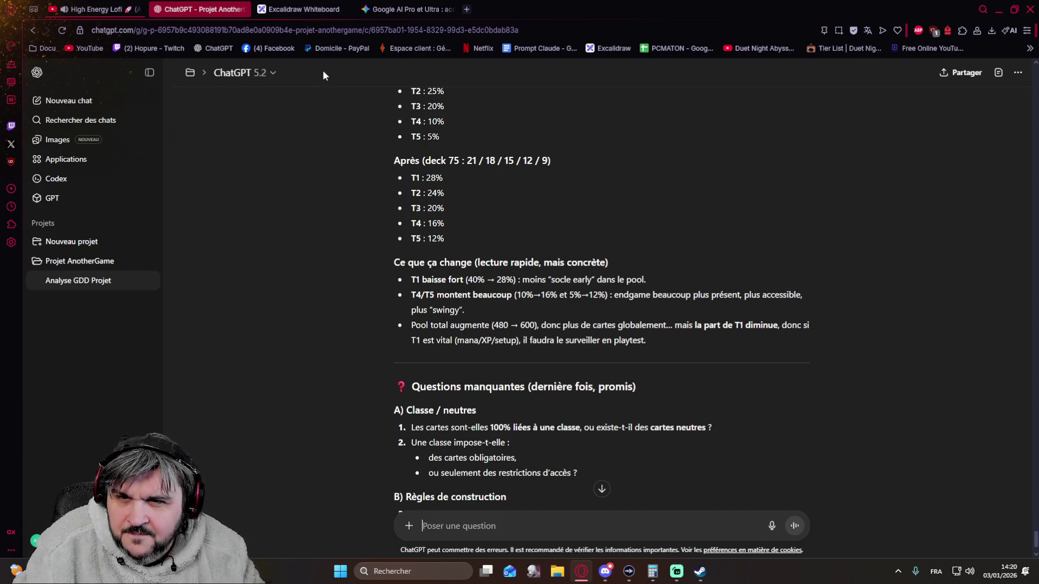
pyautogui.click(382, 14)
pyautogui.moveTo(378, 78)
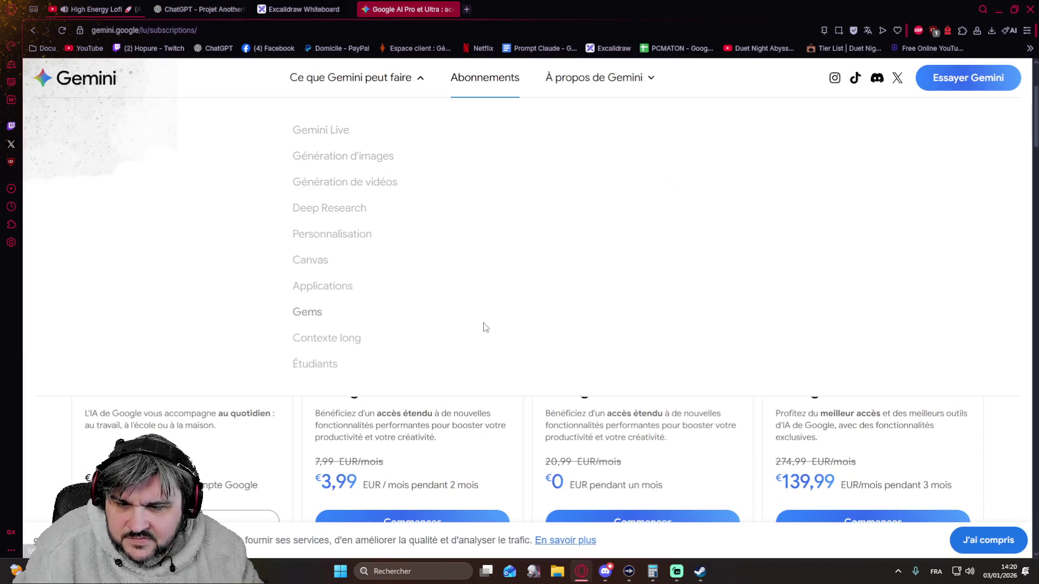
pyautogui.scroll(-1, 180, 301)
pyautogui.scroll(1, 181, 301)
pyautogui.scroll(-3, 465, 443)
pyautogui.scroll(-3, 515, 342)
pyautogui.scroll(-9, 440, 302)
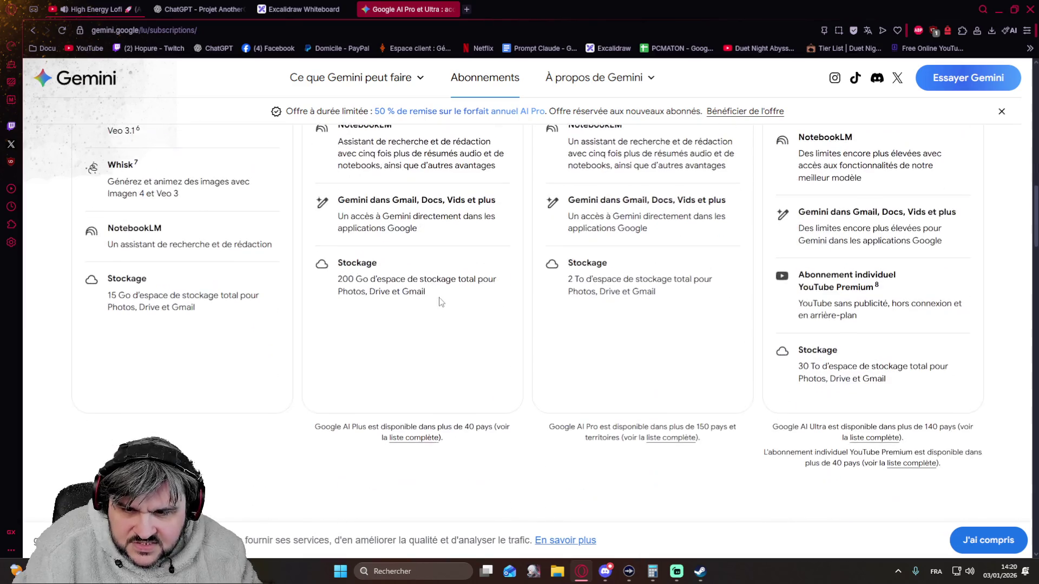
pyautogui.scroll(-3, 466, 466)
pyautogui.scroll(14, 308, 373)
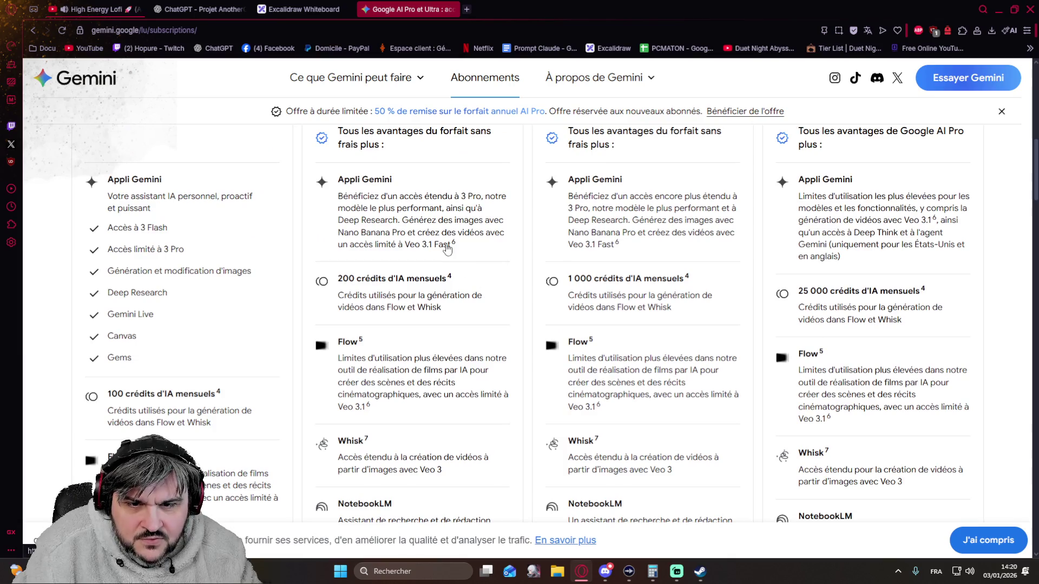
pyautogui.scroll(2, 447, 249)
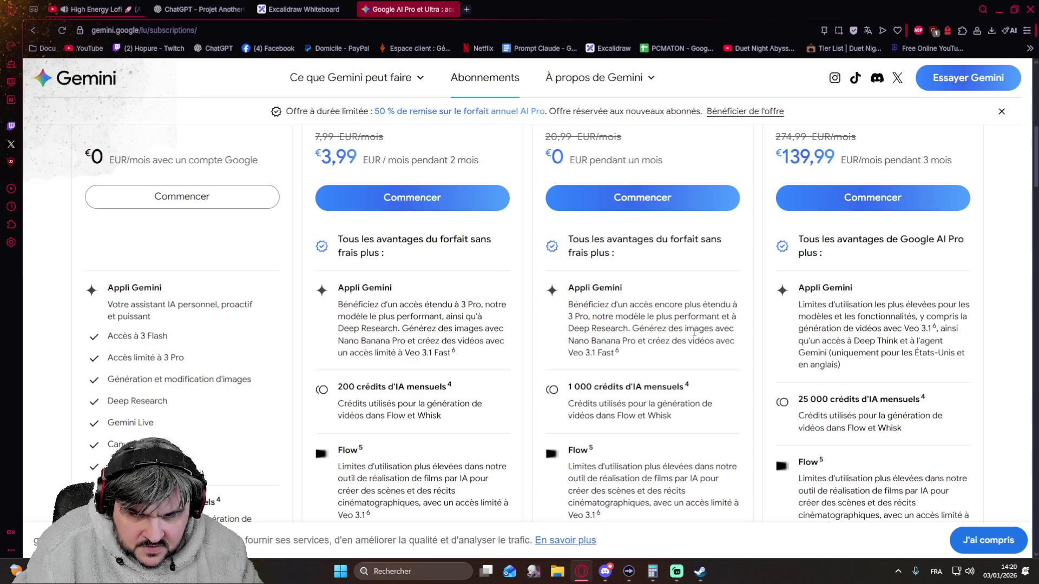
pyautogui.scroll(-2, 695, 331)
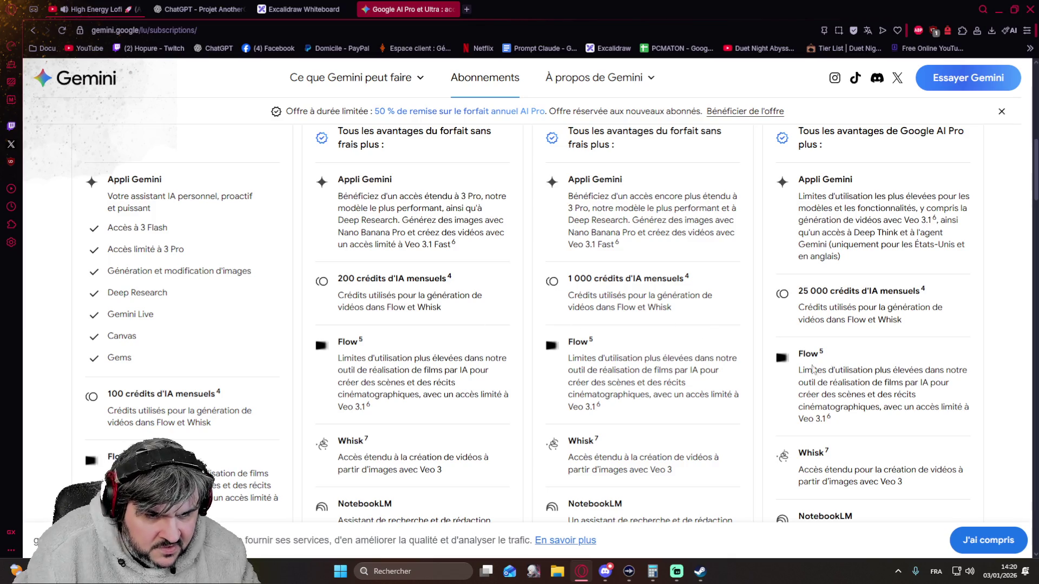
pyautogui.scroll(-1, 873, 406)
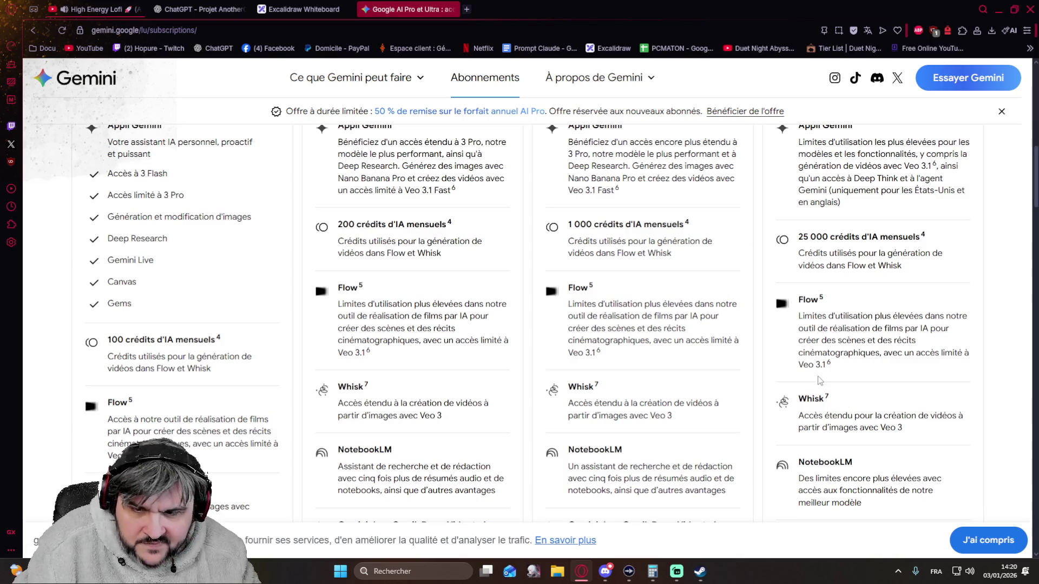
pyautogui.scroll(2, 676, 357)
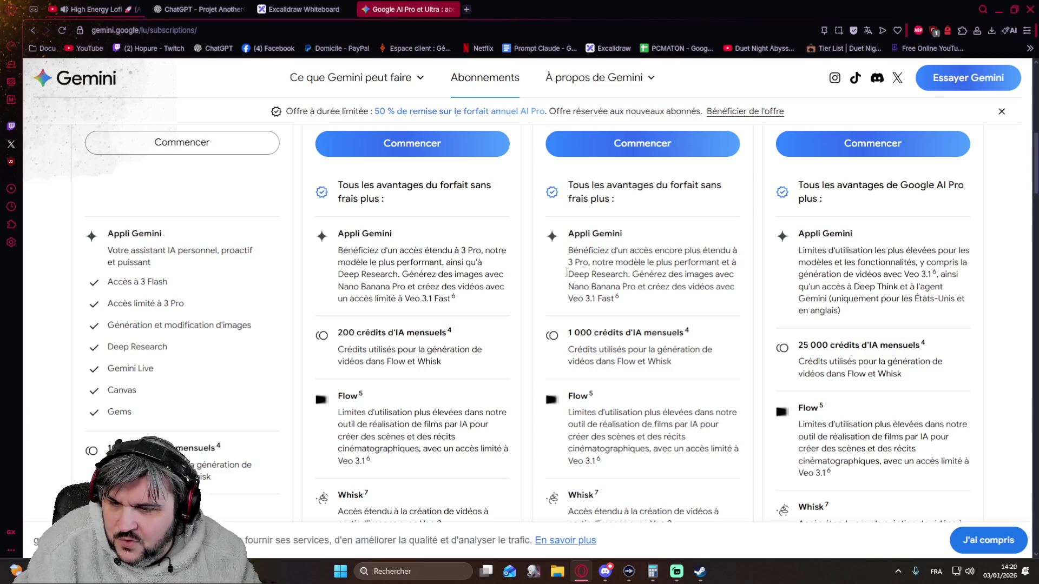
pyautogui.scroll(-10, 273, 297)
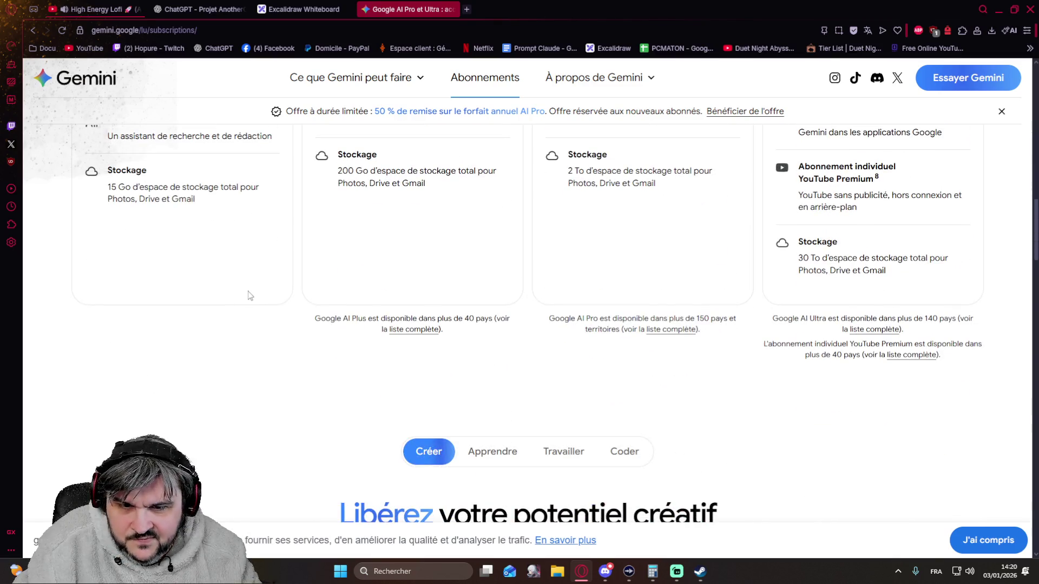
pyautogui.scroll(7, 265, 294)
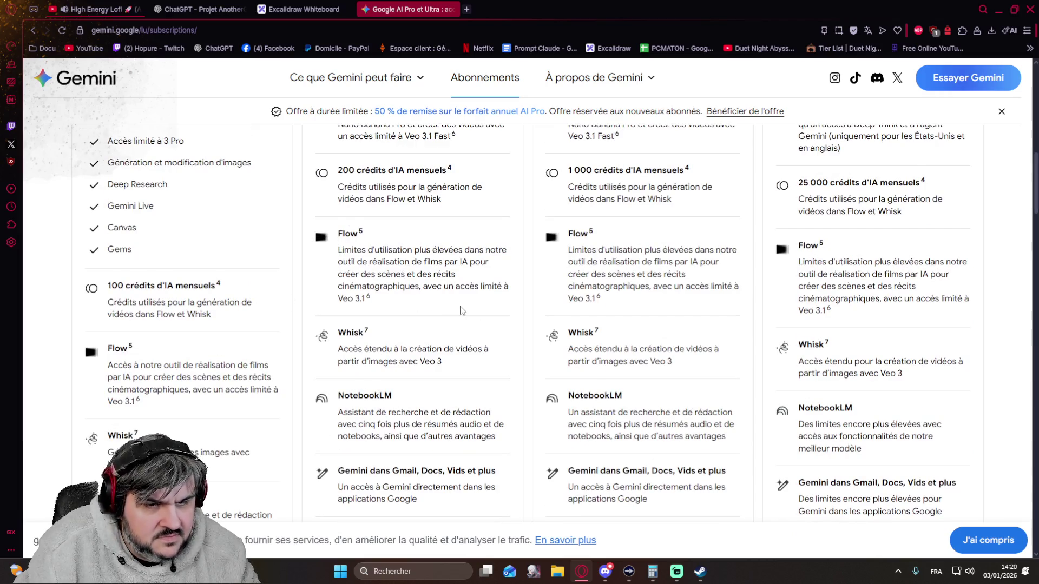
pyautogui.scroll(4, 481, 319)
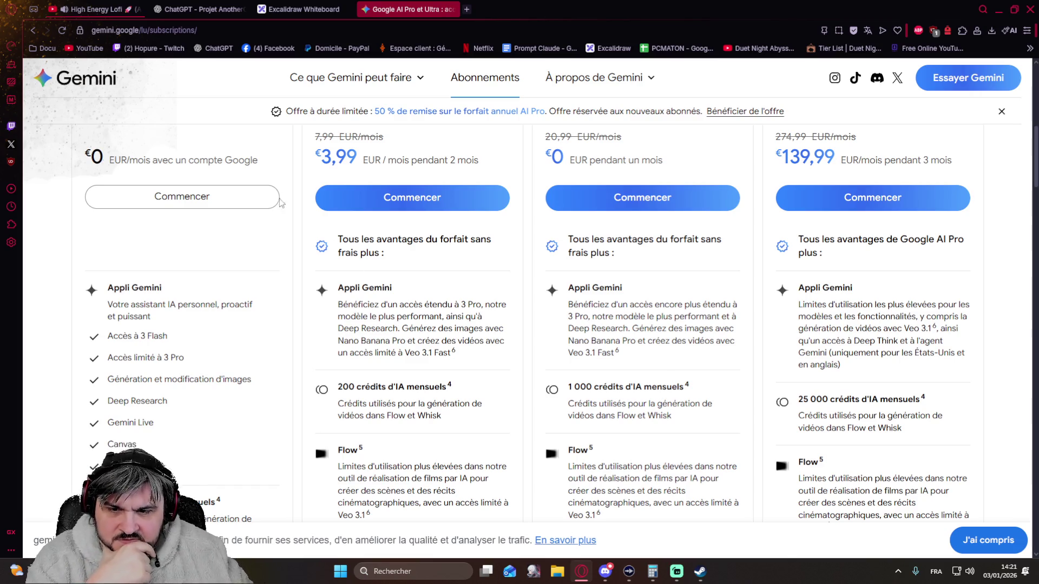
pyautogui.scroll(-9, 424, 241)
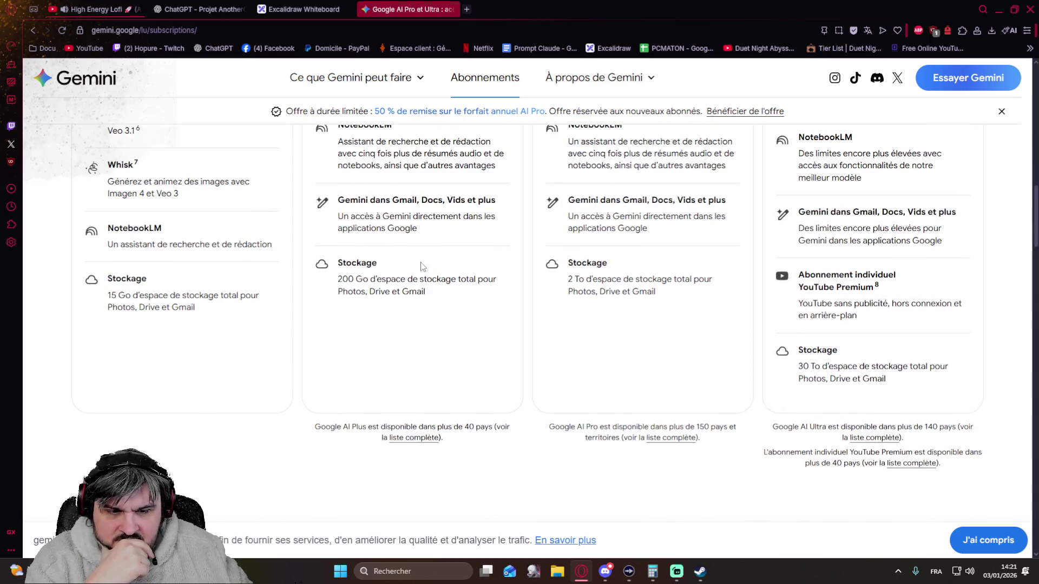
pyautogui.scroll(-9, 421, 266)
pyautogui.scroll(-15, 342, 291)
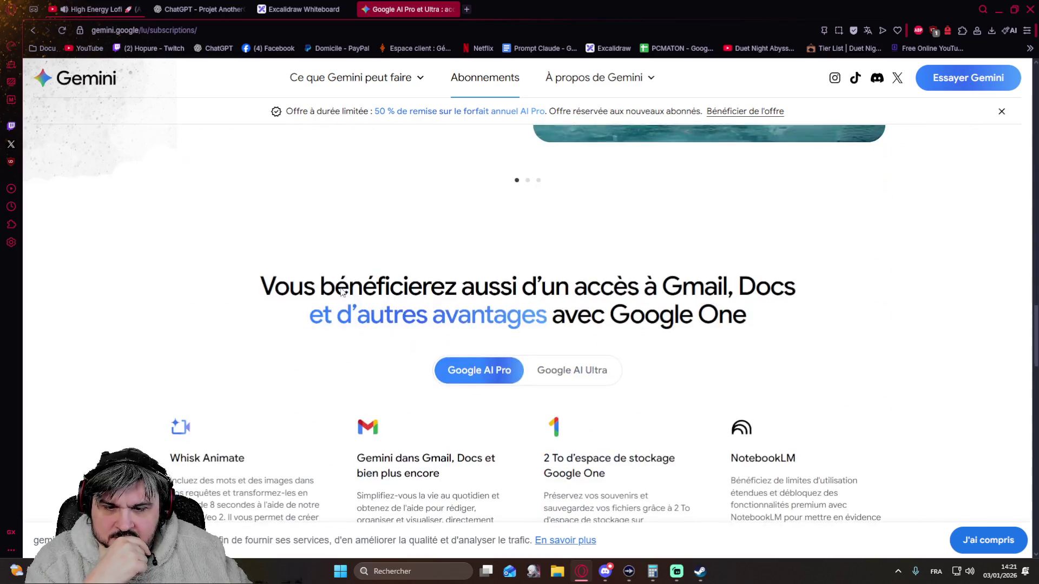
pyautogui.scroll(-6, 340, 292)
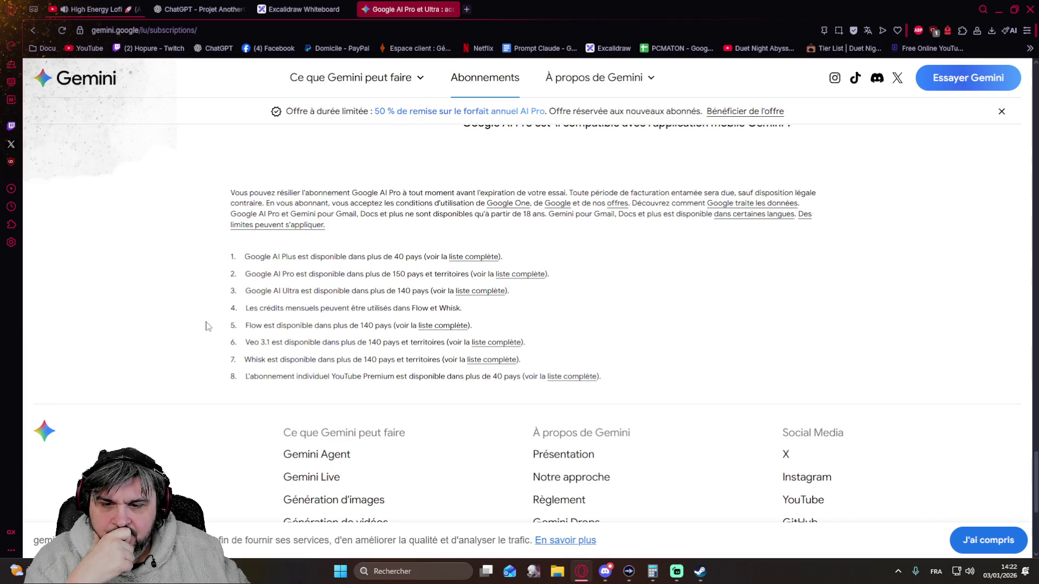
pyautogui.scroll(15, 206, 322)
pyautogui.scroll(20, 200, 324)
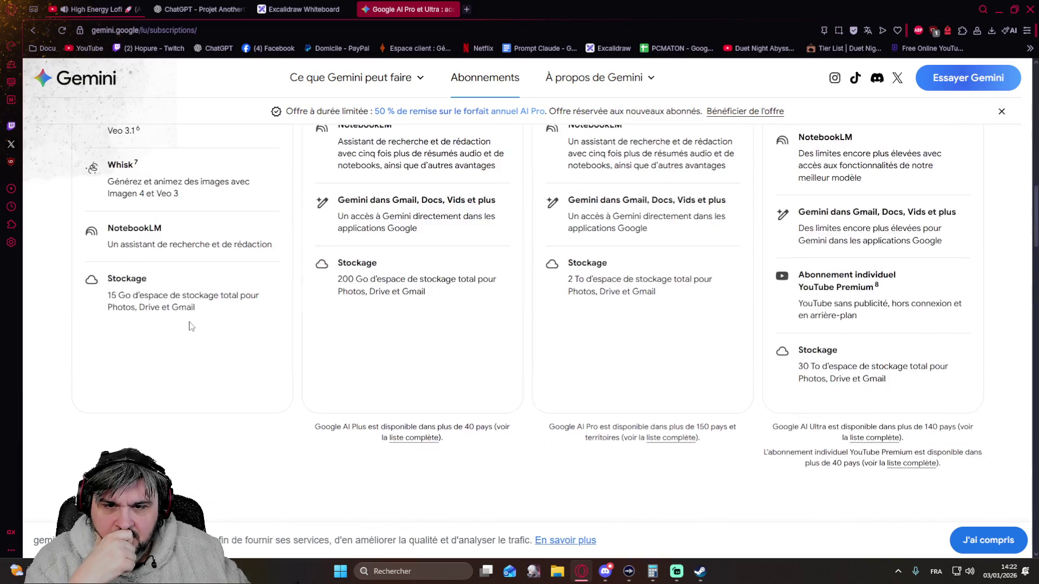
pyautogui.scroll(5, 191, 326)
pyautogui.scroll(3, 433, 360)
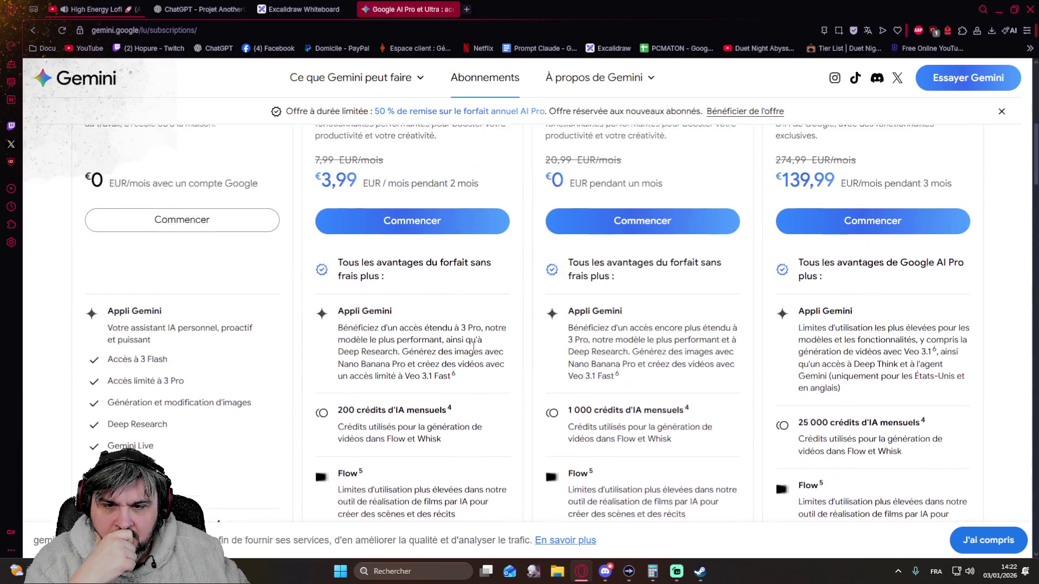
pyautogui.scroll(1, 473, 347)
pyautogui.scroll(-1, 473, 349)
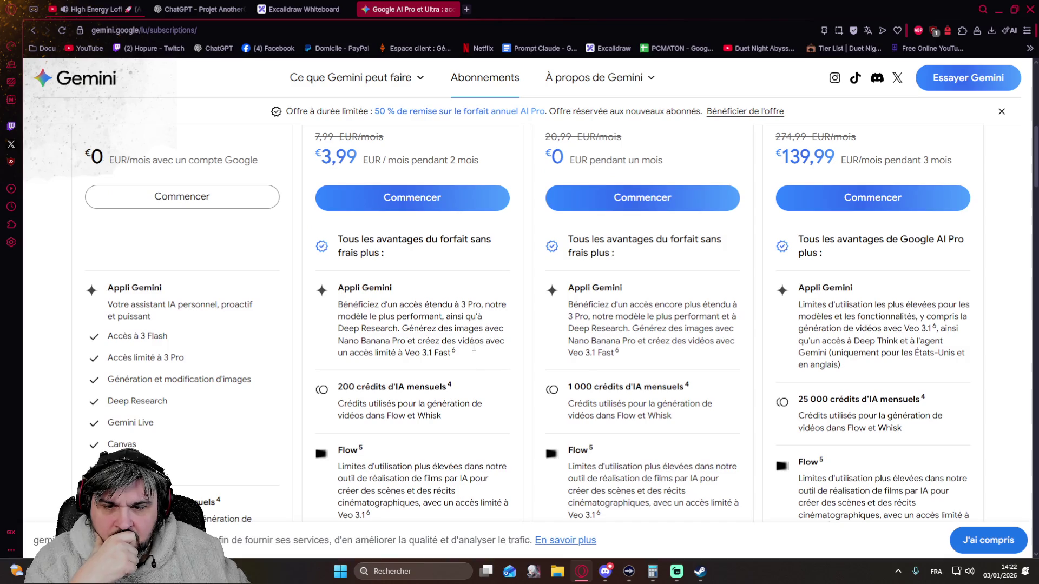
pyautogui.scroll(-2, 355, 353)
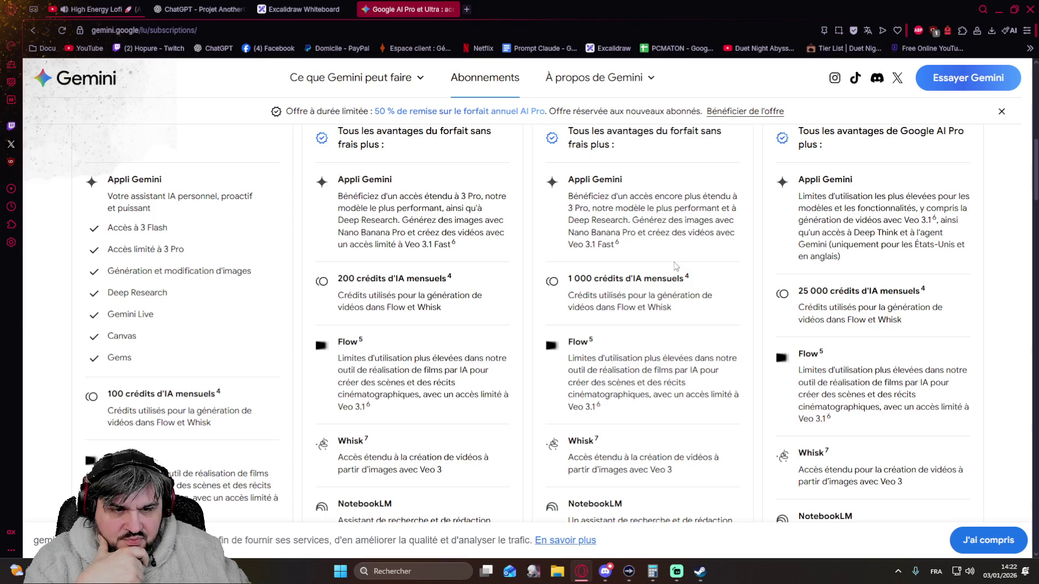
pyautogui.scroll(-4, 673, 262)
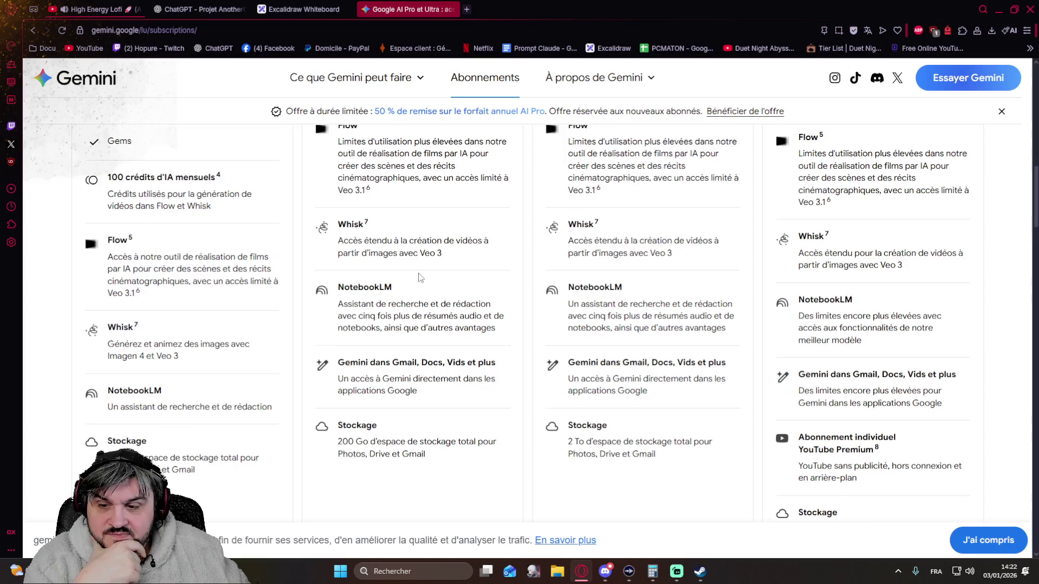
pyautogui.scroll(-2, 421, 278)
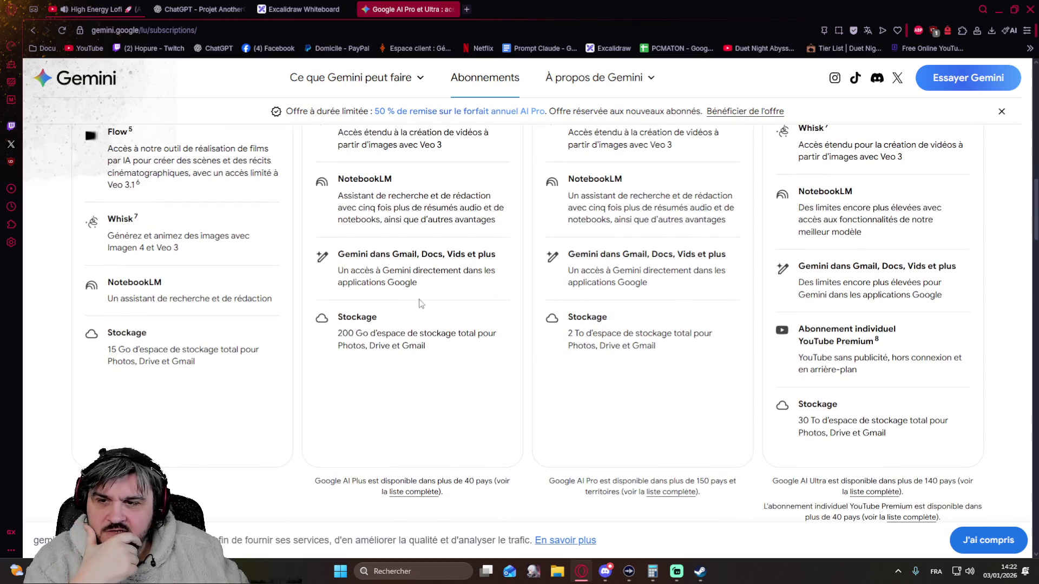
pyautogui.scroll(-3, 424, 323)
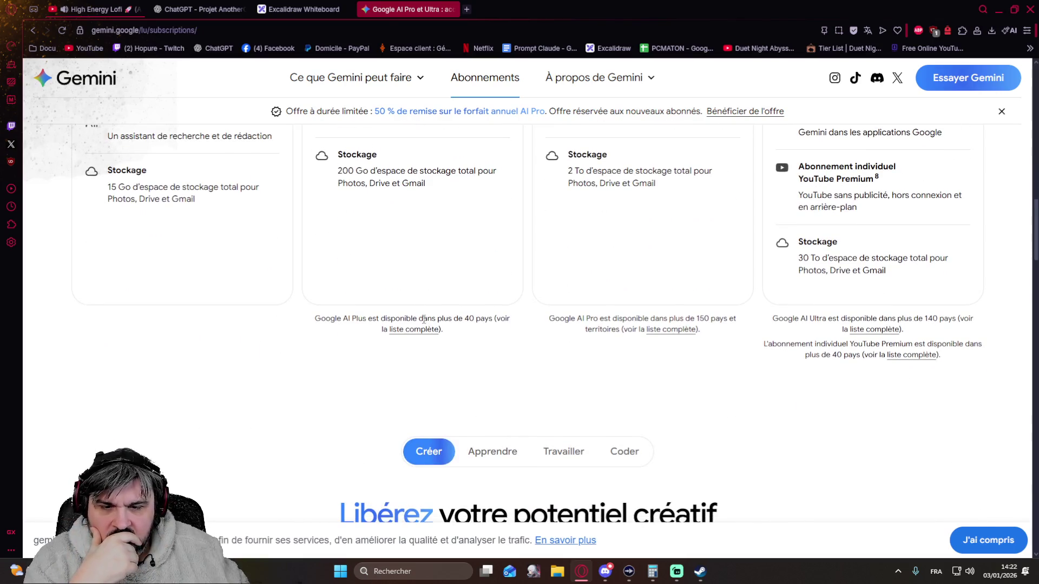
pyautogui.scroll(5, 424, 320)
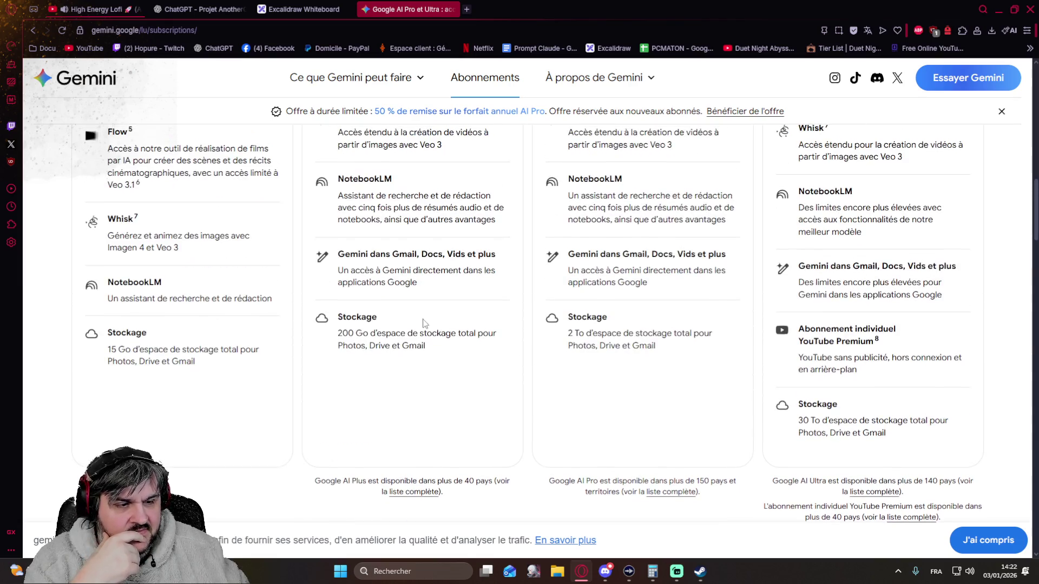
pyautogui.scroll(3, 424, 320)
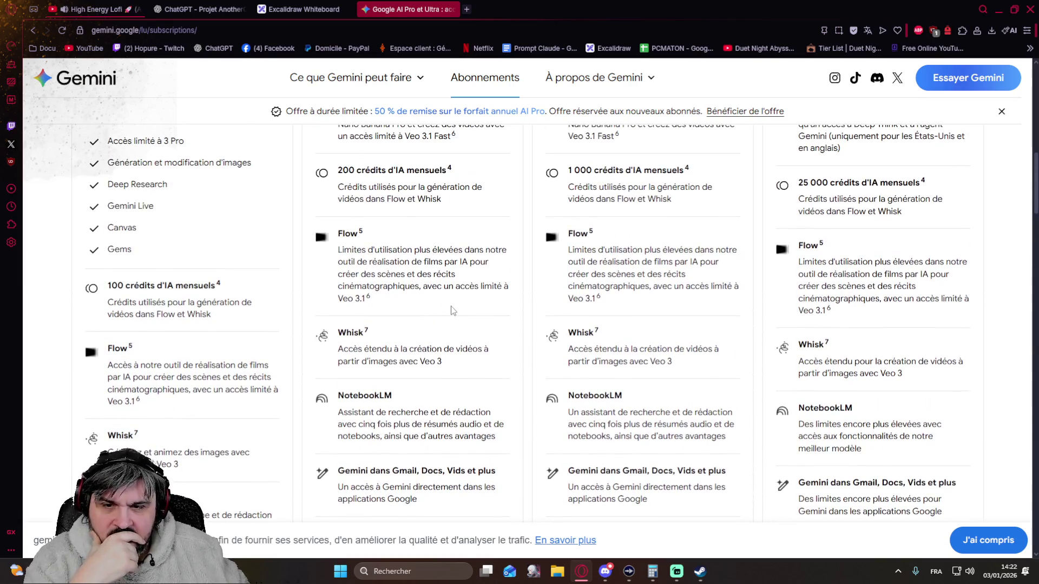
pyautogui.scroll(1, 470, 322)
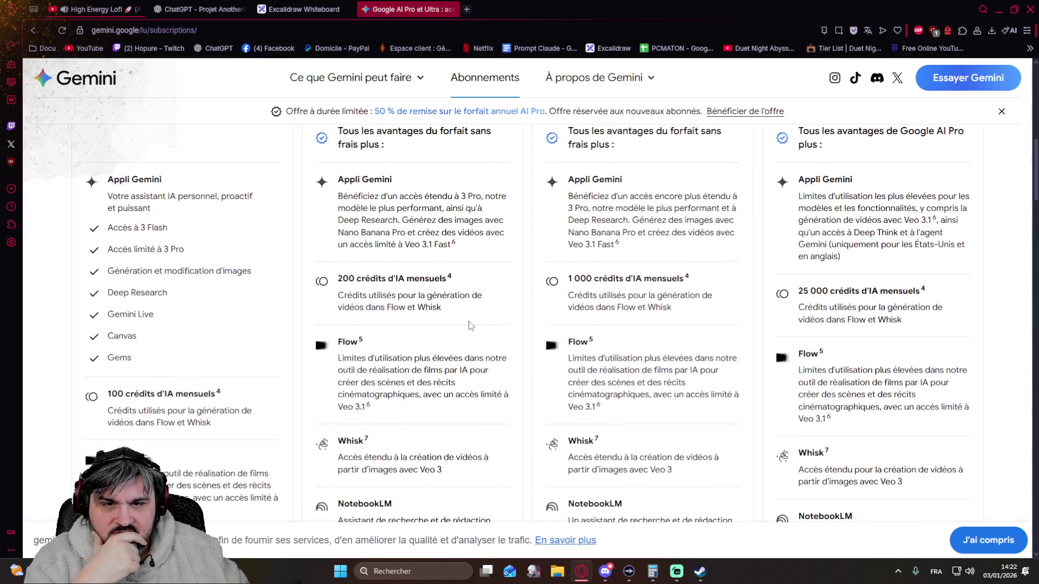
pyautogui.scroll(3, 469, 325)
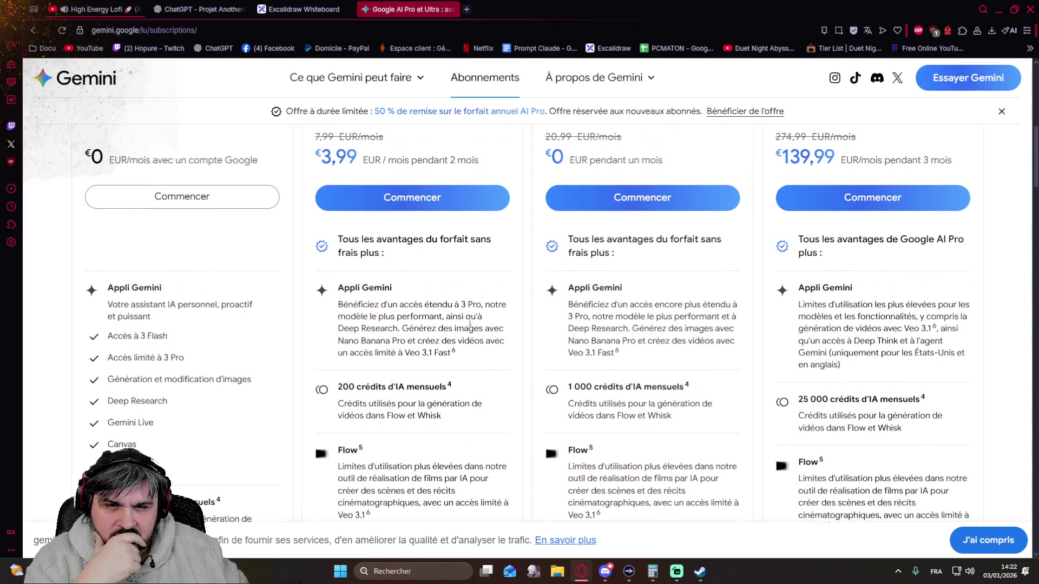
pyautogui.scroll(-1, 470, 322)
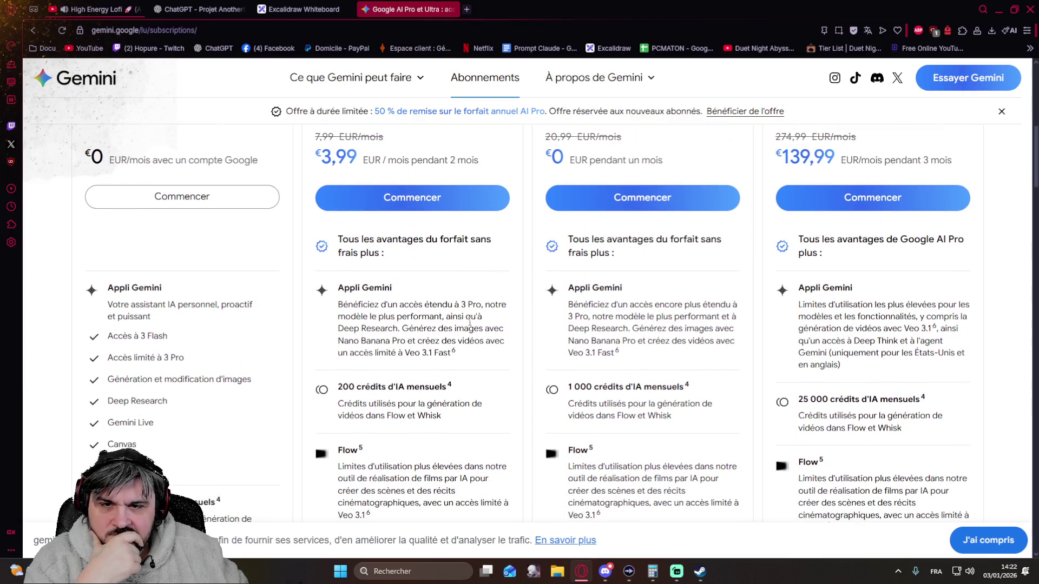
pyautogui.scroll(3, 470, 323)
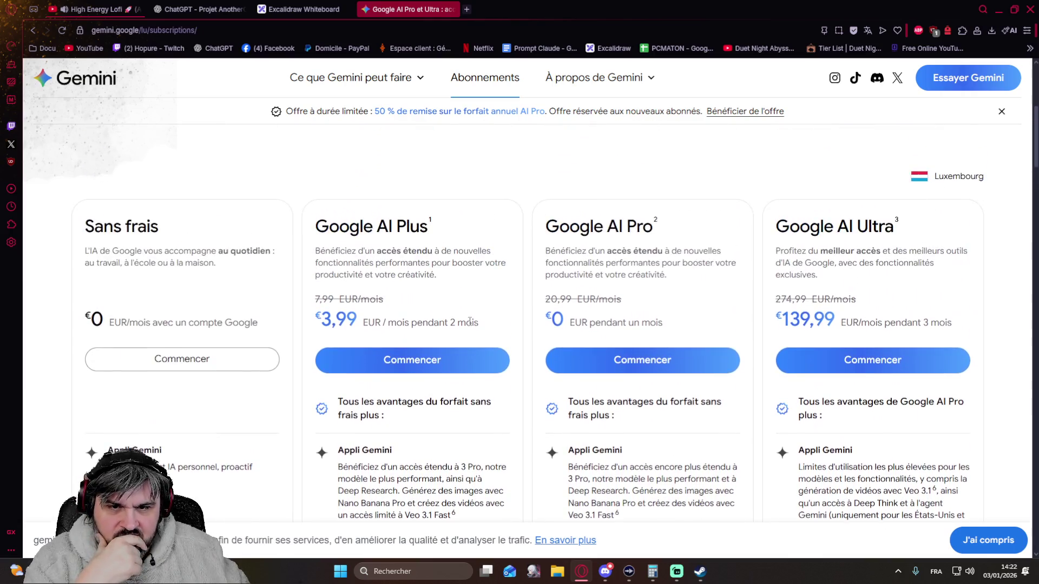
pyautogui.scroll(-2, 615, 430)
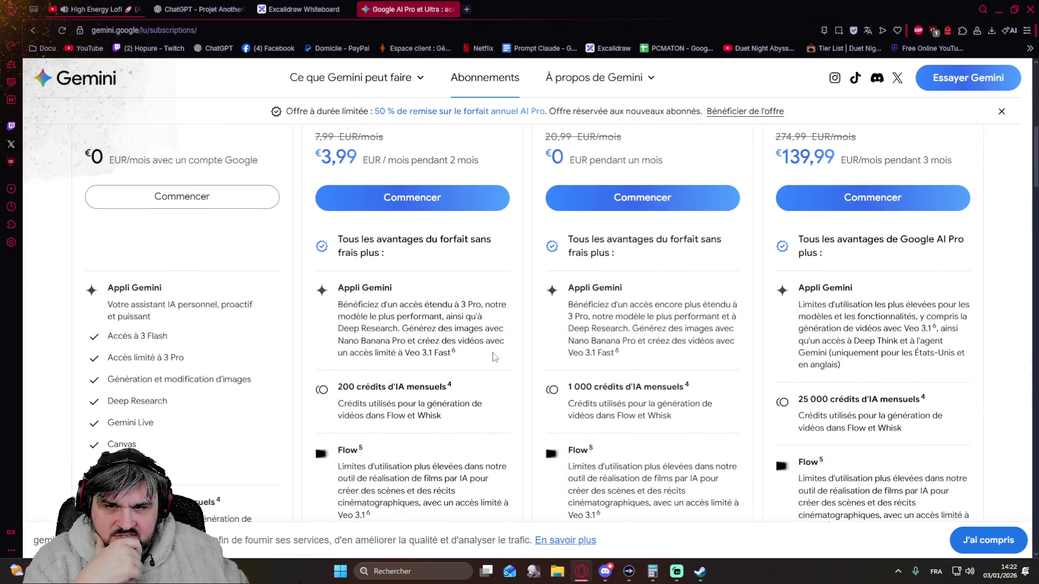
pyautogui.scroll(5, 493, 357)
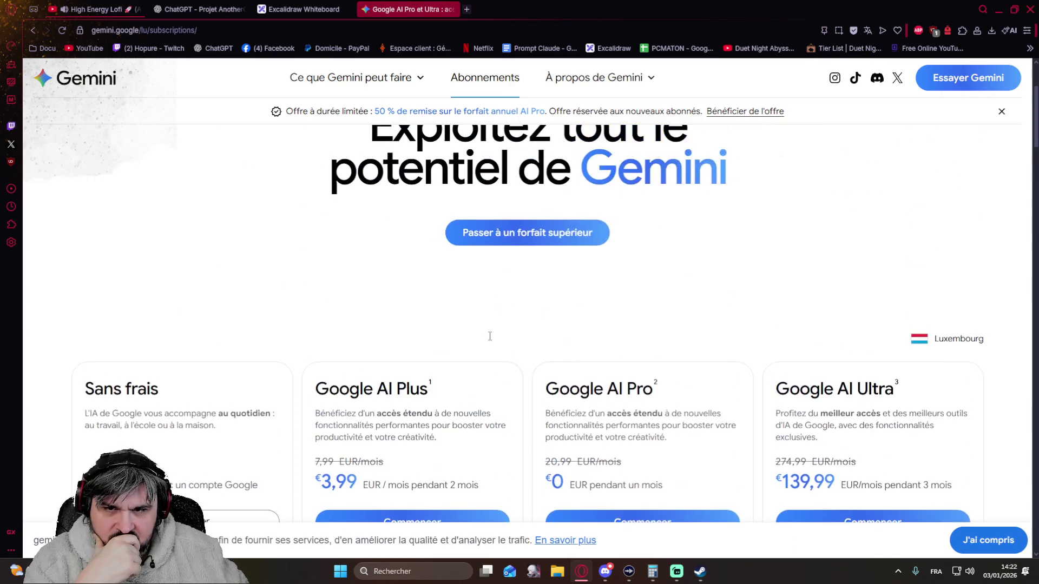
# Change the Gemini plans page region from Luxembourg to France / français.
pyautogui.scroll(-3, 491, 339)
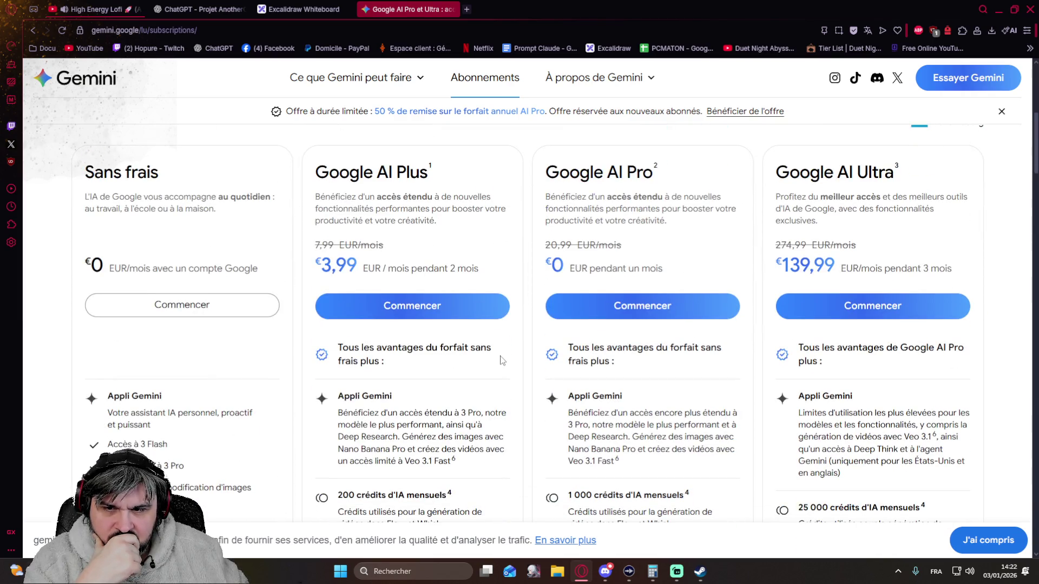
pyautogui.scroll(3, 641, 342)
pyautogui.click(952, 339)
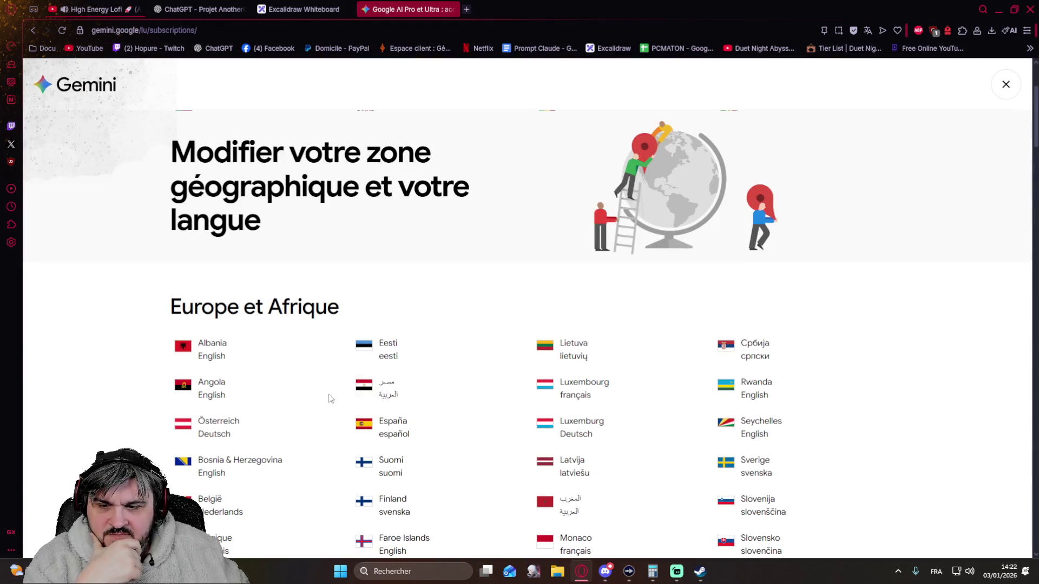
pyautogui.scroll(-2, 480, 388)
pyautogui.scroll(-2, 647, 354)
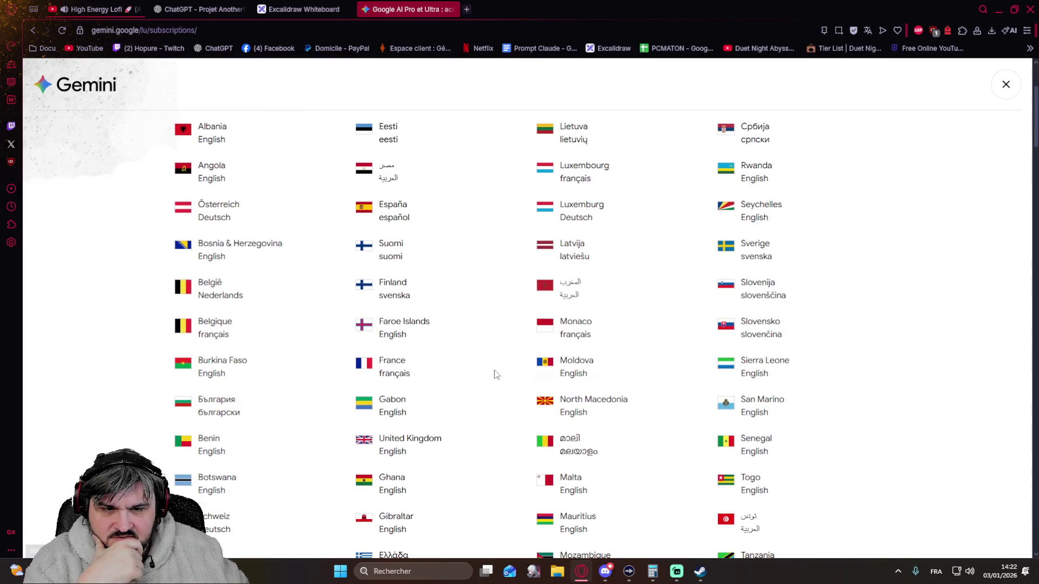
pyautogui.click(379, 373)
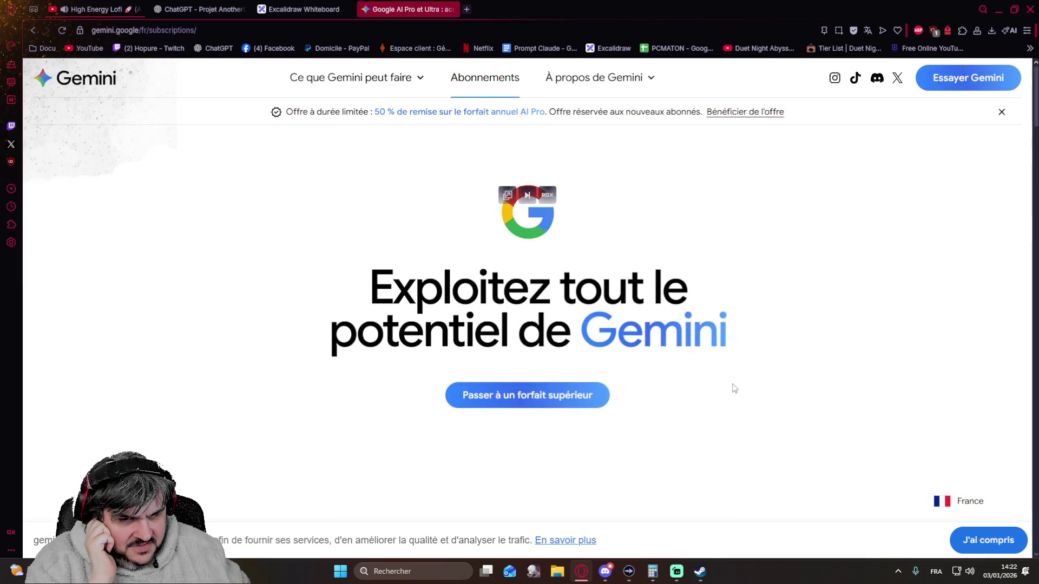
pyautogui.scroll(-2, 692, 370)
pyautogui.scroll(-4, 690, 361)
pyautogui.scroll(-1, 523, 396)
pyautogui.scroll(1, 493, 382)
pyautogui.scroll(-1, 493, 384)
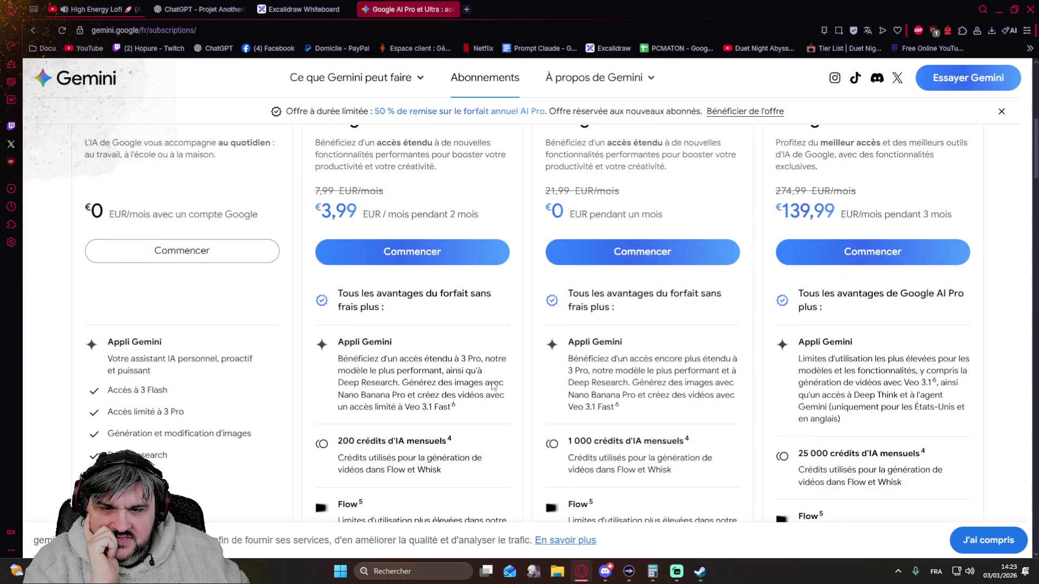
pyautogui.scroll(-1, 492, 346)
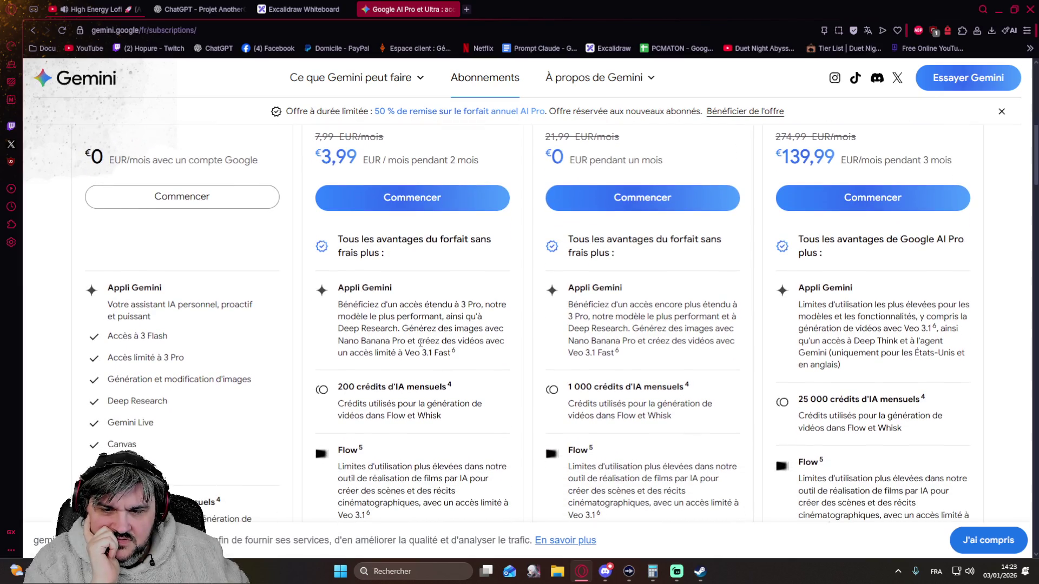
pyautogui.scroll(-4, 427, 340)
pyautogui.scroll(-2, 427, 336)
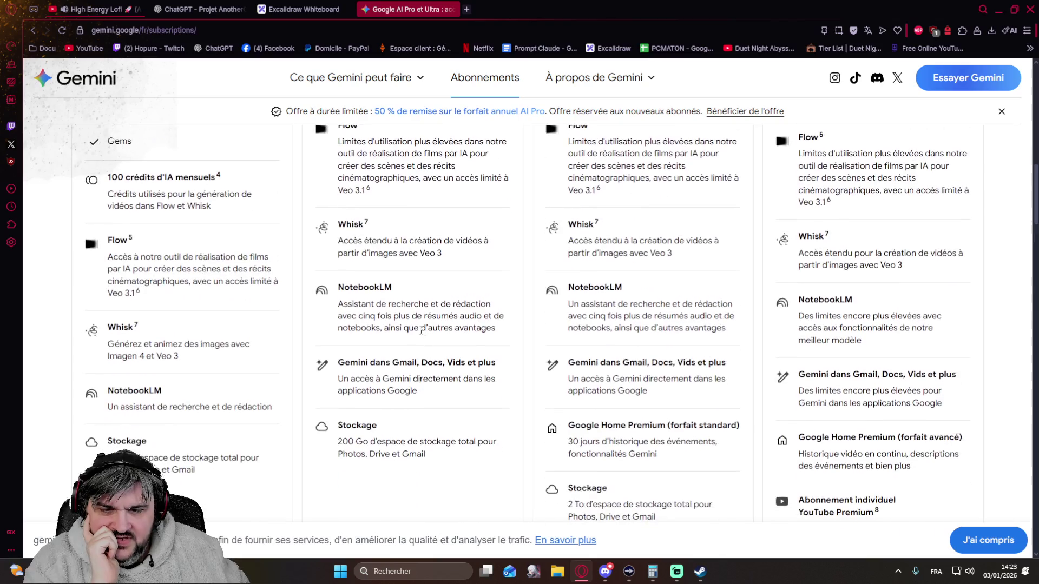
pyautogui.scroll(4, 435, 319)
pyautogui.scroll(1, 434, 319)
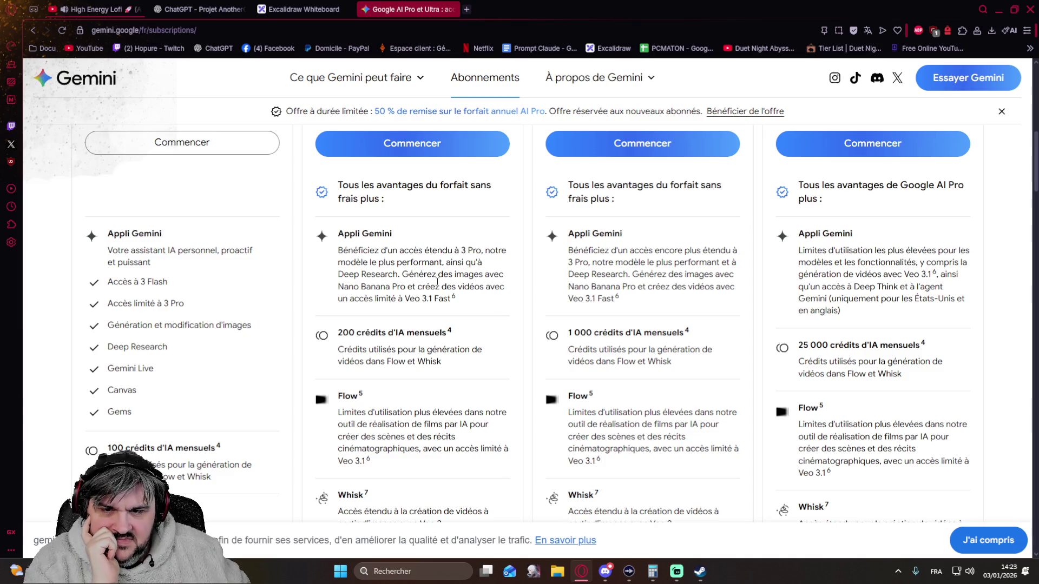
pyautogui.scroll(3, 437, 282)
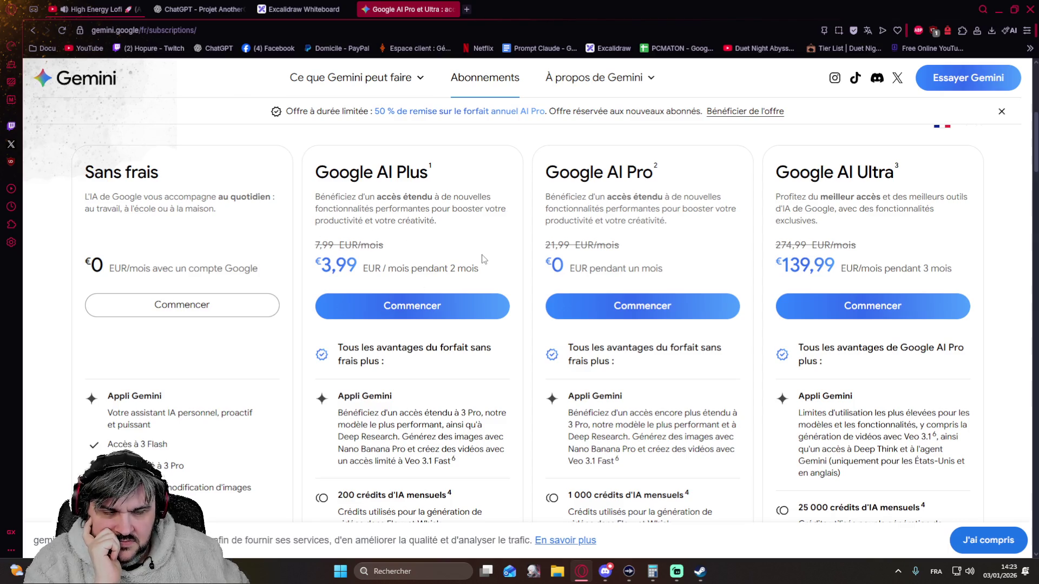
pyautogui.scroll(-1, 479, 259)
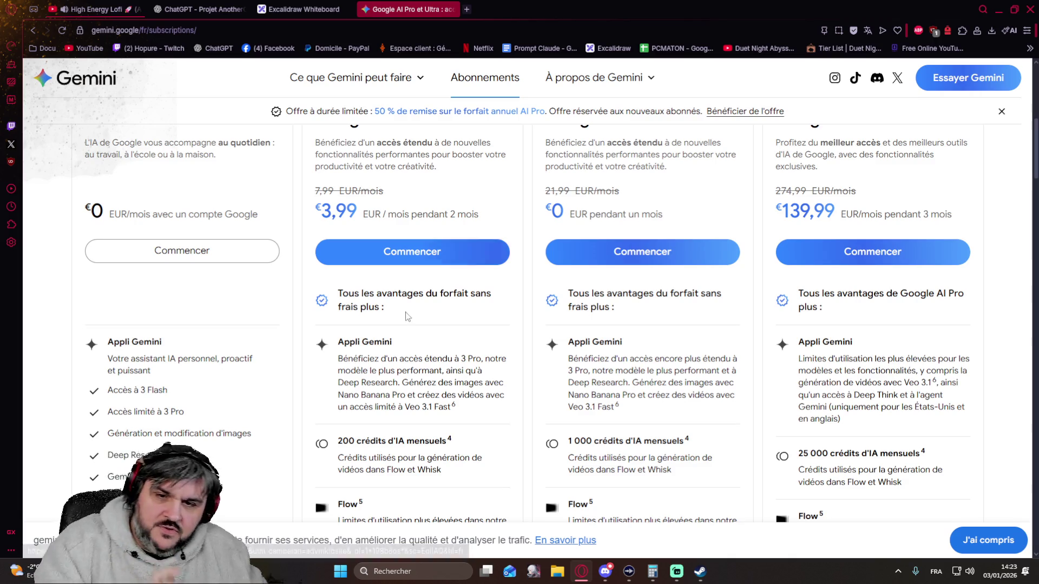
pyautogui.scroll(1, 455, 346)
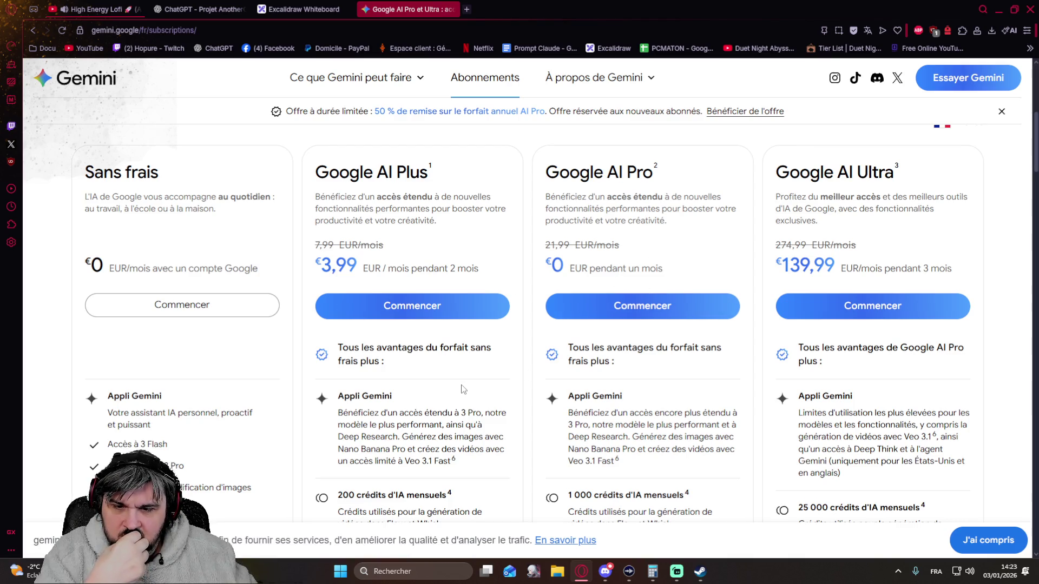
pyautogui.scroll(-1, 462, 387)
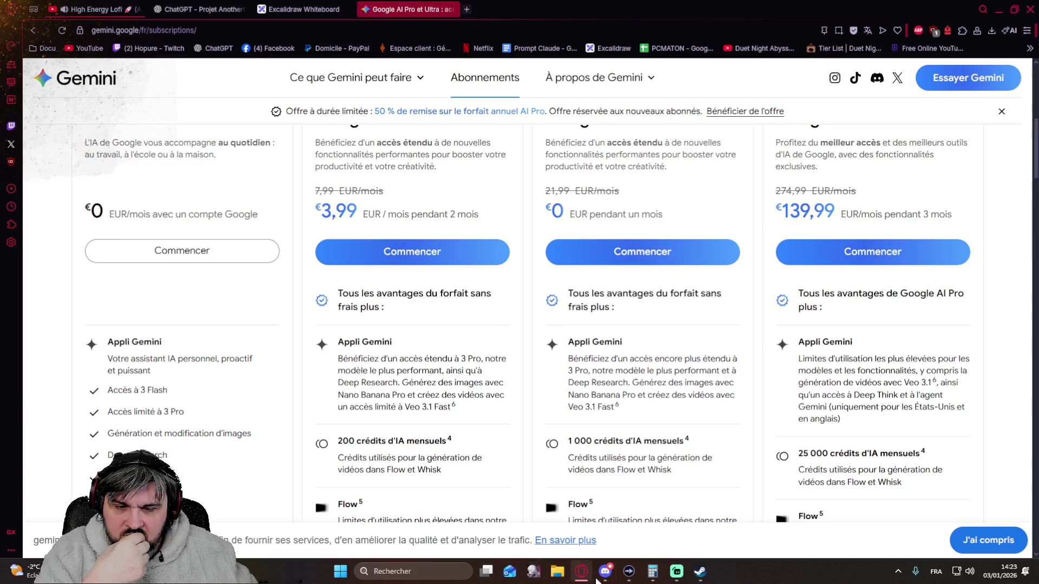
pyautogui.click(604, 571)
pyautogui.click(372, 382)
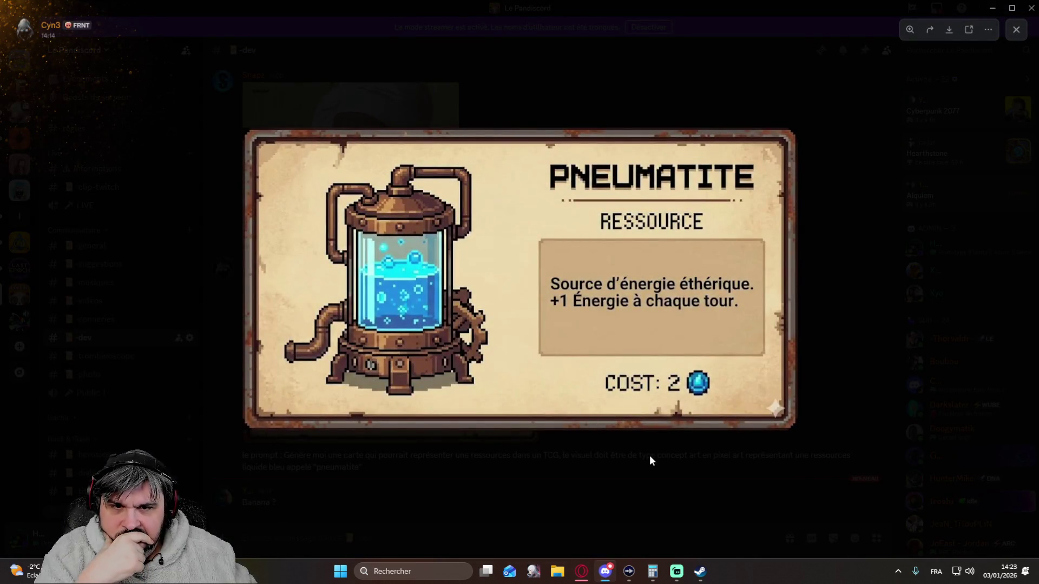
pyautogui.click(528, 475)
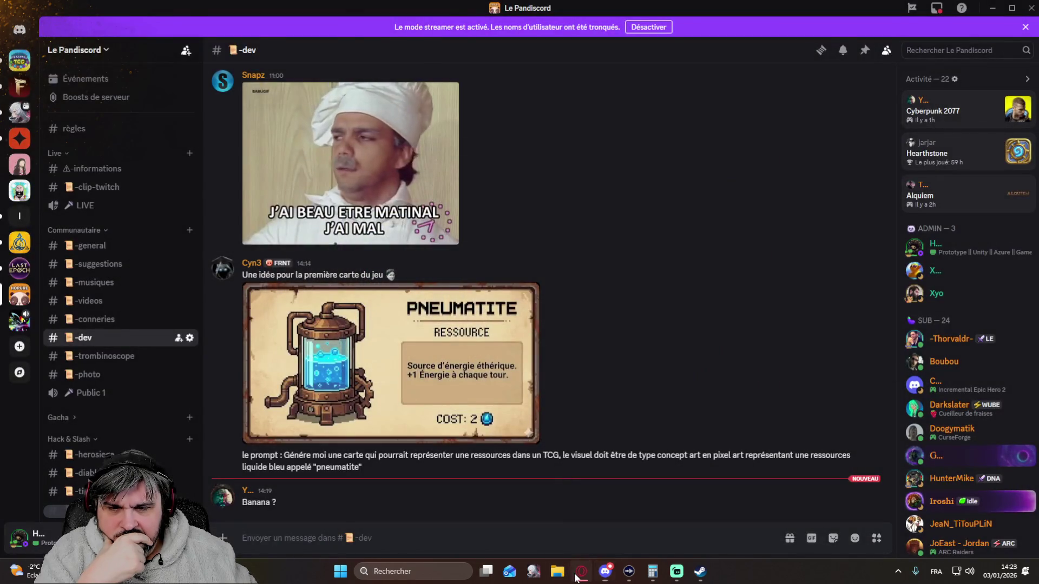
pyautogui.click(573, 572)
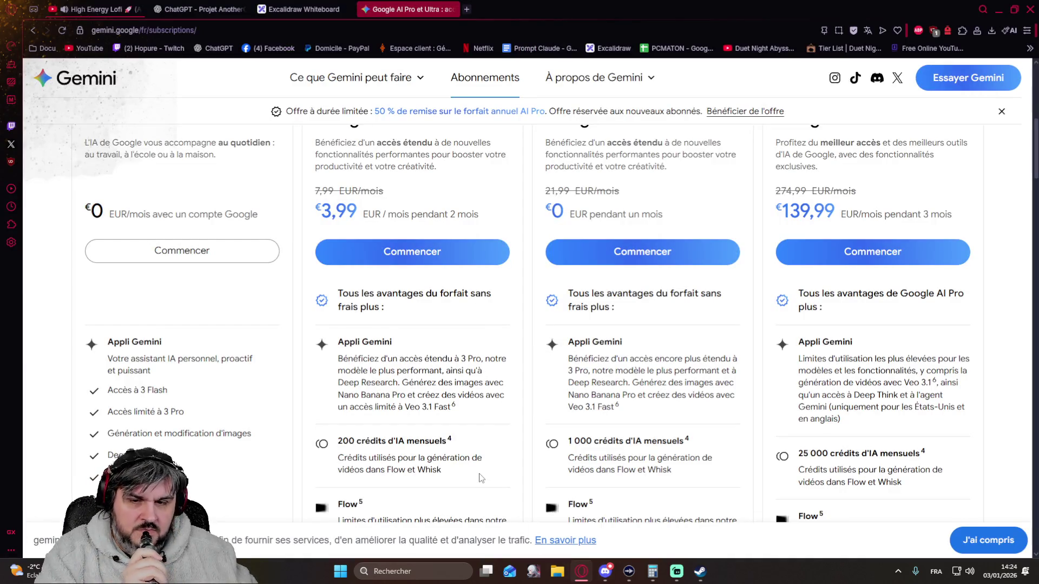
pyautogui.scroll(1, 480, 478)
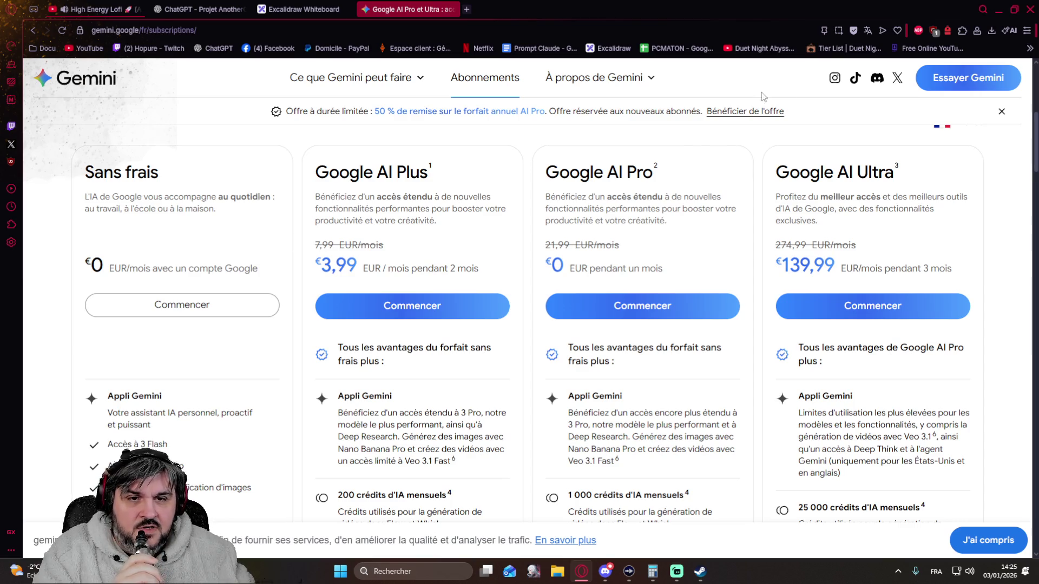
pyautogui.moveTo(622, 79)
pyautogui.moveTo(435, 100)
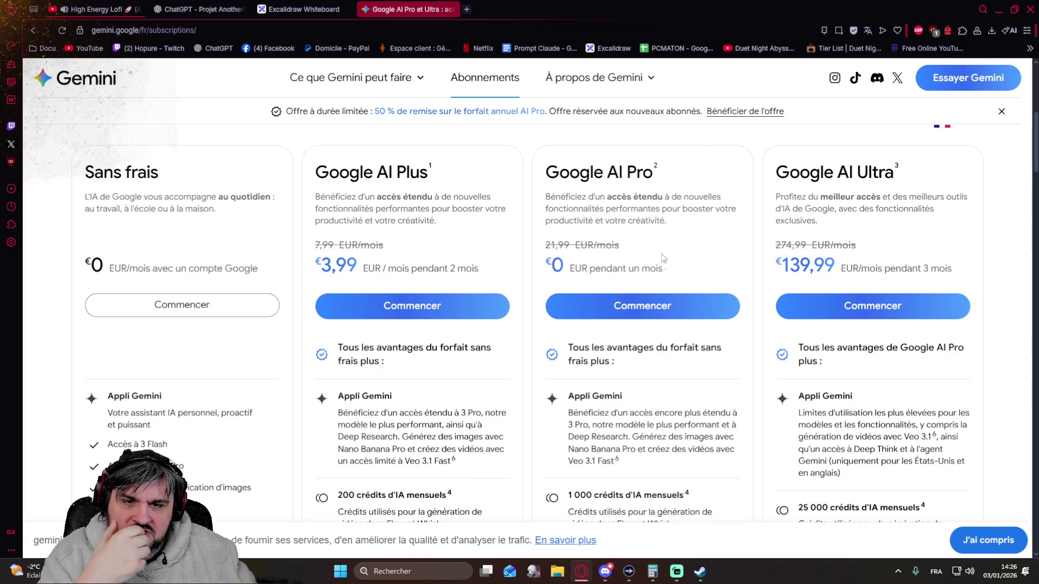
pyautogui.scroll(-3, 552, 368)
pyautogui.scroll(2, 533, 359)
pyautogui.scroll(3, 526, 355)
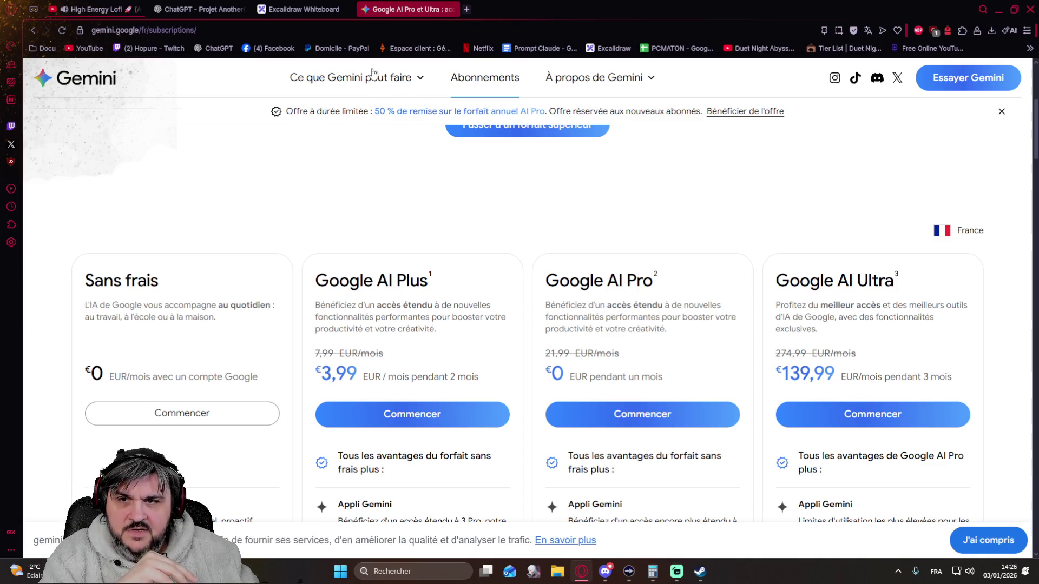
pyautogui.click(602, 569)
pyautogui.click(392, 413)
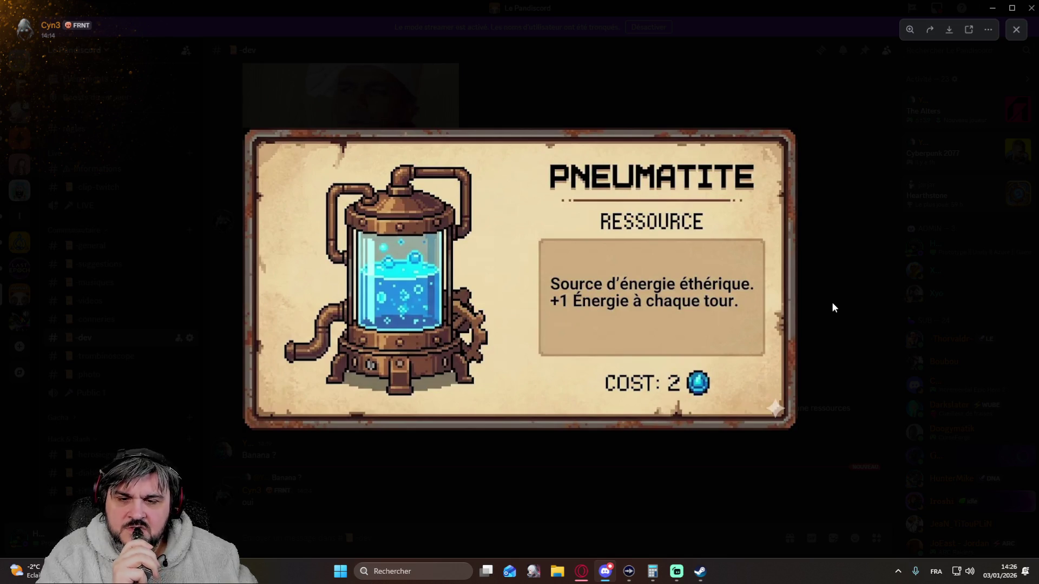
pyautogui.click(831, 302)
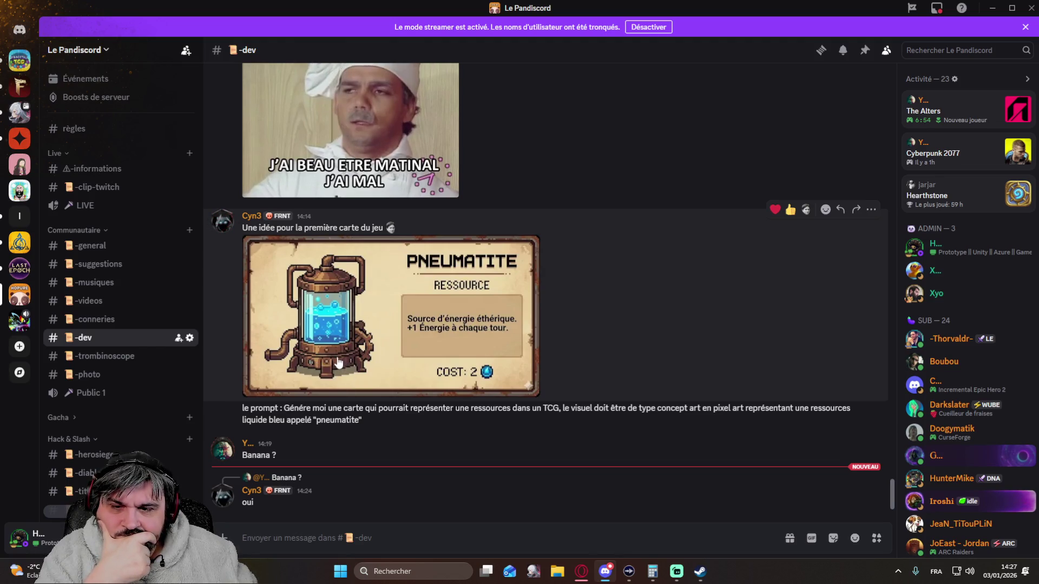
pyautogui.click(582, 573)
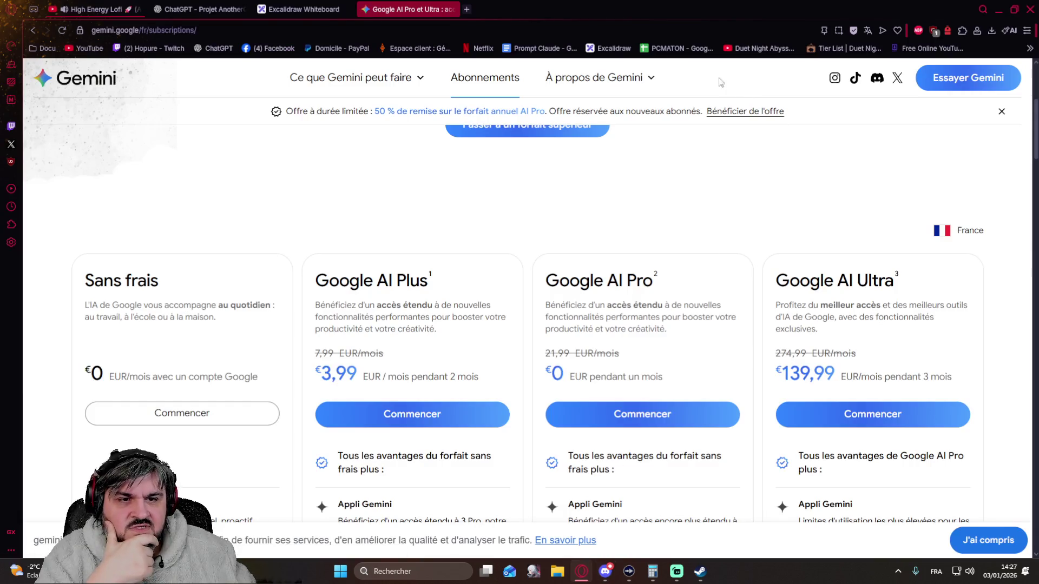
pyautogui.moveTo(382, 86)
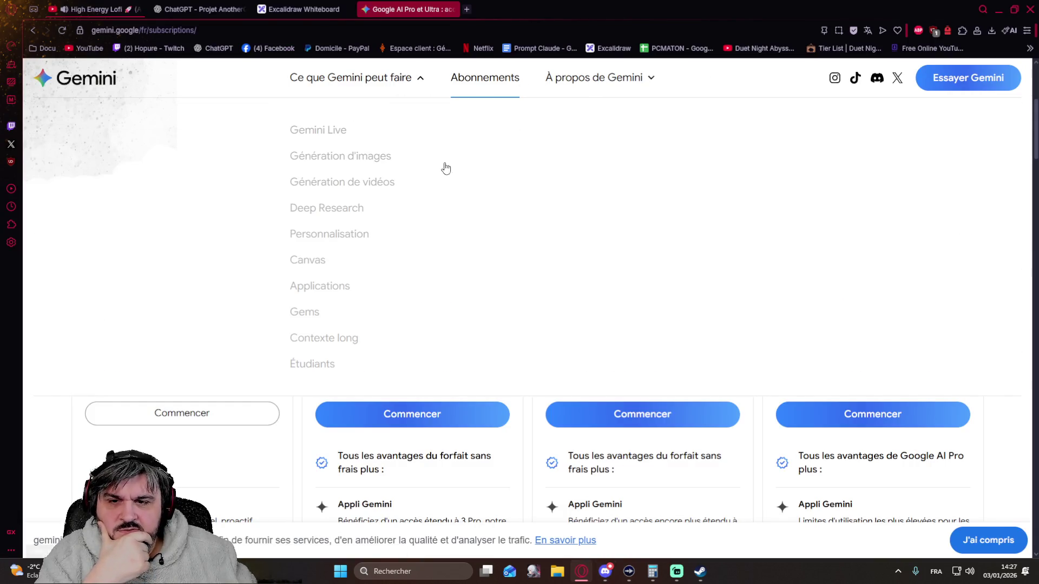
pyautogui.scroll(-3, 582, 183)
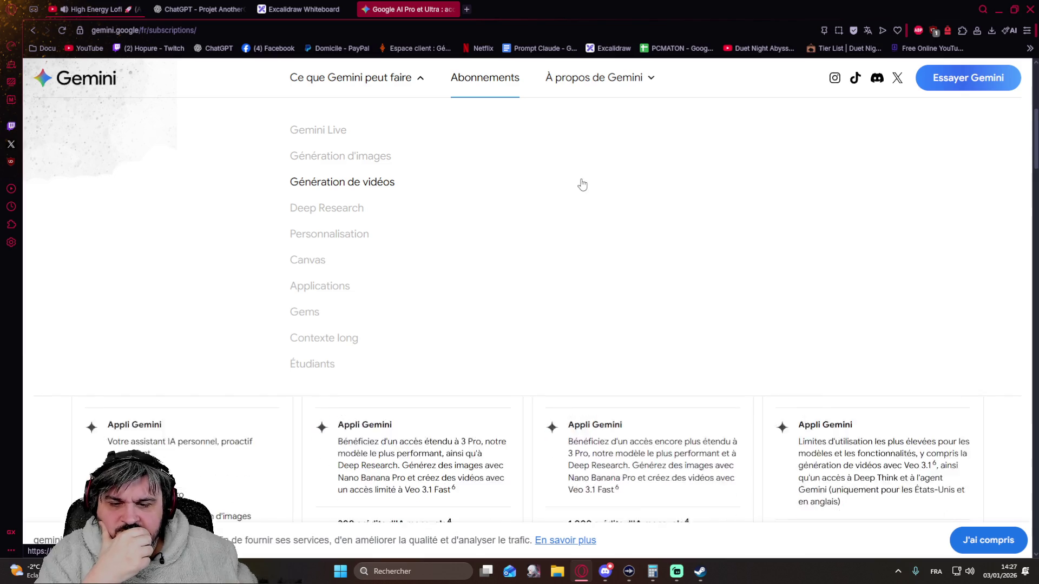
pyautogui.scroll(5, 621, 415)
pyautogui.scroll(-1, 621, 415)
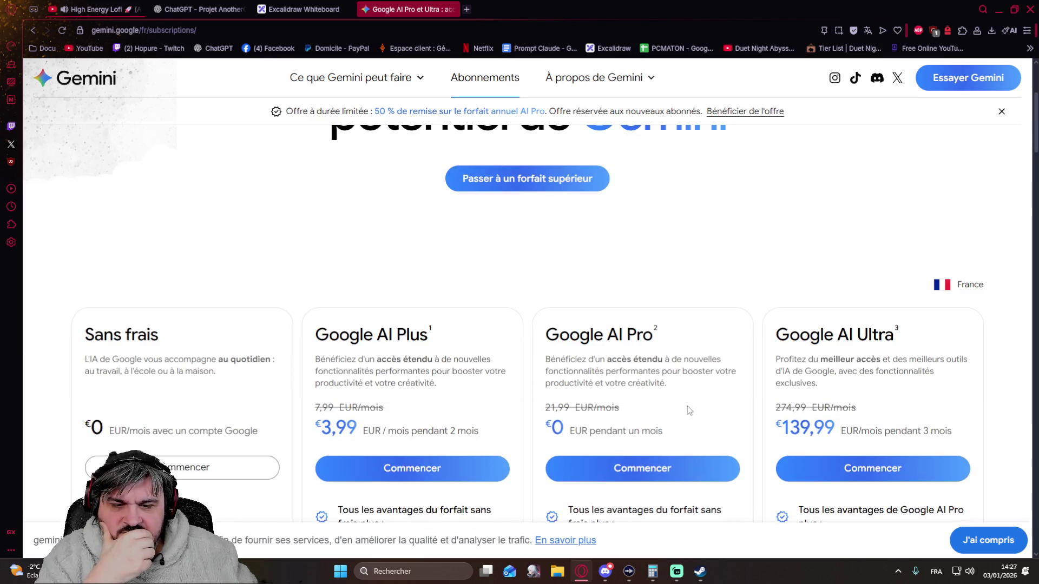
pyautogui.scroll(-1, 686, 400)
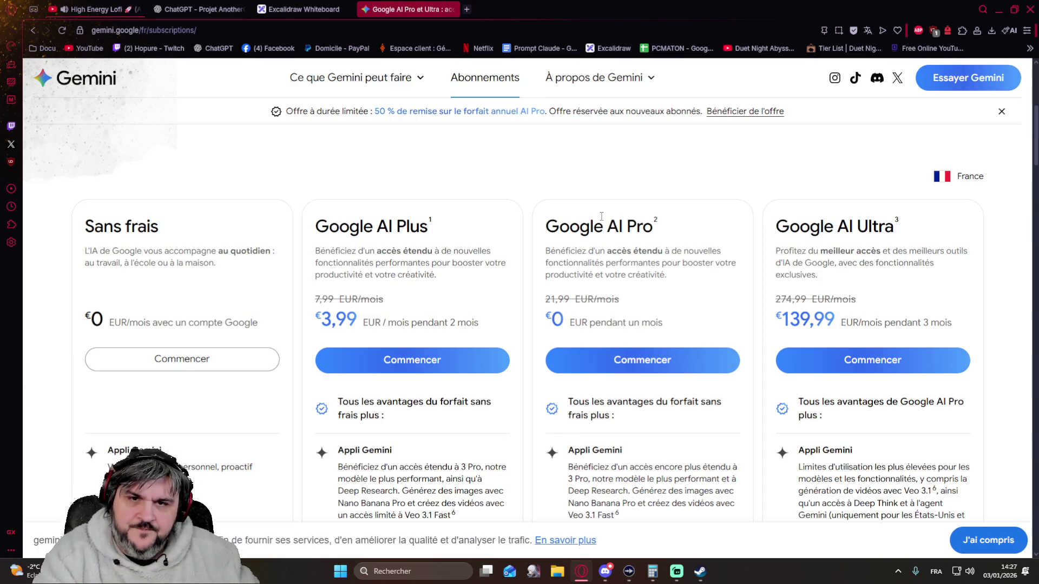
pyautogui.scroll(2, 463, 213)
# Search Google for 'gemini' and open the official Gemini web app.
pyautogui.click(230, 30)
pyautogui.hotkey('ctrl', 'a')
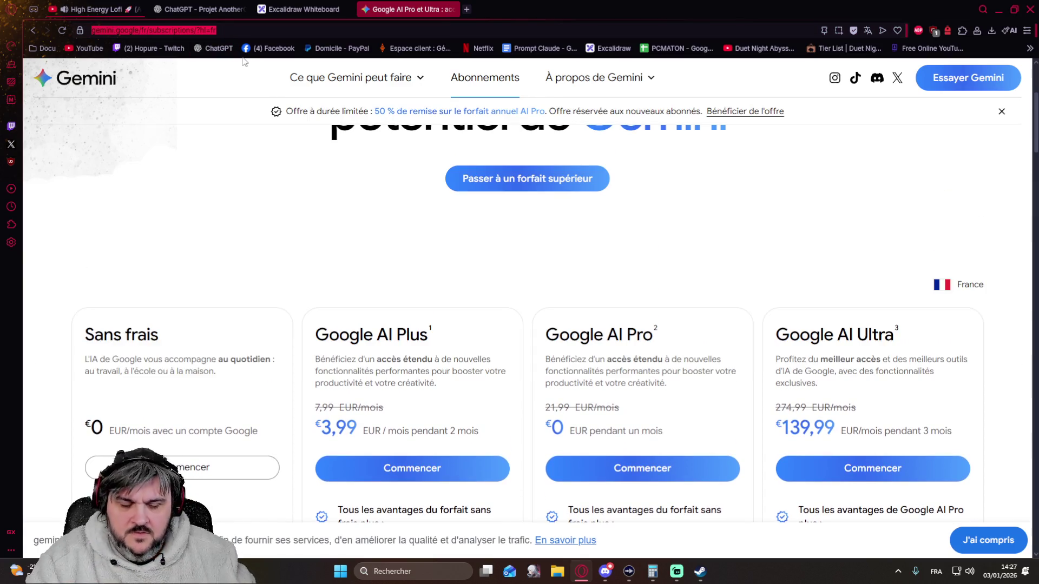
pyautogui.write('gemini')
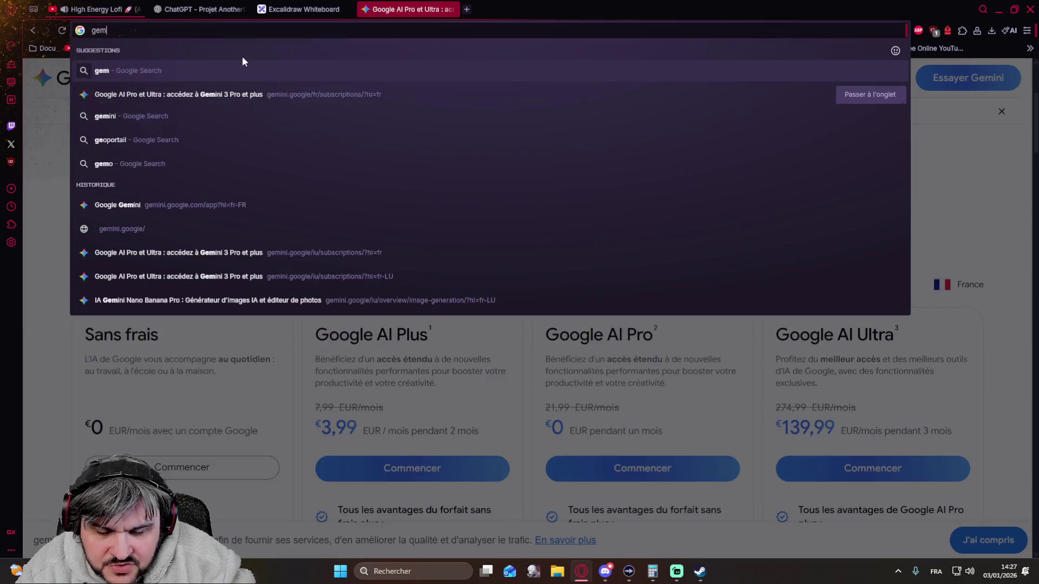
pyautogui.press('Return')
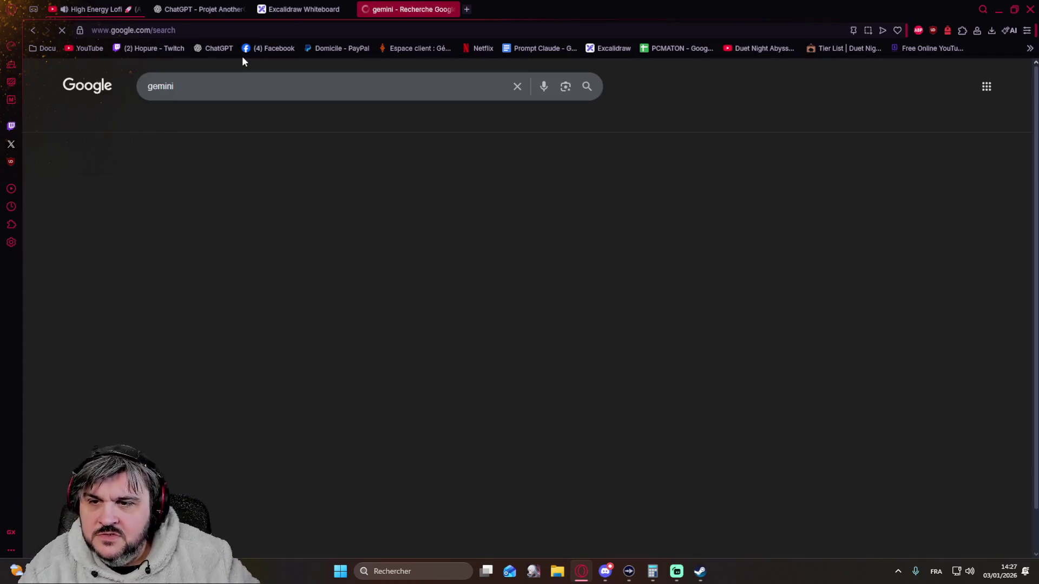
pyautogui.scroll(-5, 371, 233)
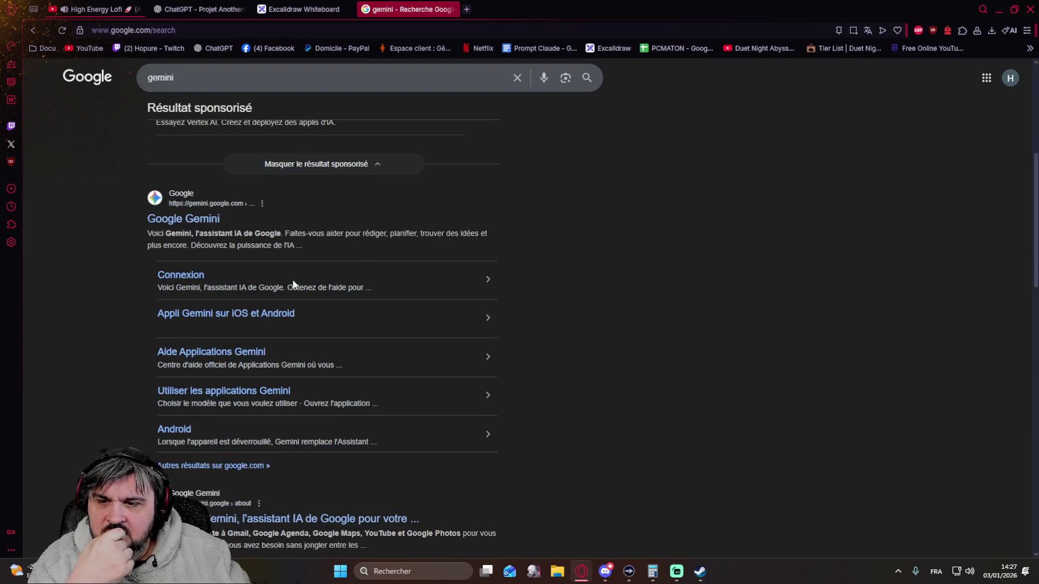
pyautogui.click(181, 229)
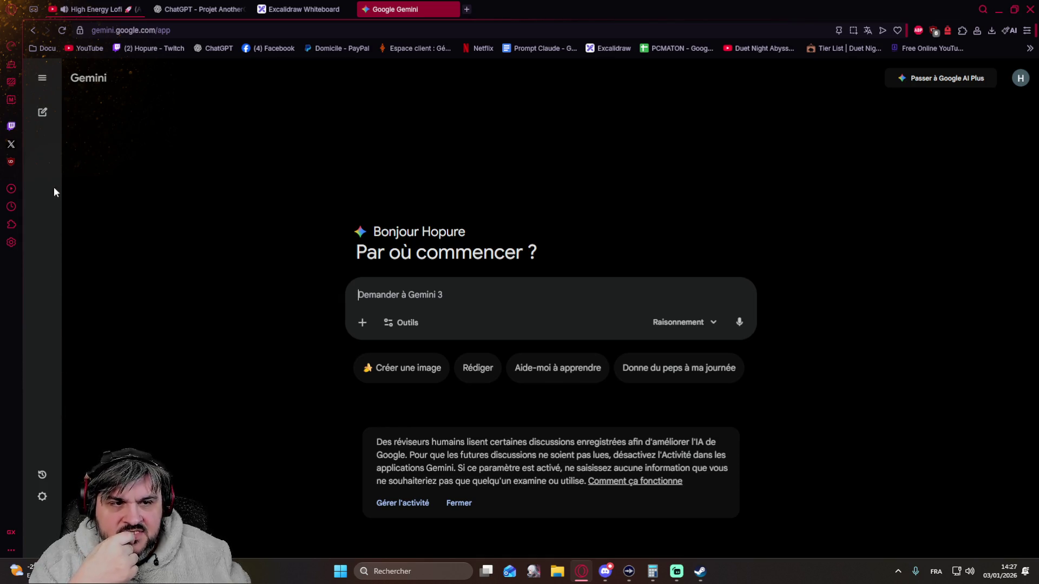
# Reopen the TCG video-game discussion and view its generated card frame and template images full size.
pyautogui.click(44, 82)
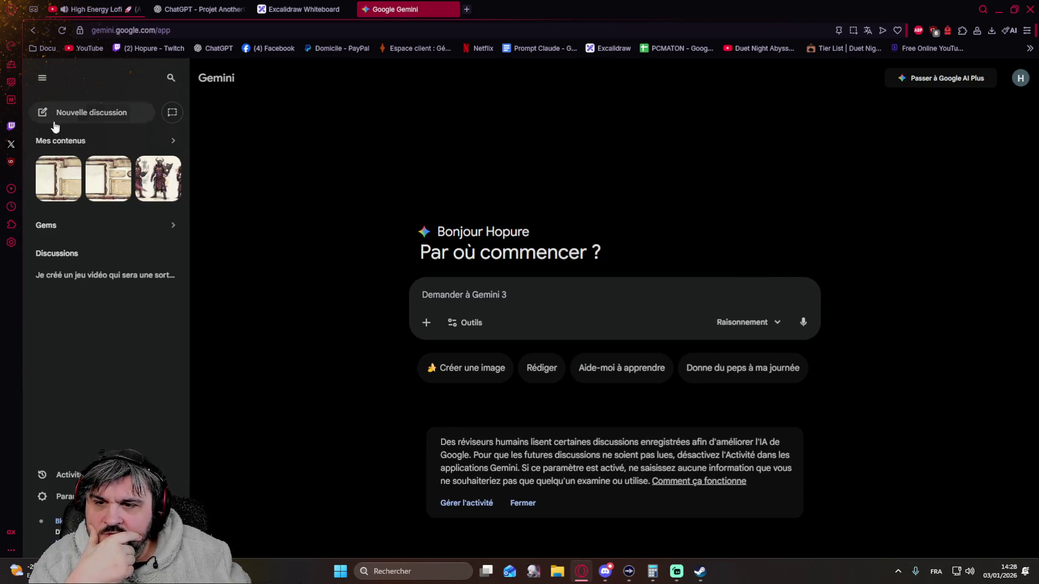
pyautogui.click(103, 275)
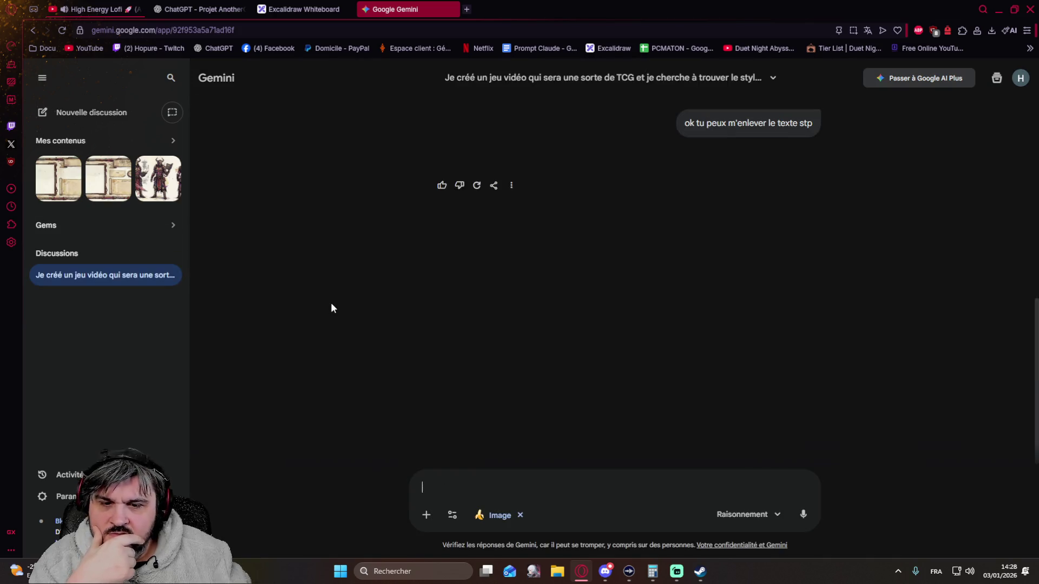
pyautogui.click(558, 247)
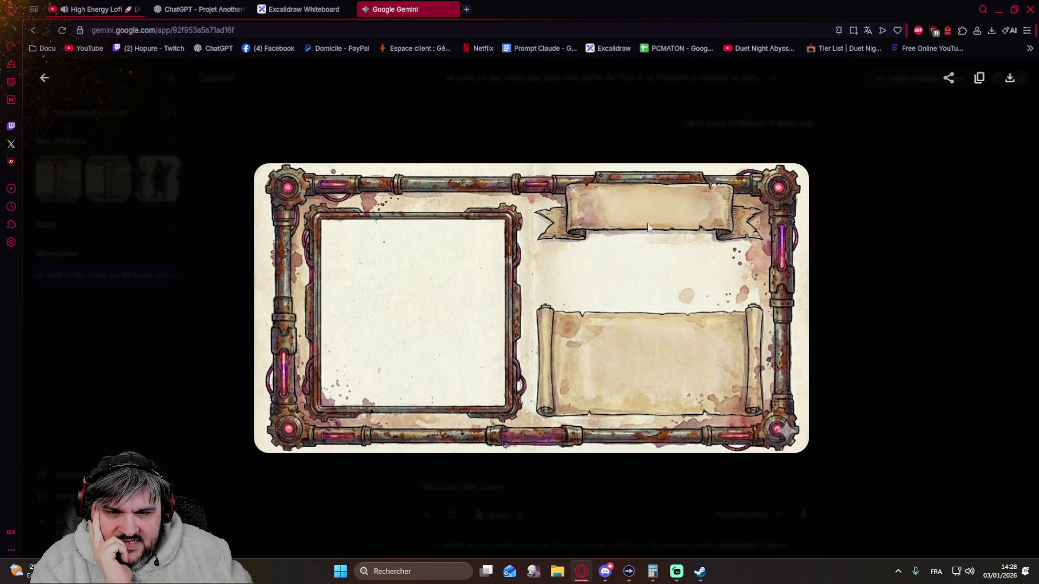
pyautogui.click(101, 177)
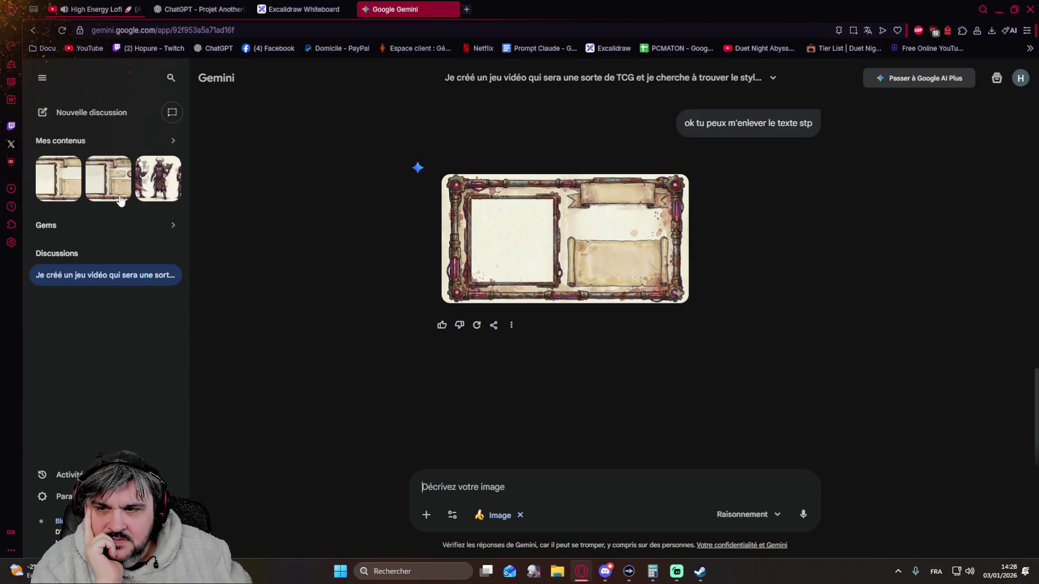
pyautogui.scroll(15, 498, 257)
pyautogui.scroll(2, 479, 249)
pyautogui.scroll(-10, 478, 248)
pyautogui.click(514, 262)
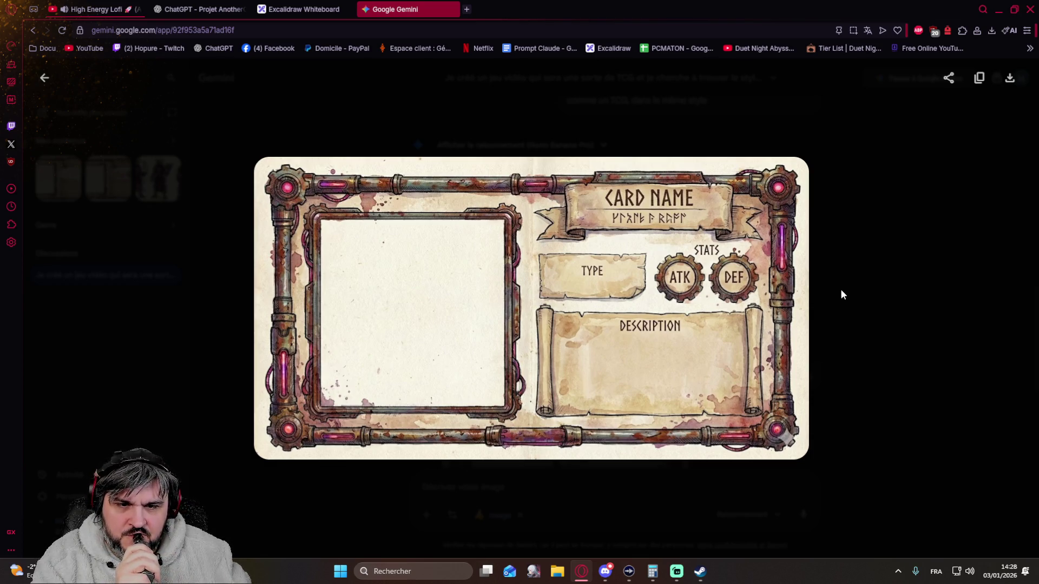
pyautogui.click(877, 286)
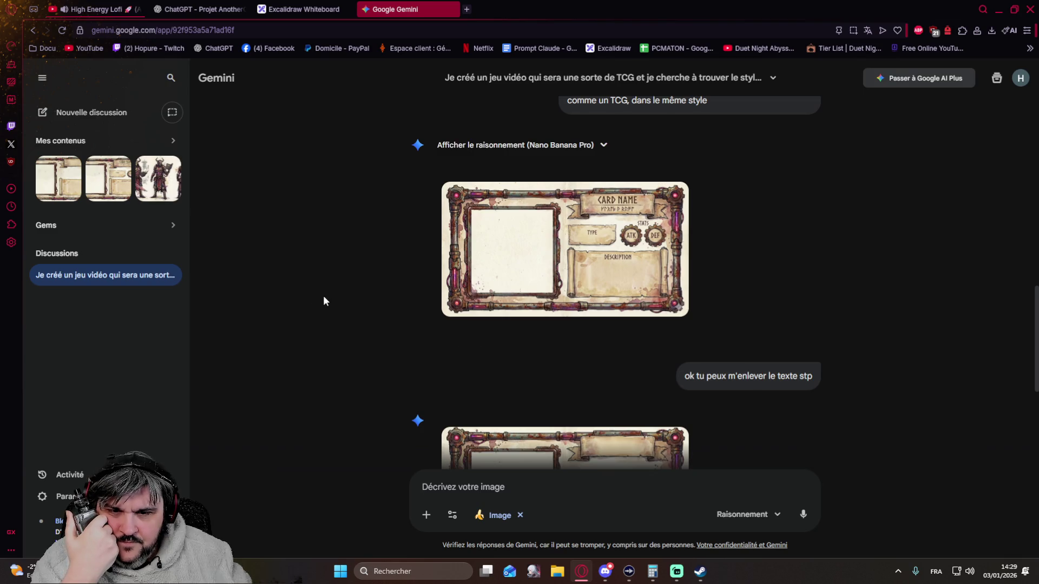
# View the character-sheet, dark-fantasy skeleton and futuristic character images full size.
pyautogui.scroll(5, 449, 256)
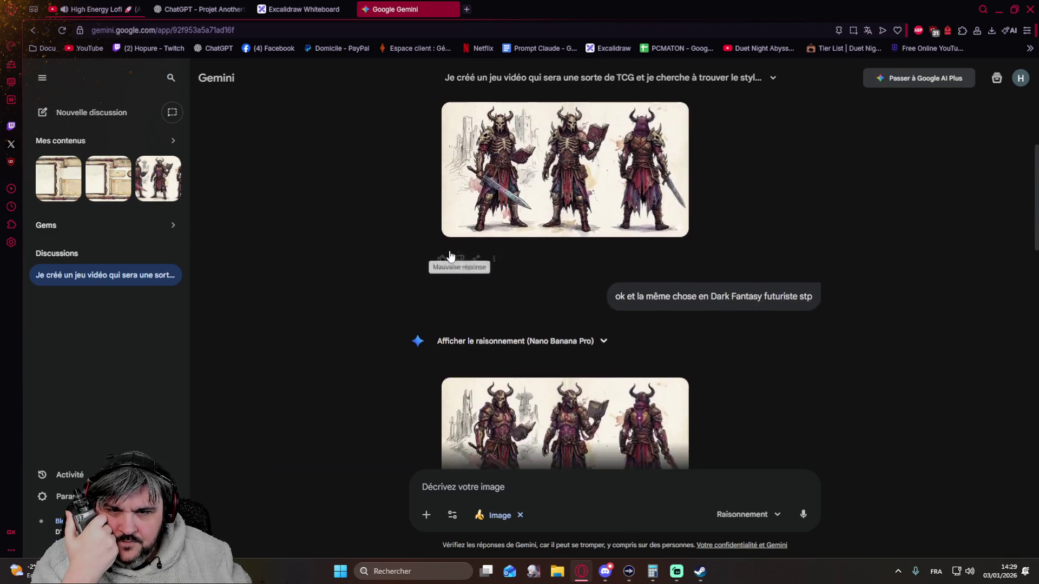
pyautogui.click(481, 278)
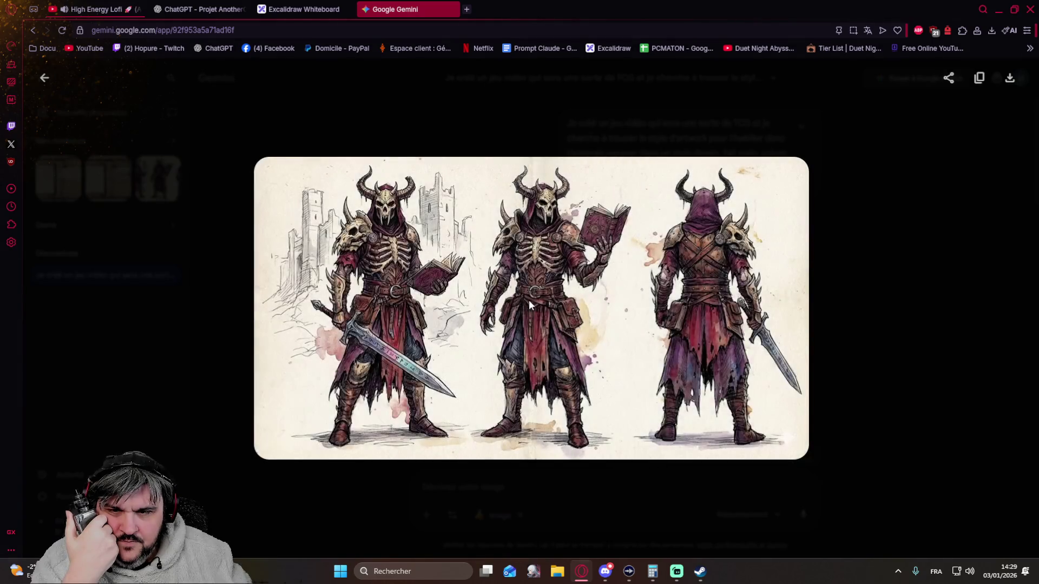
pyautogui.click(889, 292)
pyautogui.scroll(-4, 607, 276)
pyautogui.scroll(4, 608, 276)
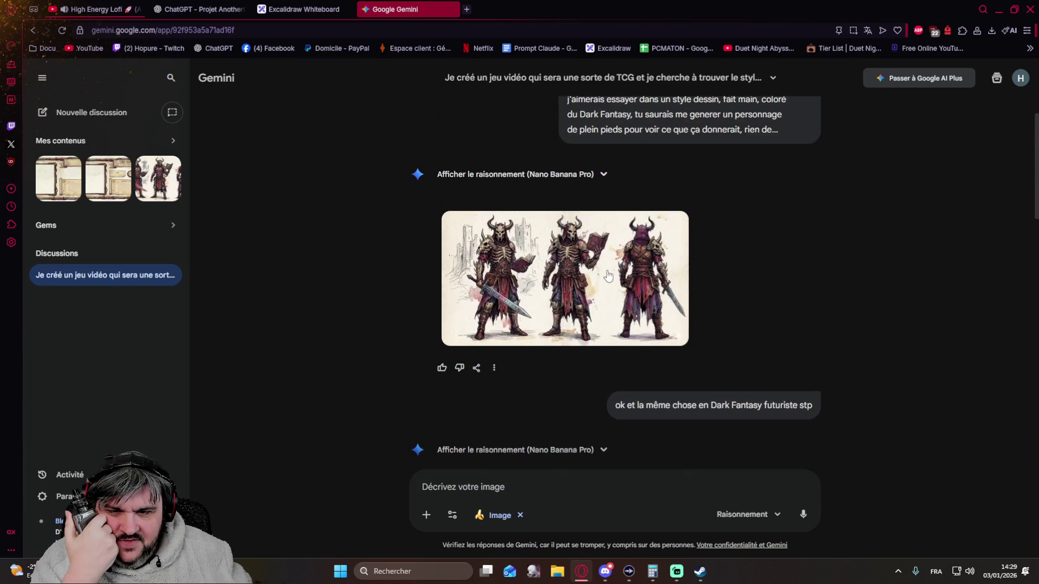
pyautogui.click(550, 271)
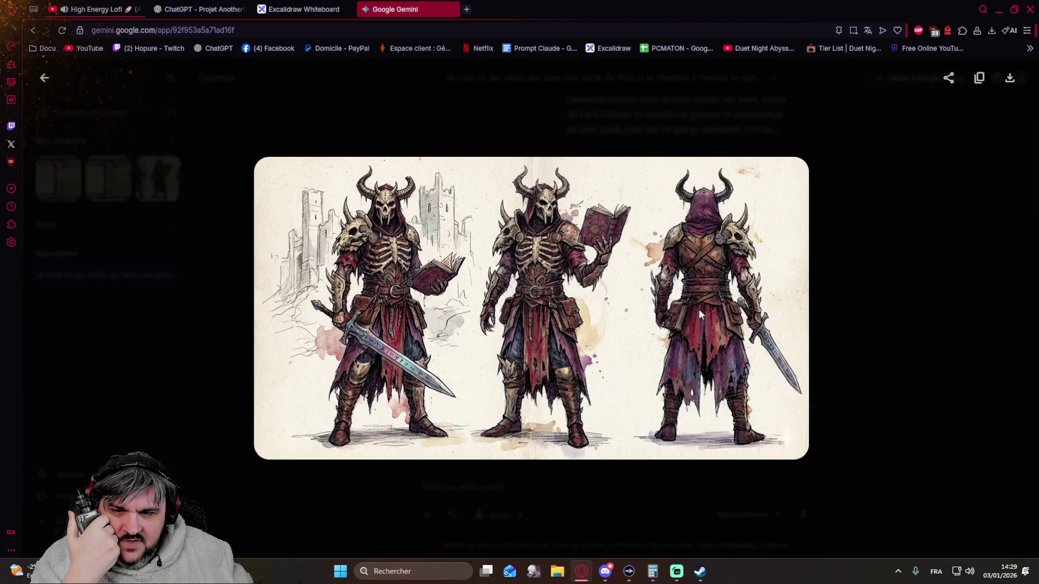
pyautogui.click(864, 306)
pyautogui.scroll(-4, 859, 298)
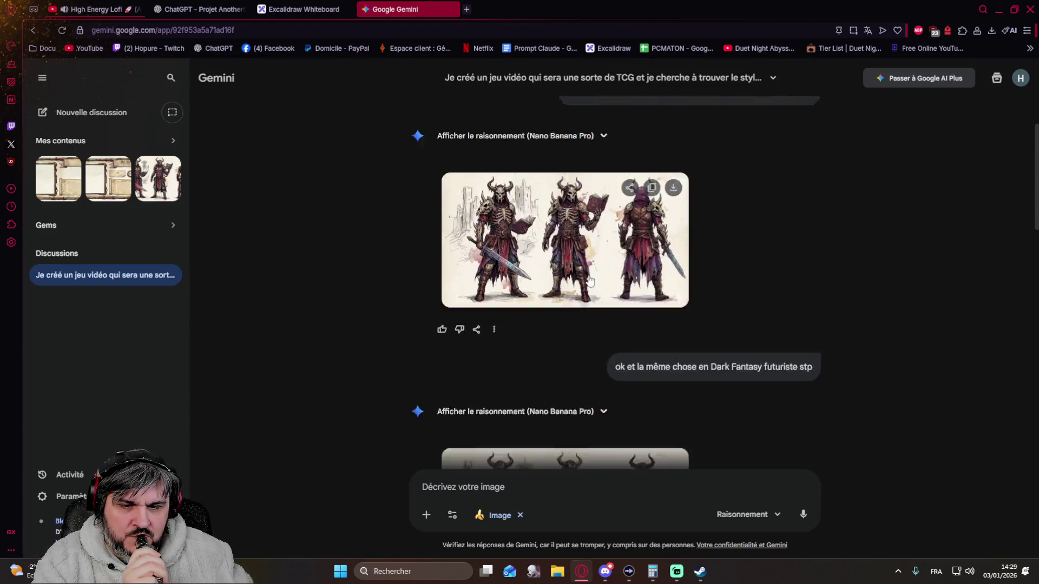
pyautogui.scroll(2, 555, 248)
pyautogui.scroll(-3, 460, 206)
pyautogui.click(557, 270)
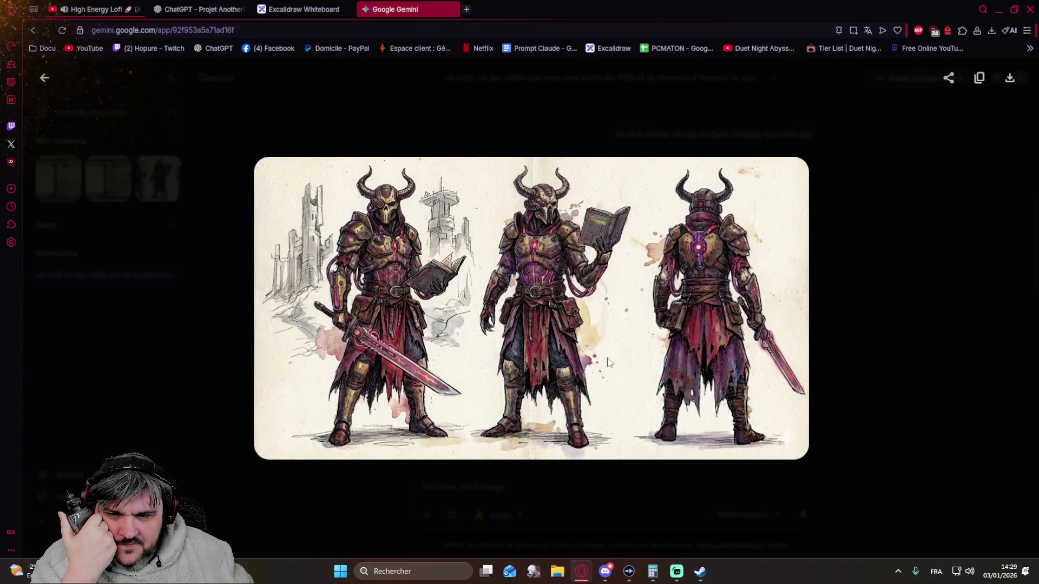
pyautogui.click(876, 296)
# Compare the skeleton and futuristic warrior character images full size several more times.
pyautogui.scroll(5, 581, 277)
pyautogui.click(581, 278)
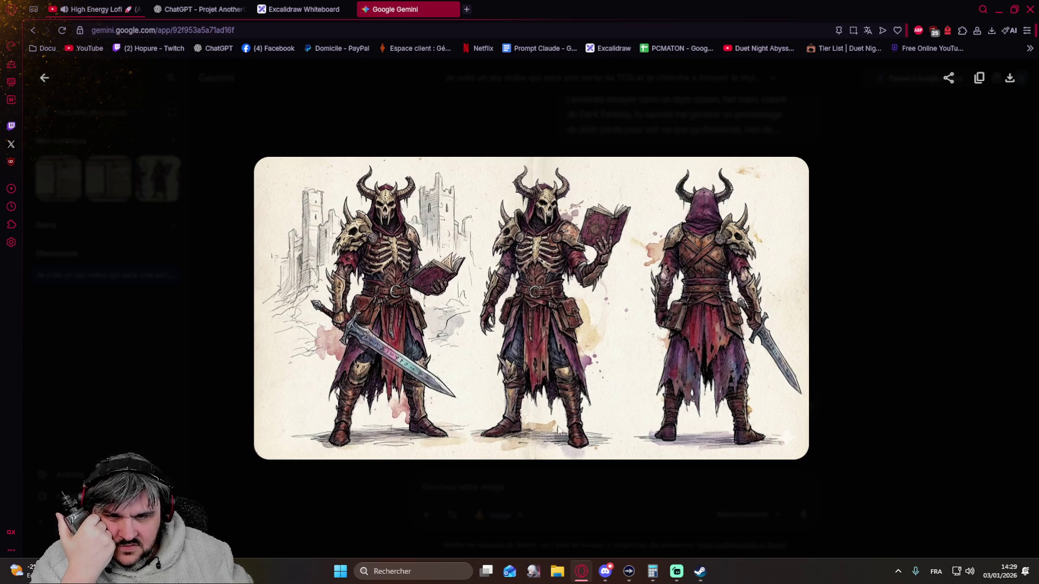
pyautogui.click(900, 380)
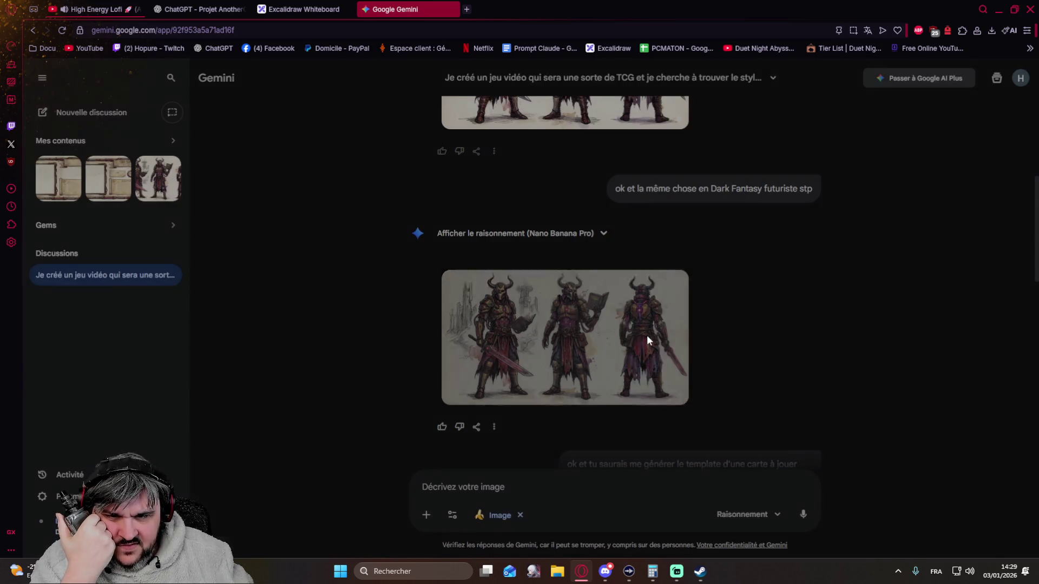
pyautogui.click(647, 335)
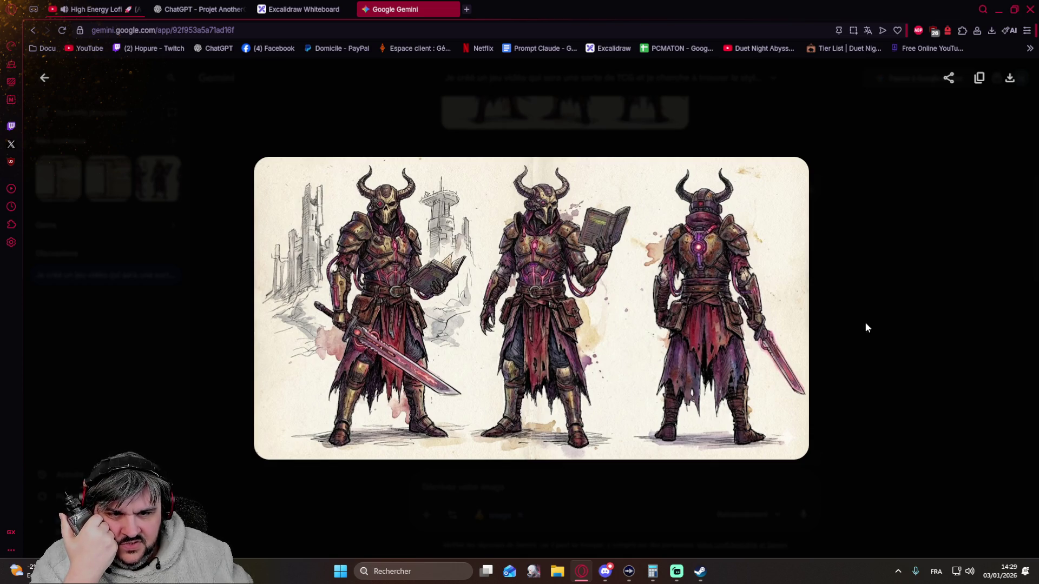
pyautogui.click(878, 289)
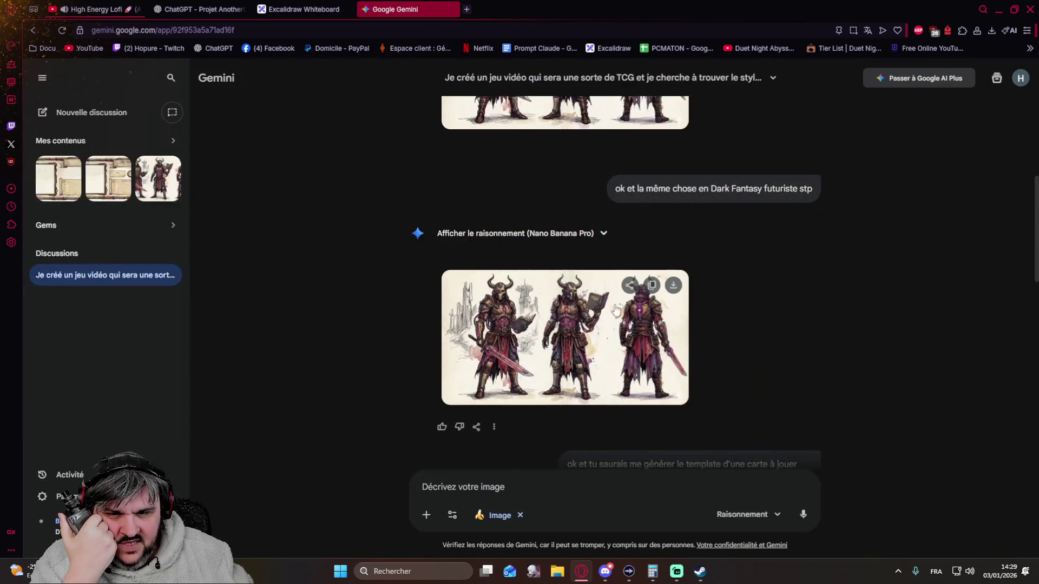
pyautogui.scroll(4, 561, 280)
pyautogui.click(561, 280)
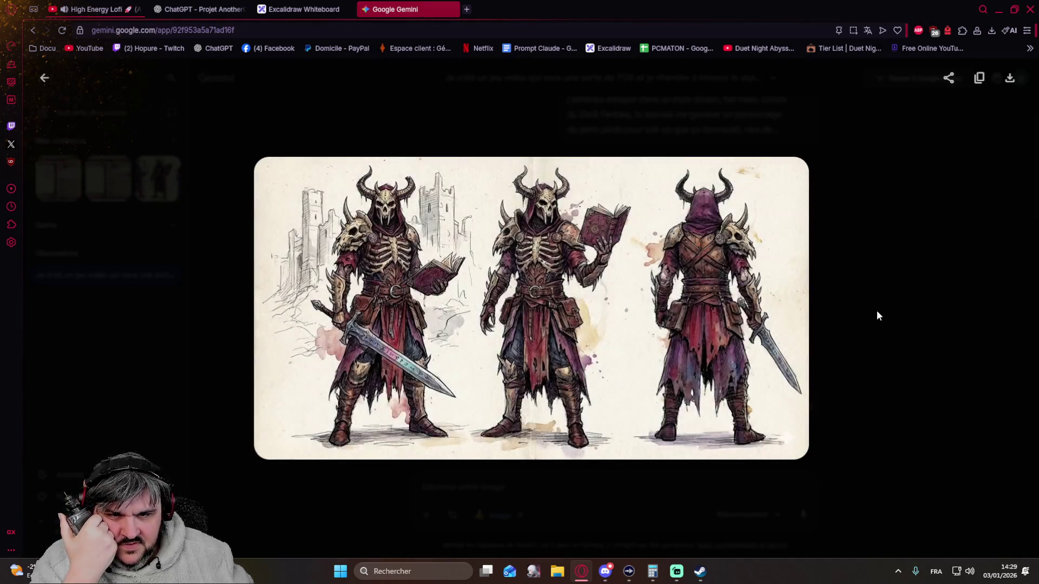
pyautogui.click(875, 310)
pyautogui.scroll(-3, 805, 268)
pyautogui.scroll(-2, 806, 271)
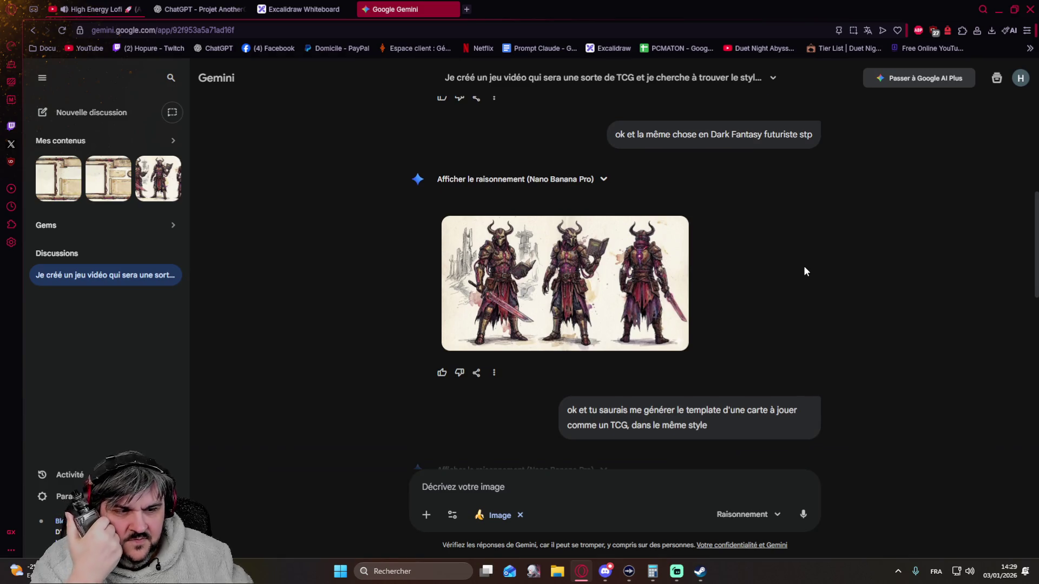
pyautogui.click(622, 278)
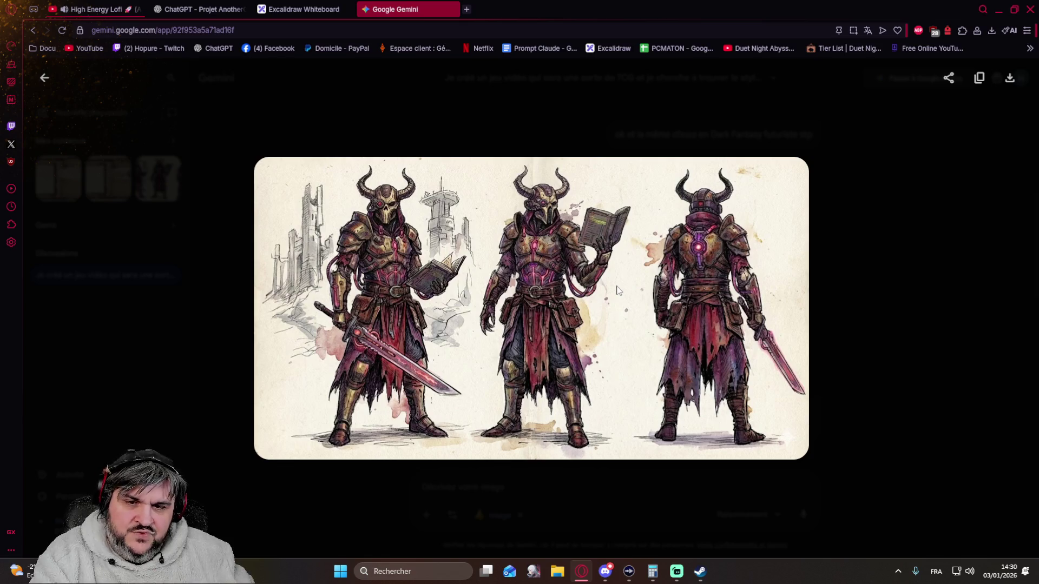
pyautogui.click(840, 285)
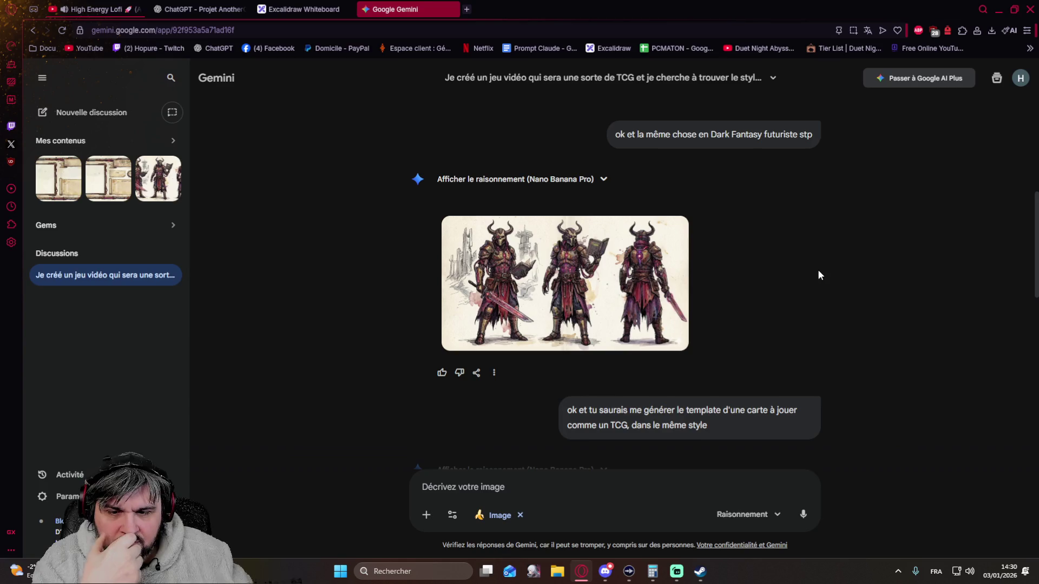
pyautogui.click(640, 299)
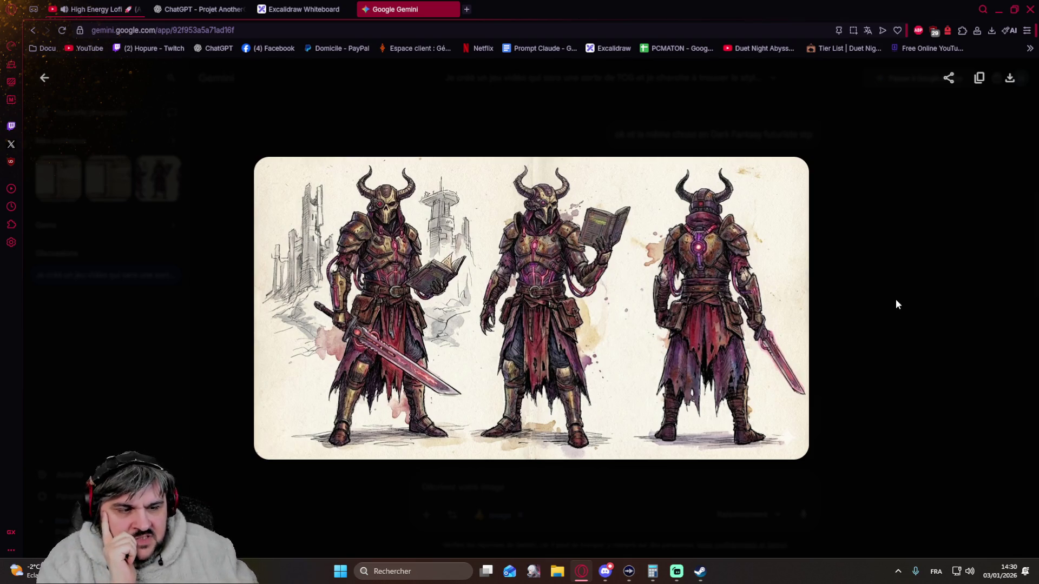
pyautogui.click(861, 293)
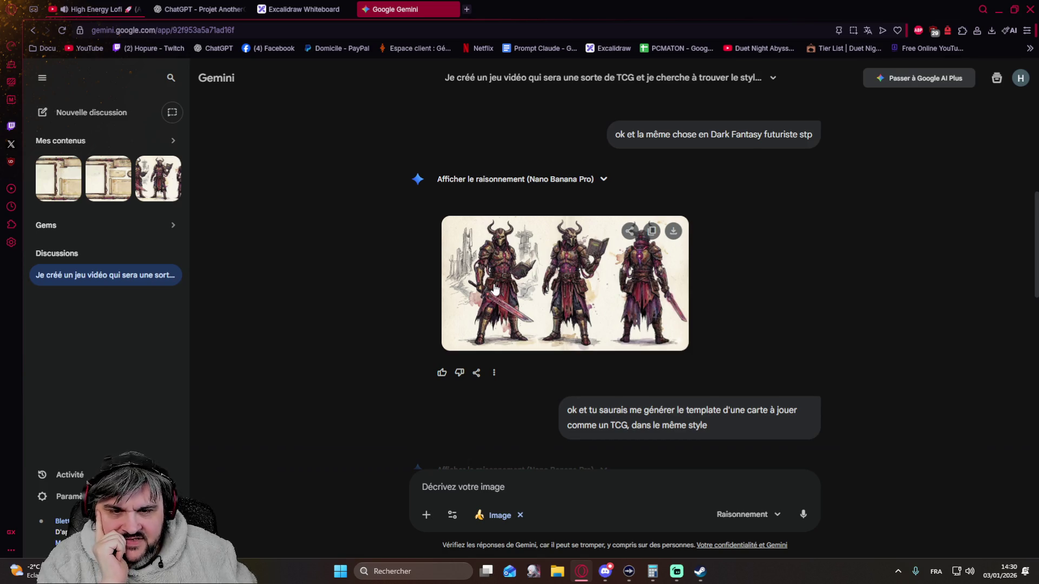
pyautogui.click(562, 289)
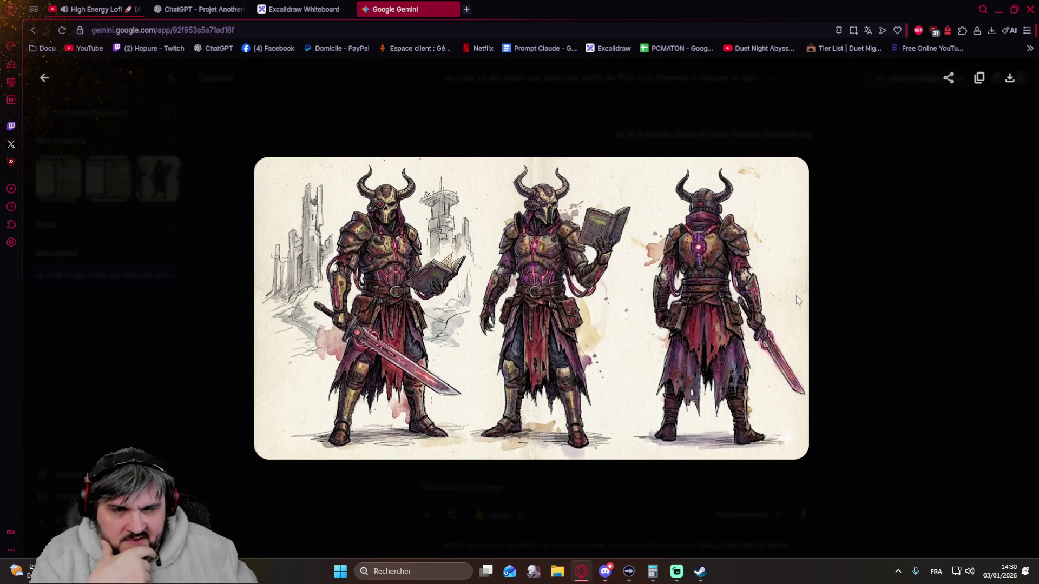
pyautogui.click(847, 320)
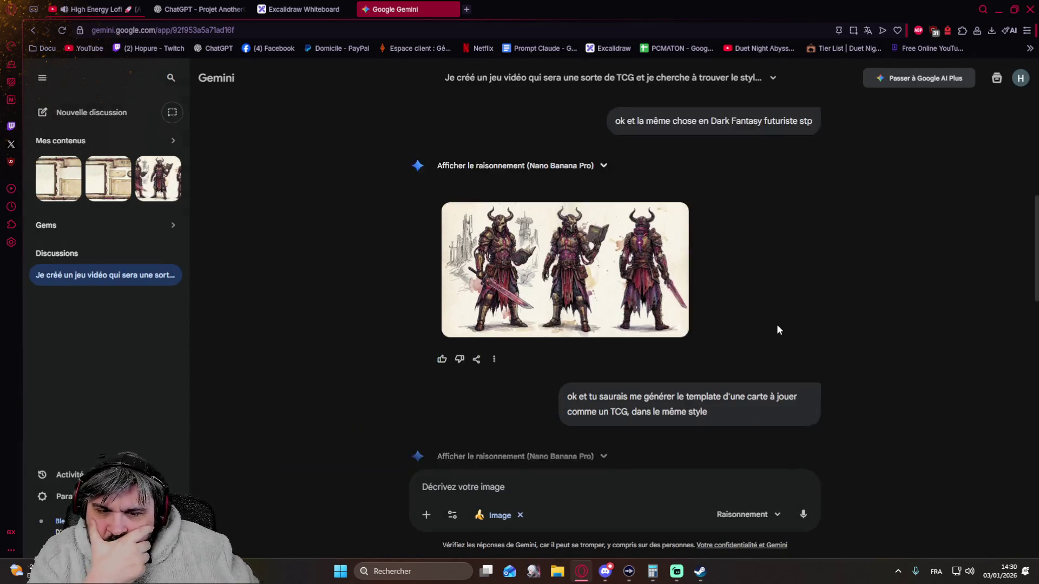
# Scroll to the text-free steampunk card template, then bring up Discord.
pyautogui.scroll(-3, 774, 323)
pyautogui.scroll(-8, 769, 320)
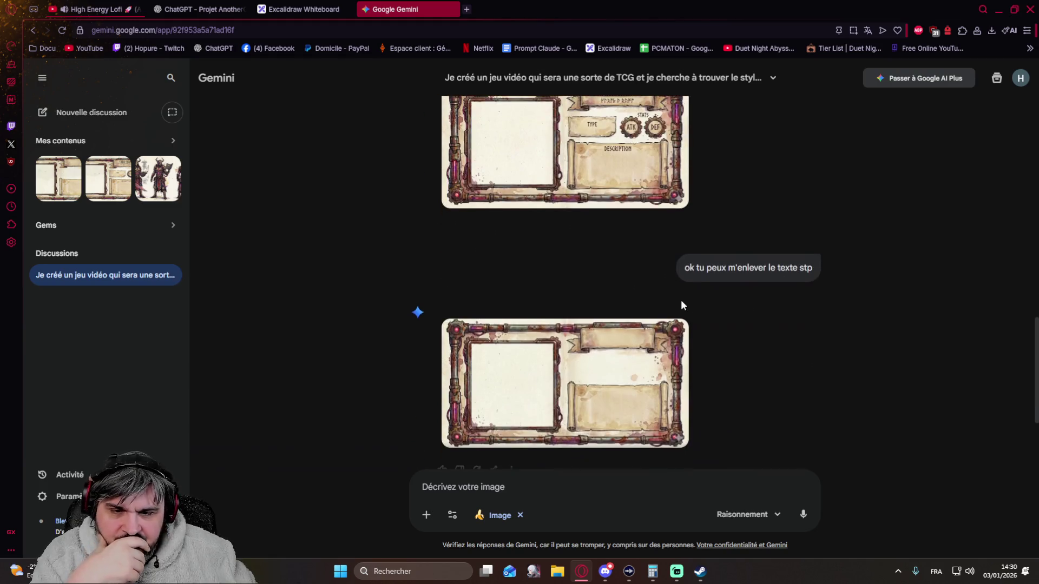
pyautogui.scroll(3, 659, 301)
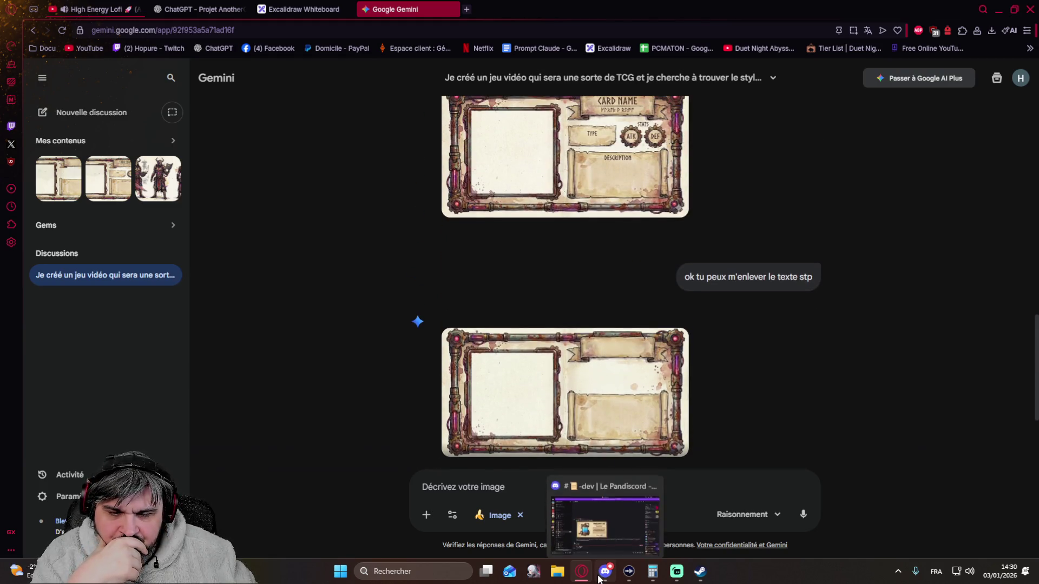
pyautogui.click(599, 575)
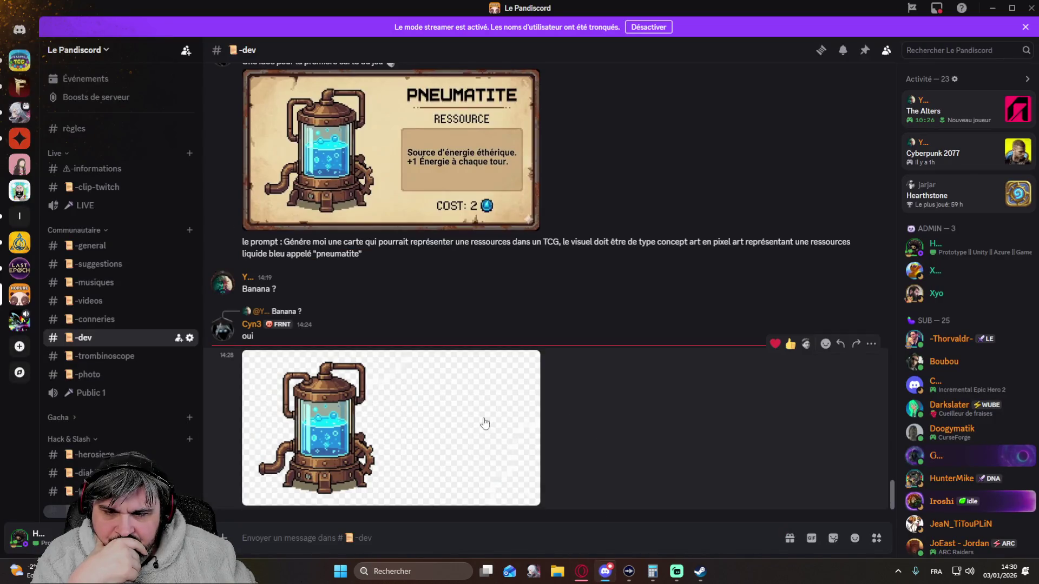
# Compare the Pneumatite card and its transparent-background artwork side by side, viewing each full size.
pyautogui.click(439, 420)
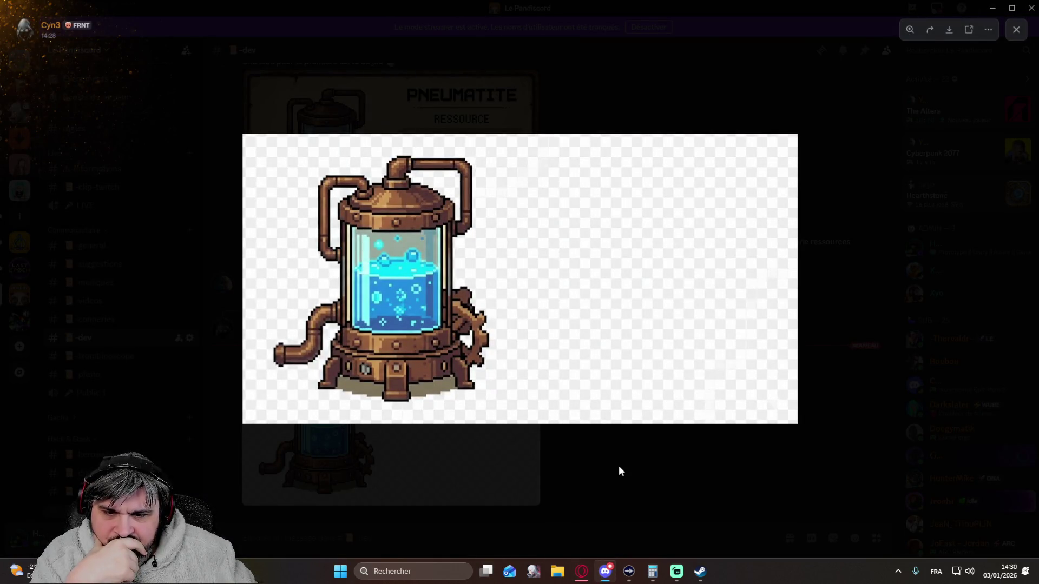
pyautogui.click(618, 467)
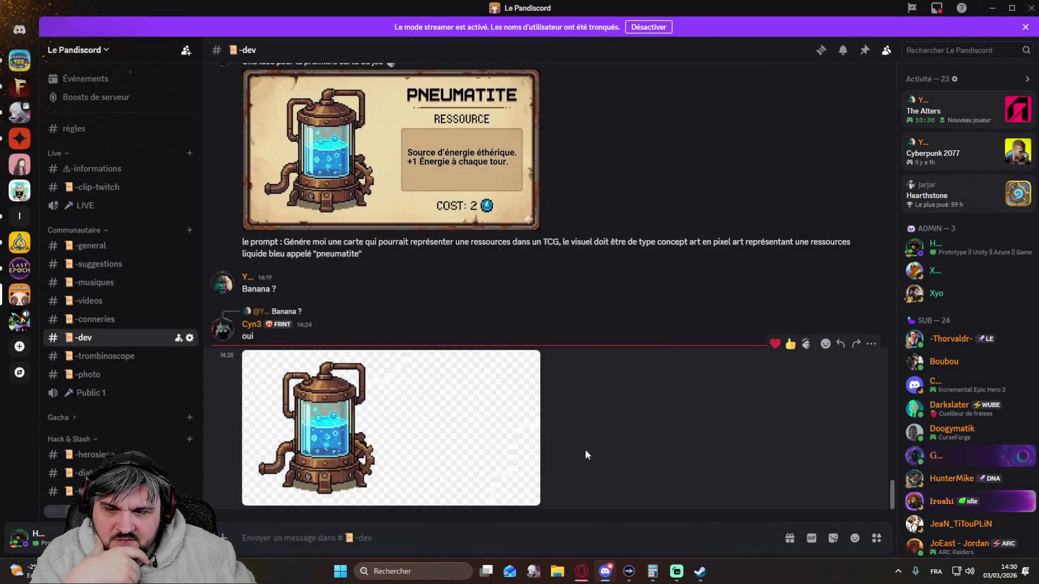
pyautogui.click(386, 413)
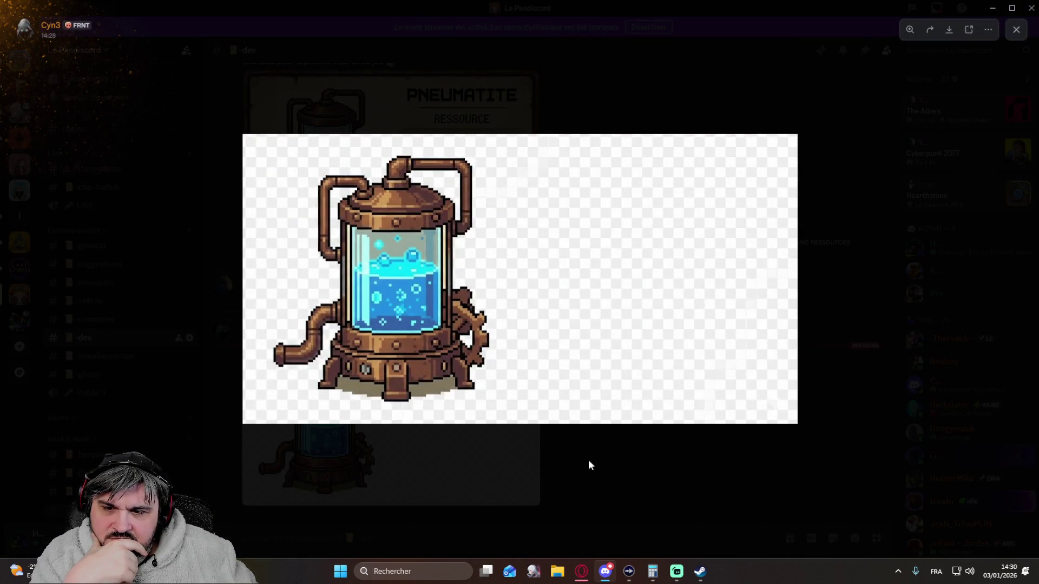
pyautogui.click(589, 461)
pyautogui.click(384, 188)
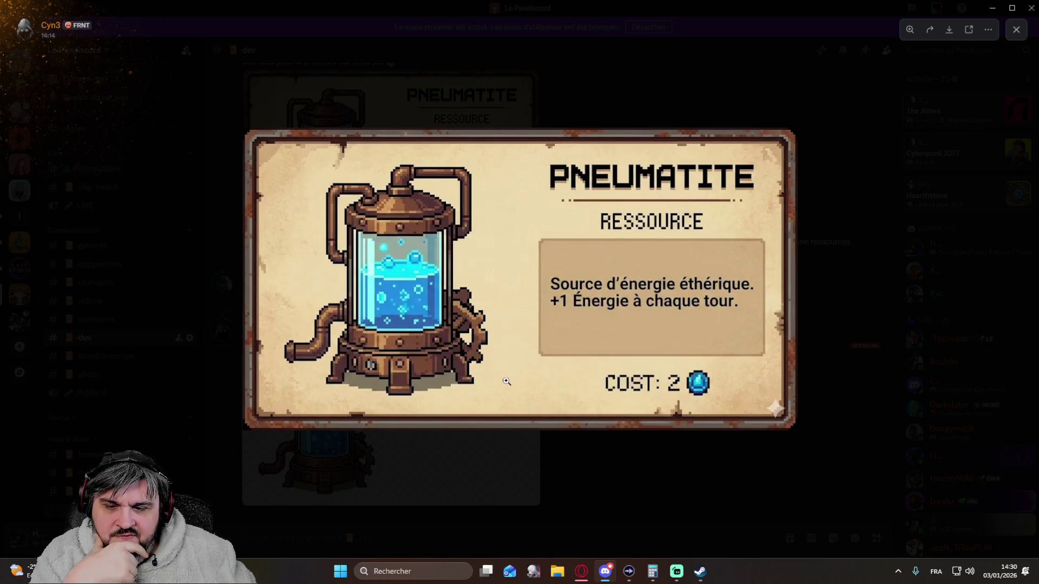
pyautogui.click(528, 490)
pyautogui.click(480, 460)
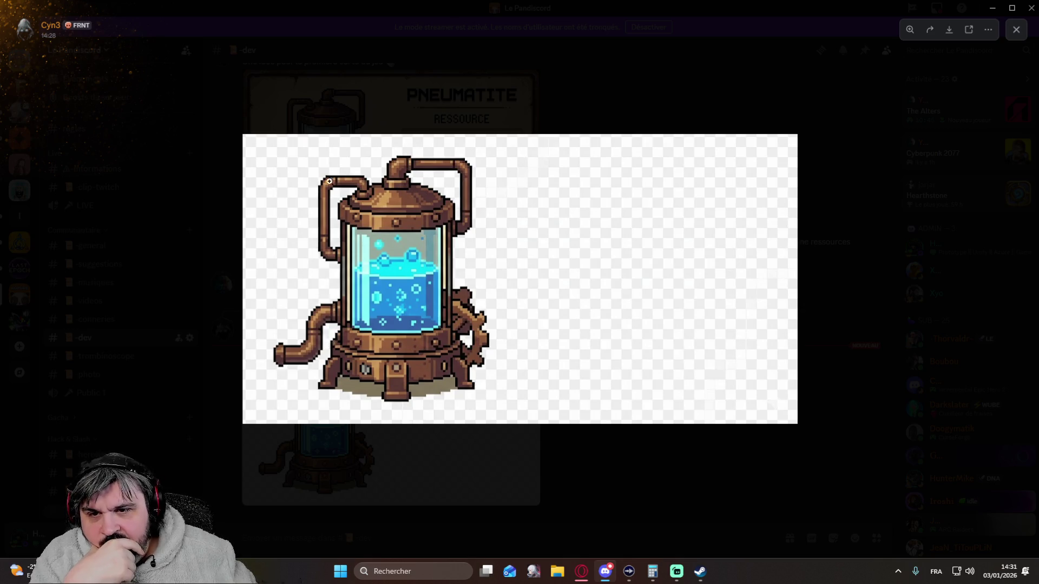
pyautogui.click(658, 475)
pyautogui.click(396, 222)
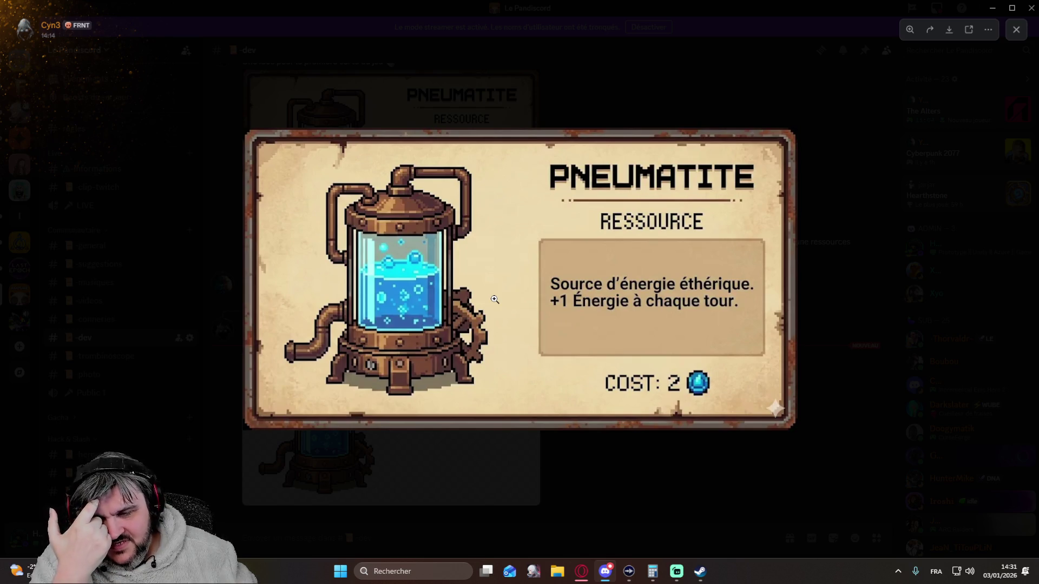
pyautogui.click(563, 446)
pyautogui.click(475, 454)
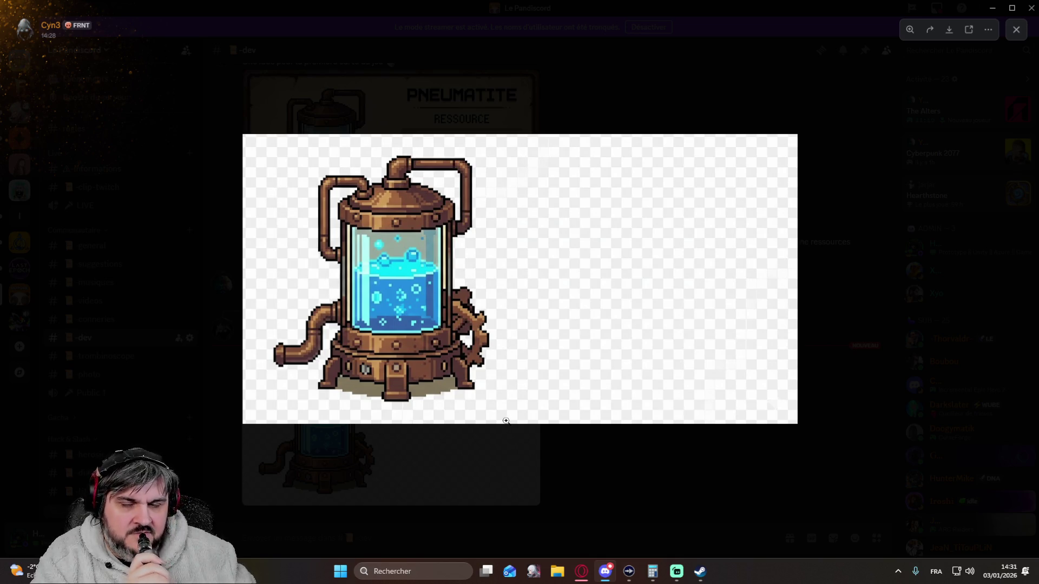
pyautogui.click(595, 454)
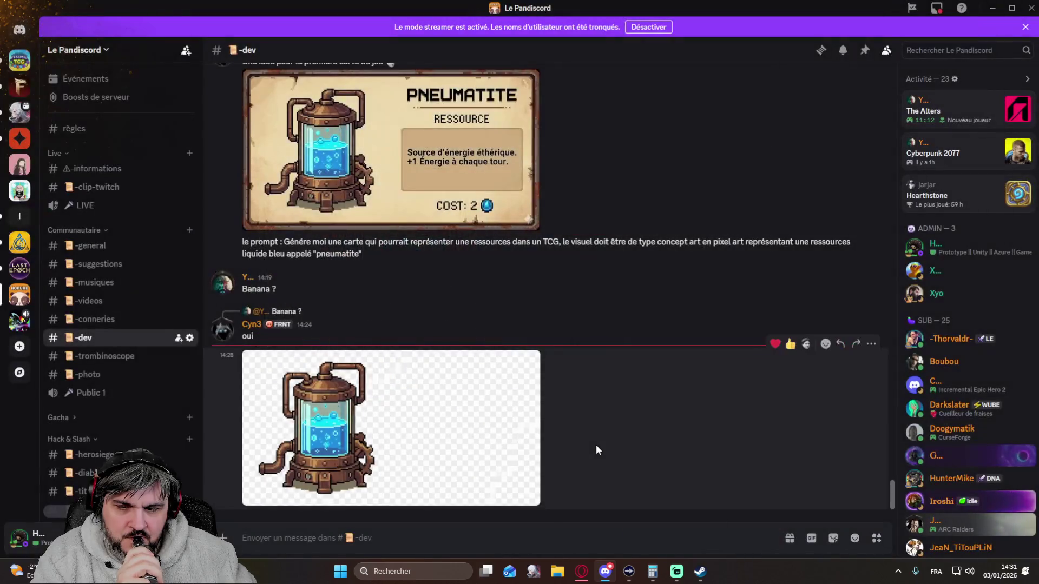
pyautogui.click(468, 429)
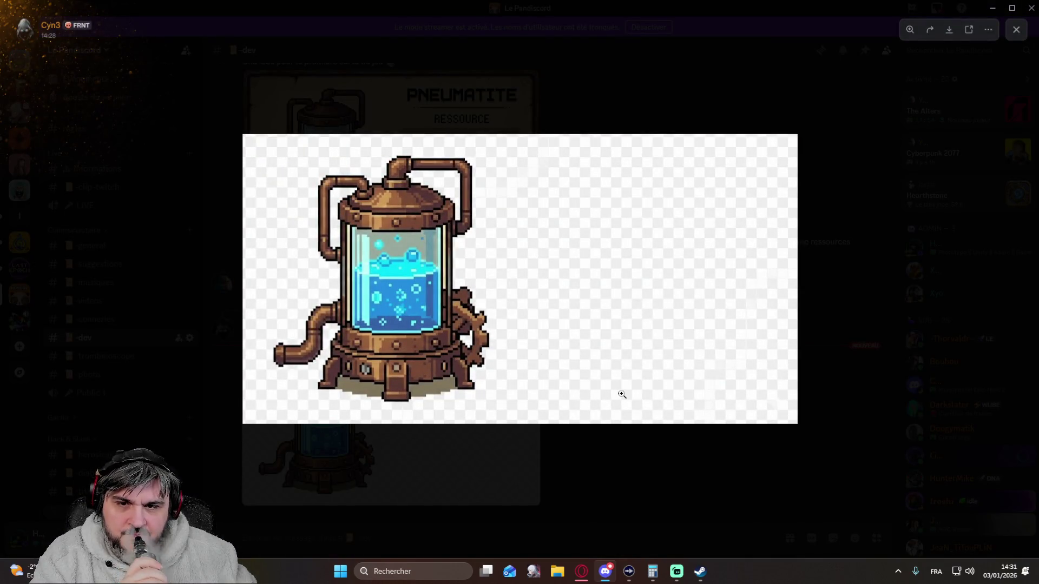
pyautogui.click(615, 471)
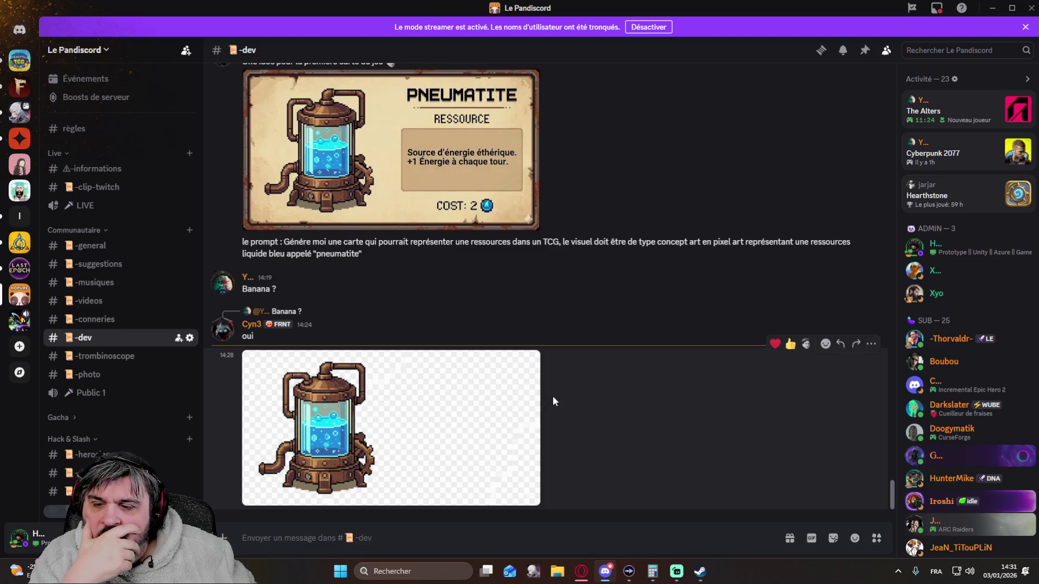
# Open the #-duet-night-abyss channel with its revenue figures discussion.
pyautogui.scroll(-3, 119, 404)
pyautogui.scroll(-1, 121, 411)
pyautogui.click(127, 445)
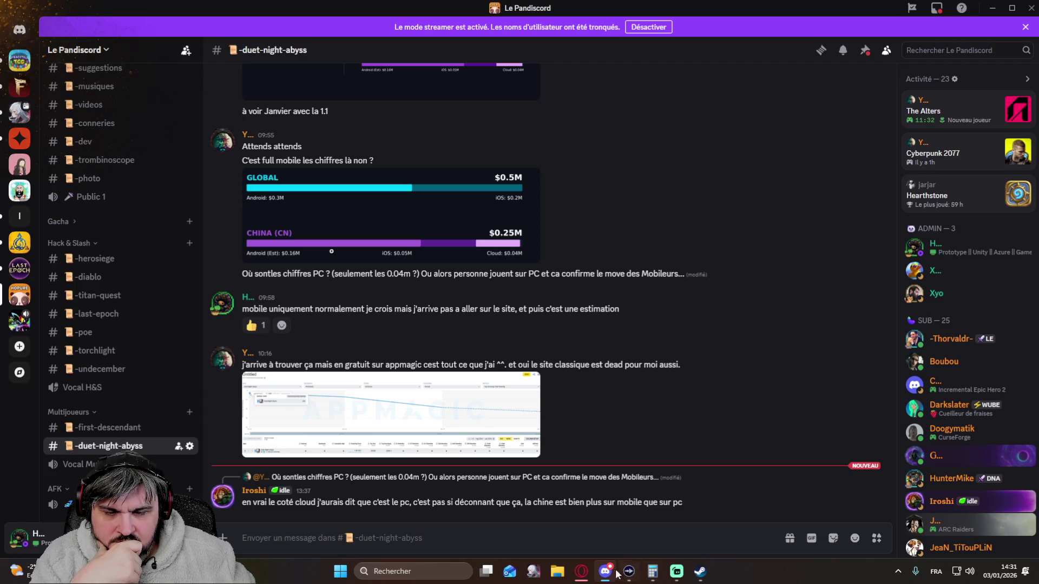
# Bring Opera GX back to the front, showing Gemini's text-free steampunk card template.
pyautogui.click(582, 571)
pyautogui.moveTo(676, 348)
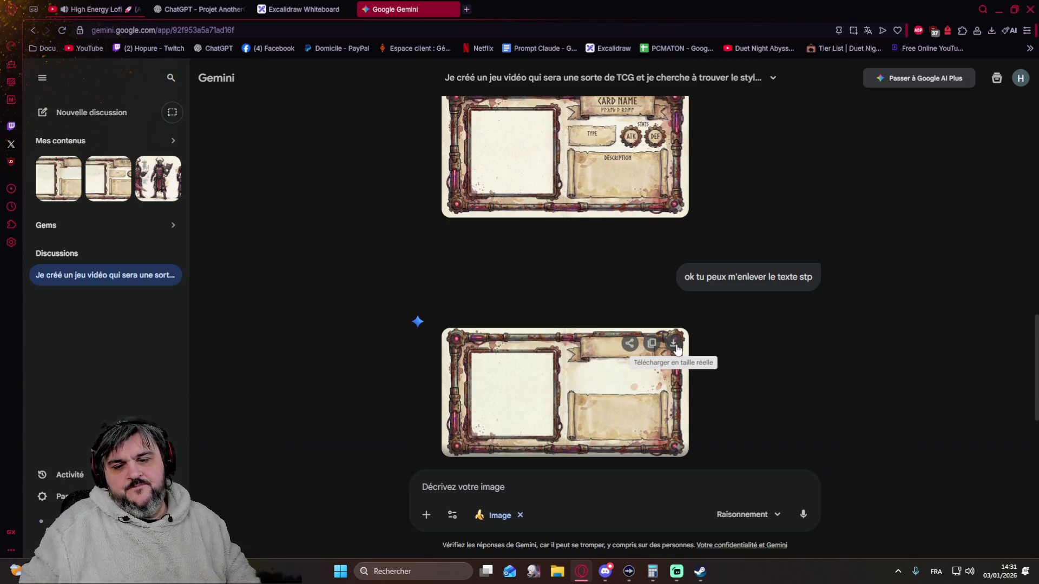
# Bring the AnotherGame ChatGPT chat forward and scroll to its six 'Questions manquantes'.
pyautogui.click(219, 11)
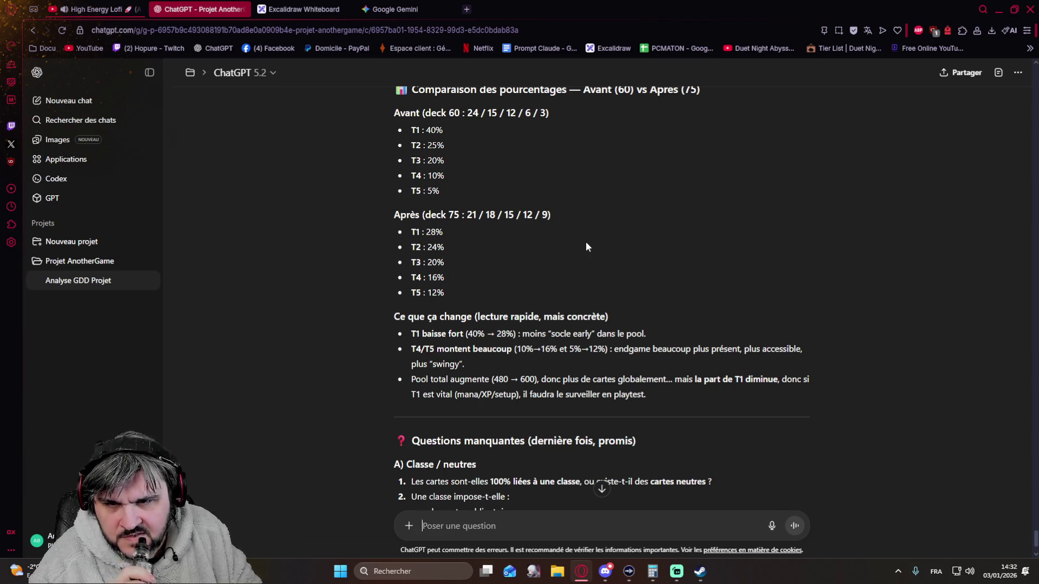
pyautogui.scroll(1, 646, 246)
pyautogui.scroll(-4, 647, 245)
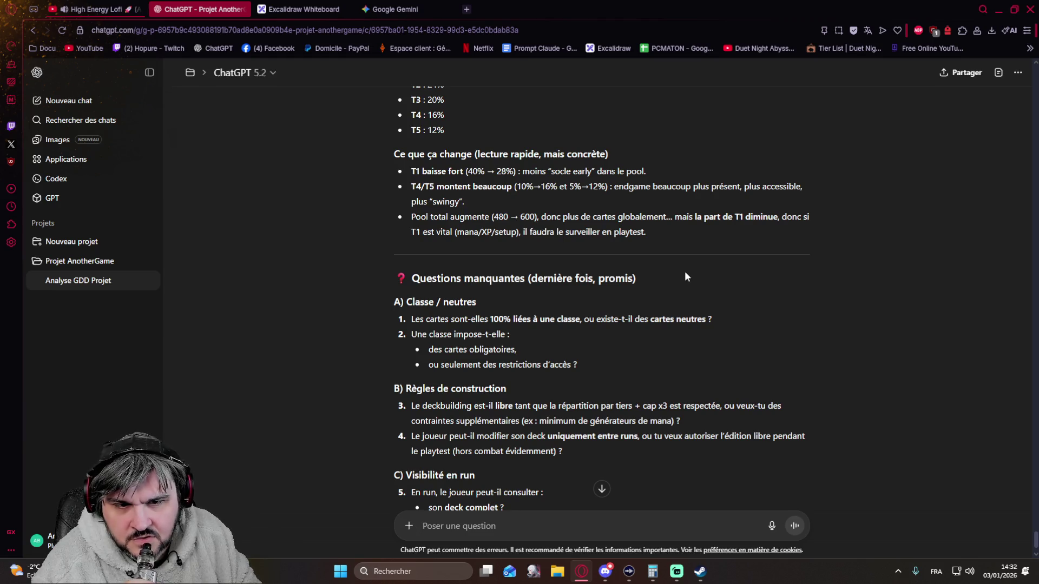
pyautogui.scroll(-3, 684, 271)
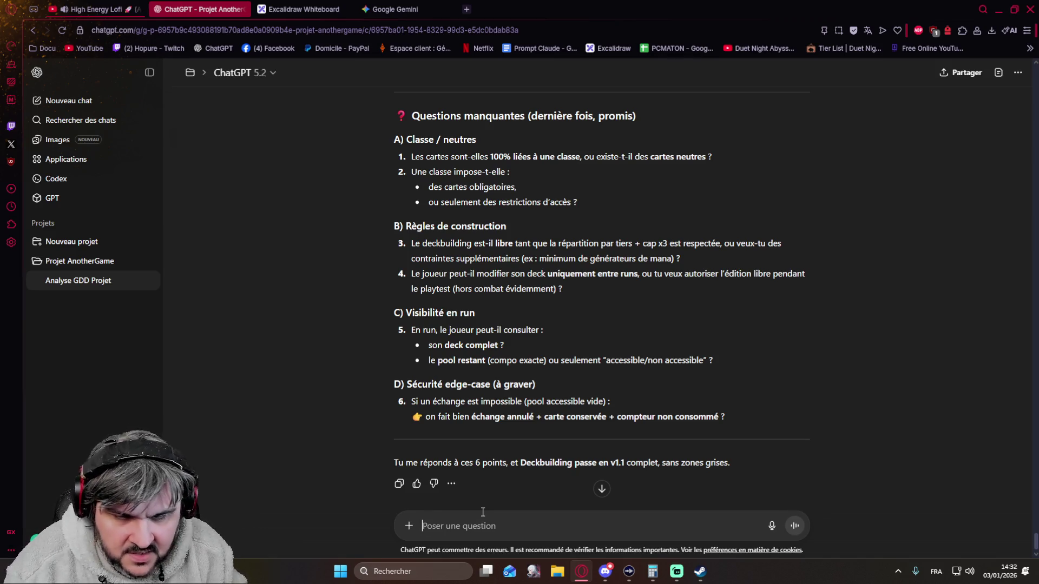
# Draft answers: A1 non, A2 class-exclusive cards, B3 libre with distribution and cap, B4 'developpe stp'.
pyautogui.write('A1) non')
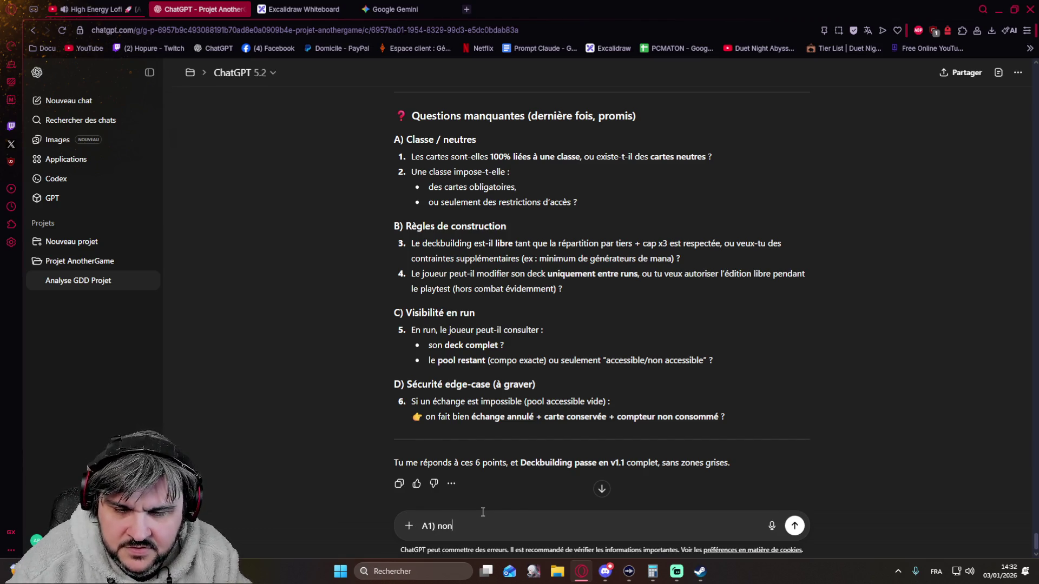
pyautogui.write(' A')
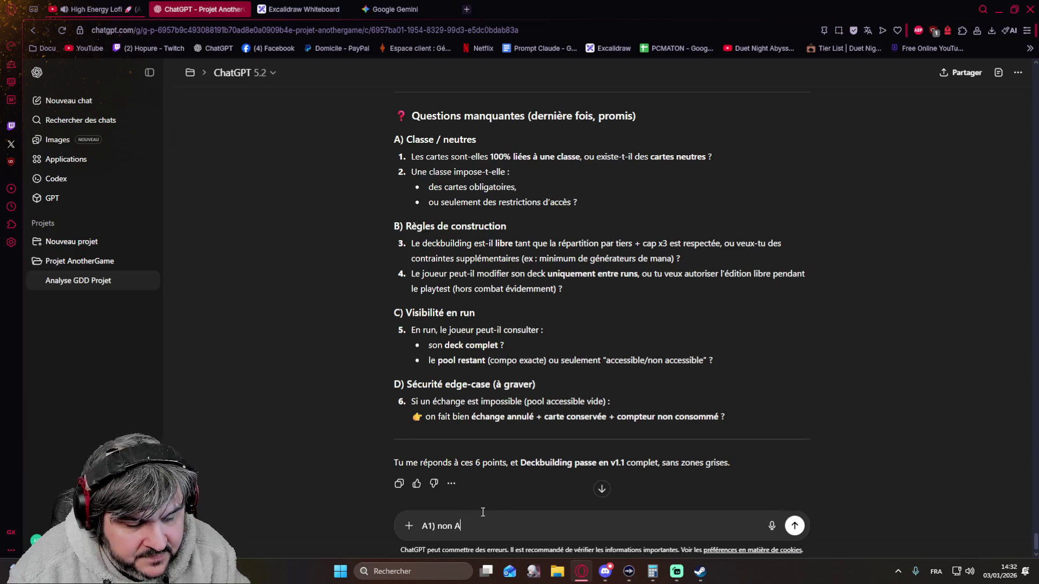
pyautogui.write('2)')
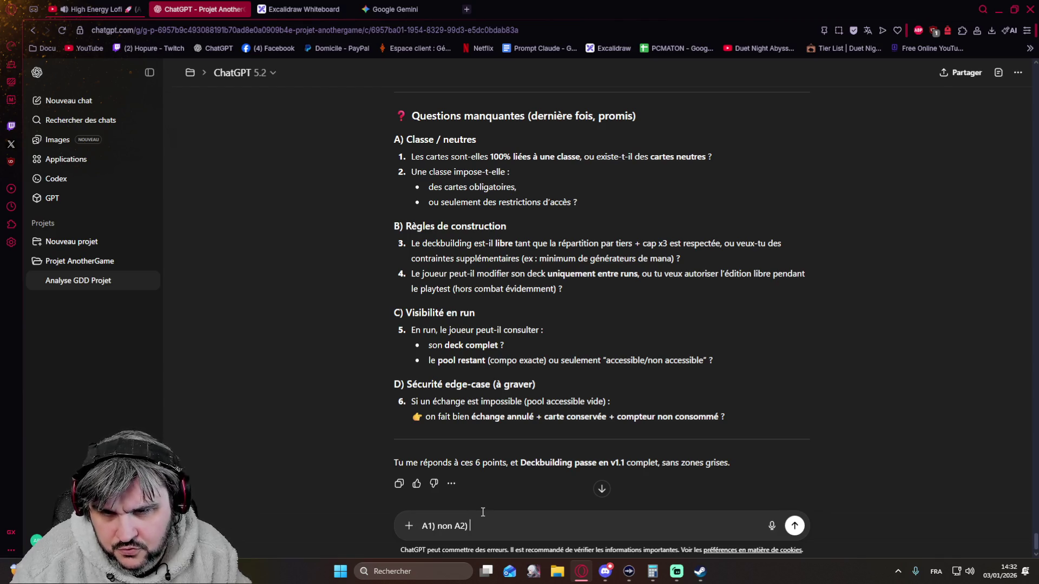
pyautogui.write('Une')
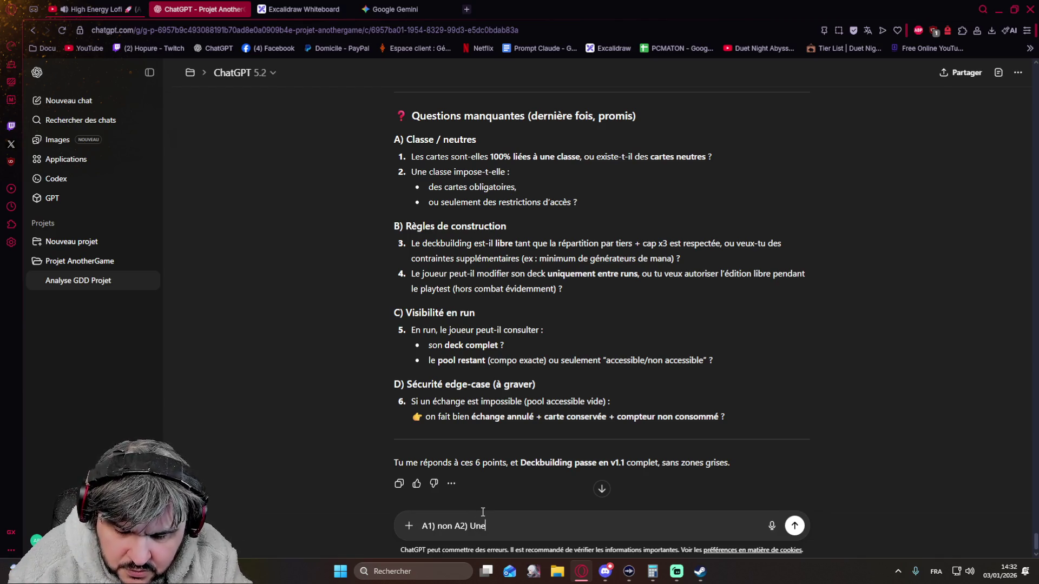
pyautogui.write(' classe')
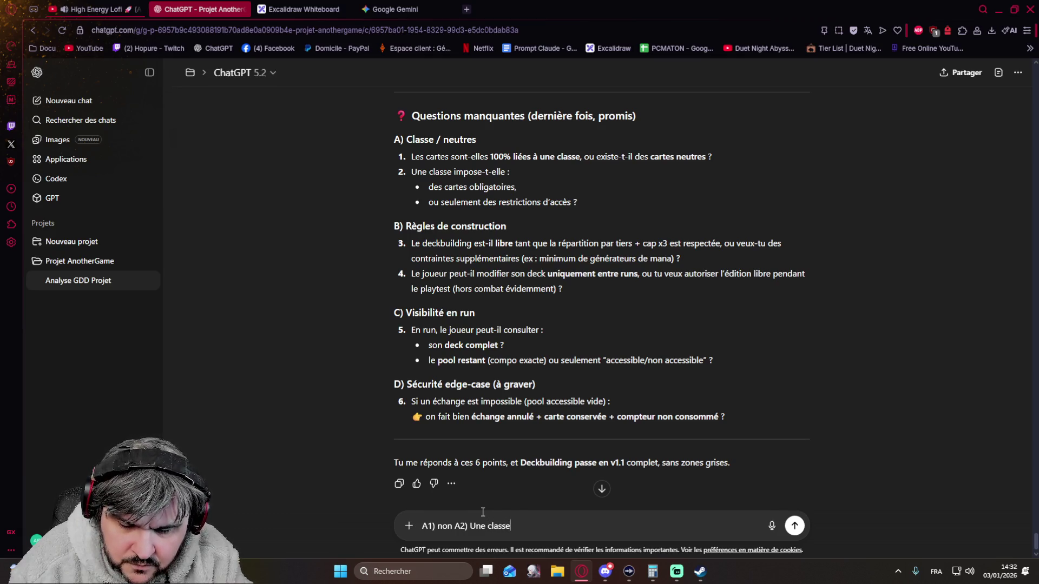
pyautogui.write(' a ses propr')
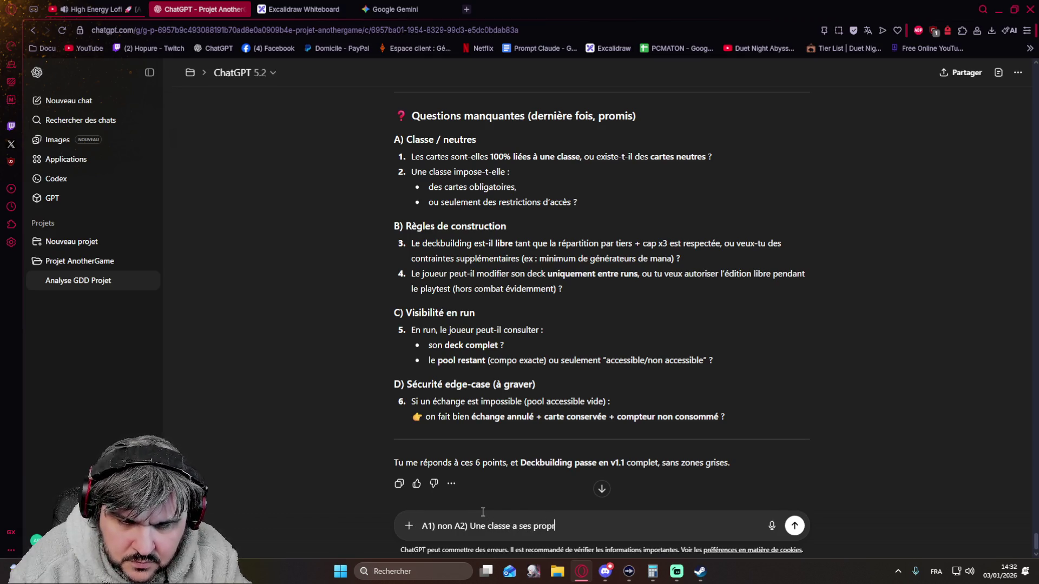
pyautogui.write('es cartes exclusives')
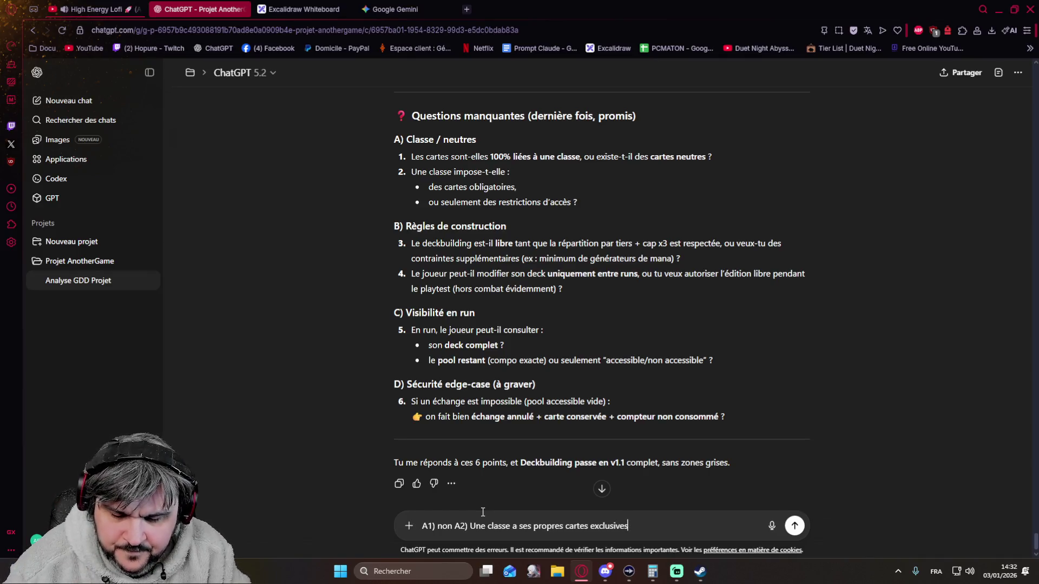
pyautogui.hotkey('shift', 'Return')
pyautogui.write('B')
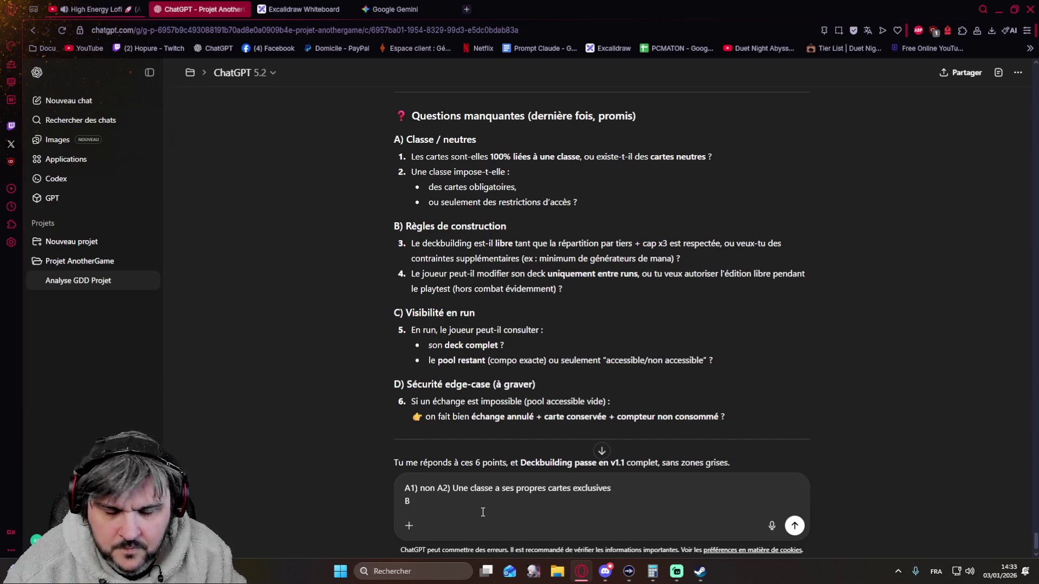
pyautogui.write(')3)')
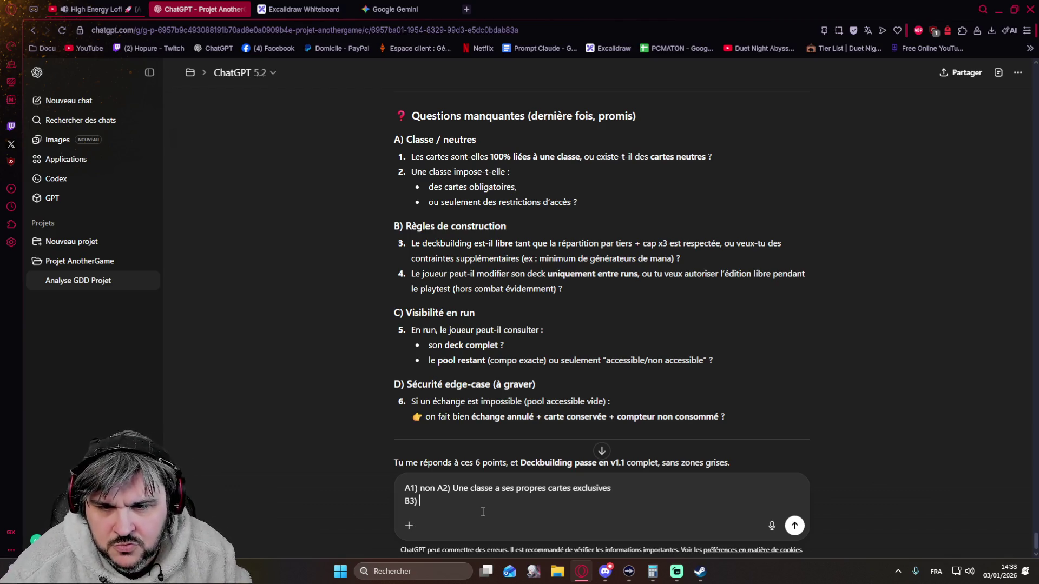
pyautogui.write('libre')
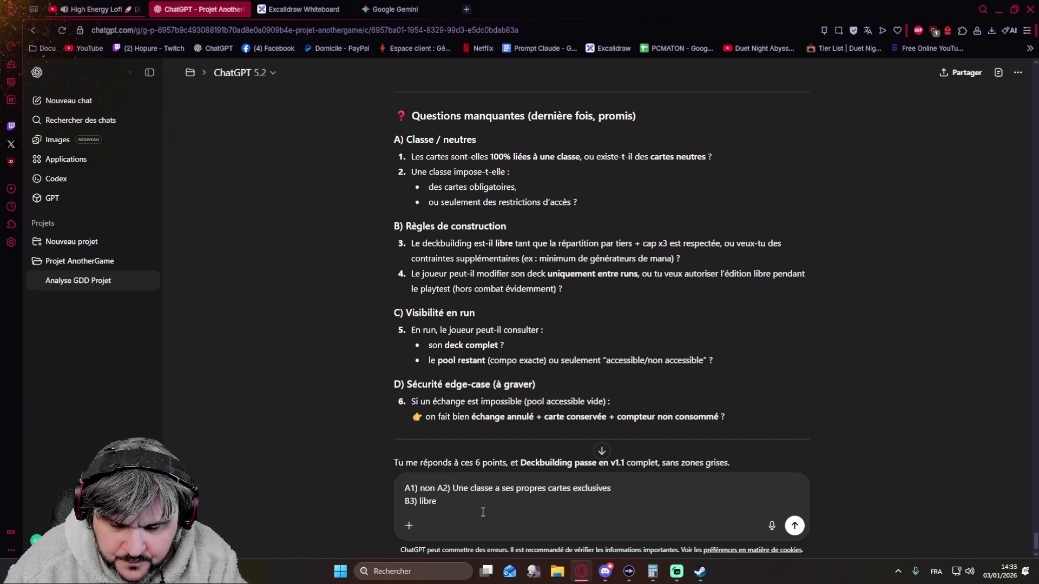
pyautogui.write('avec répartition et cap ')
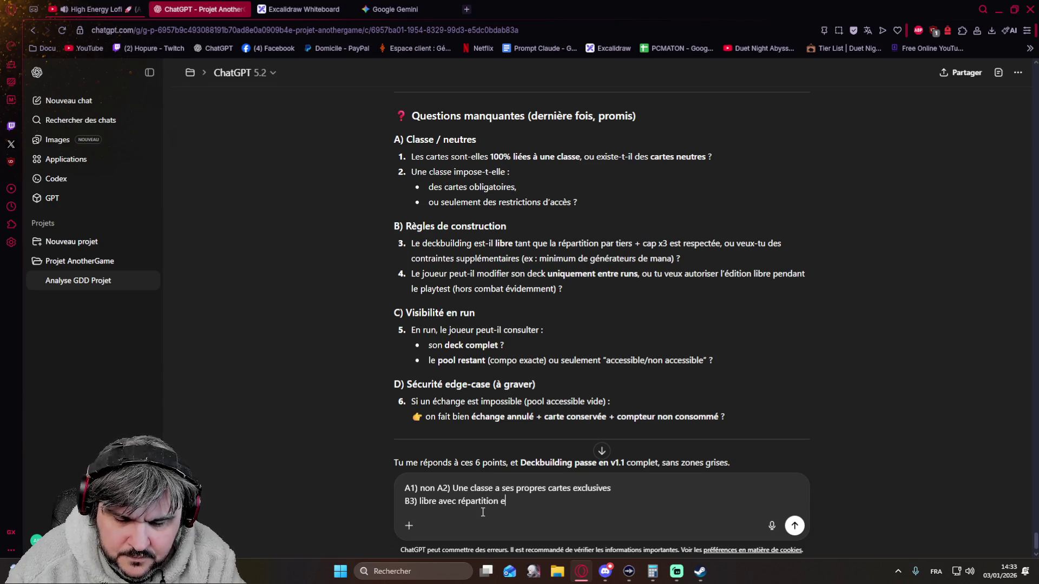
pyautogui.write('respecté')
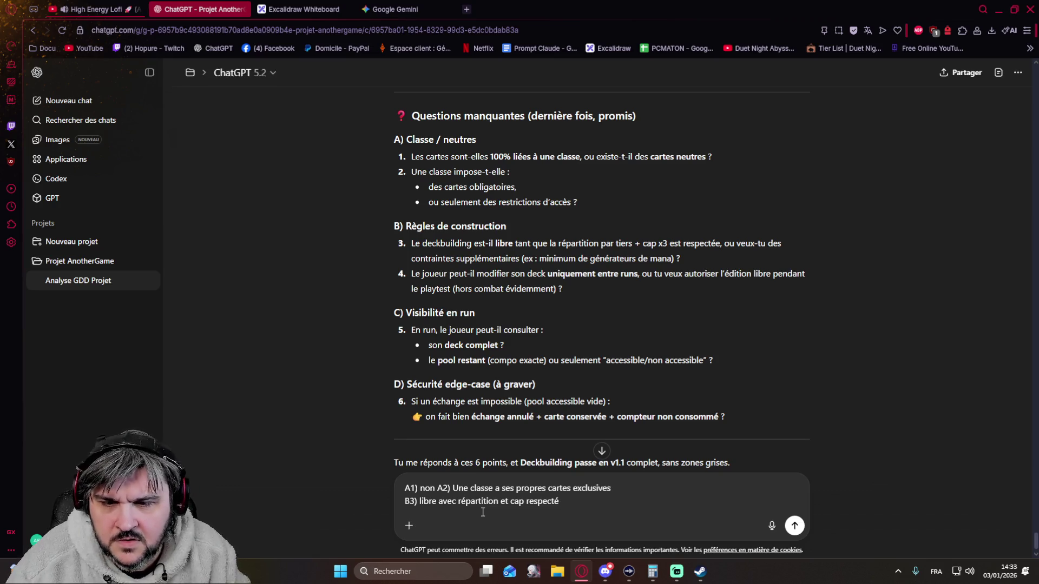
pyautogui.write(' B')
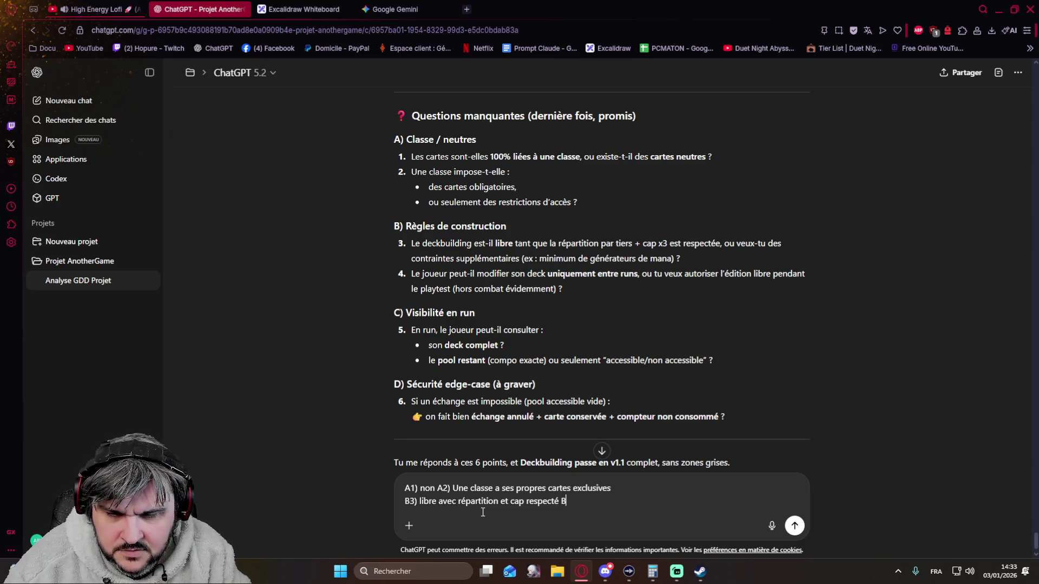
pyautogui.write('4)')
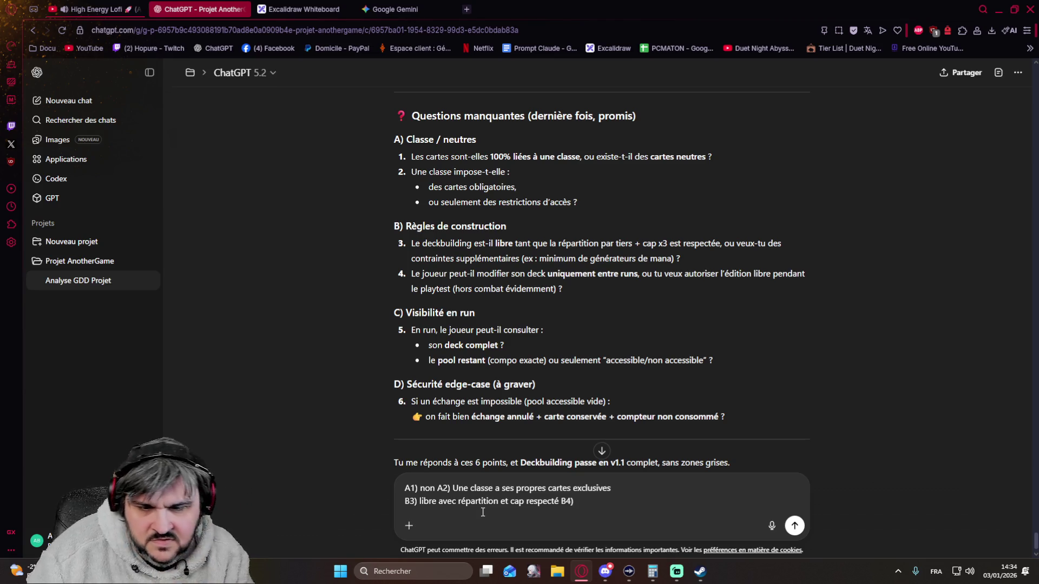
pyautogui.write('dev')
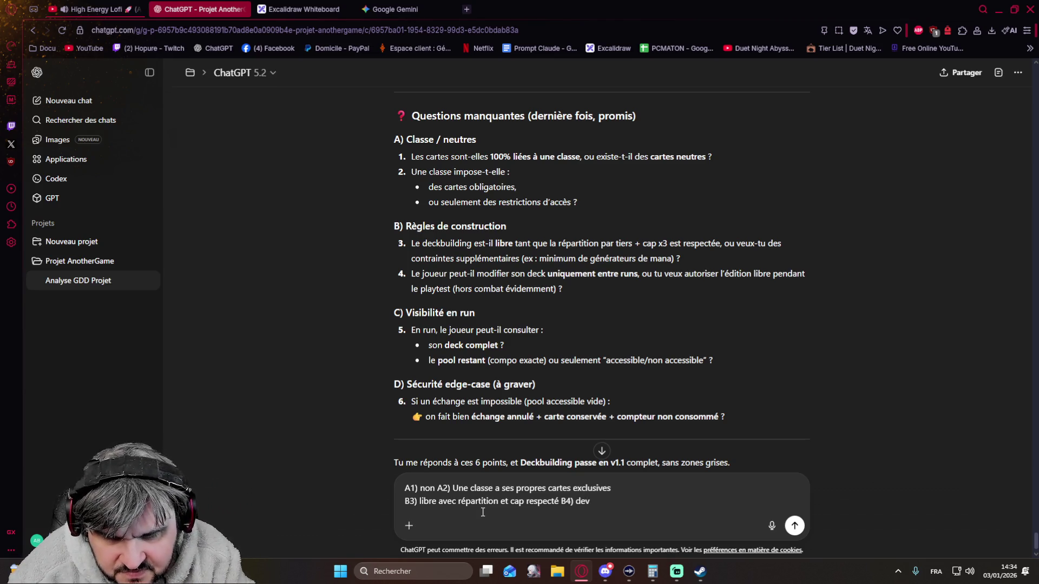
pyautogui.write('eloppe')
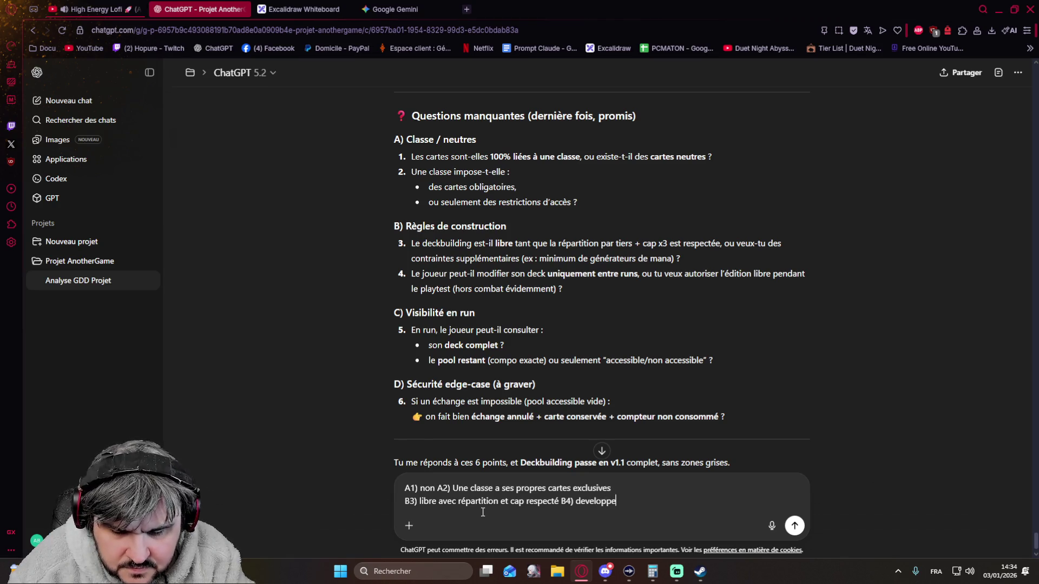
pyautogui.write(' stp')
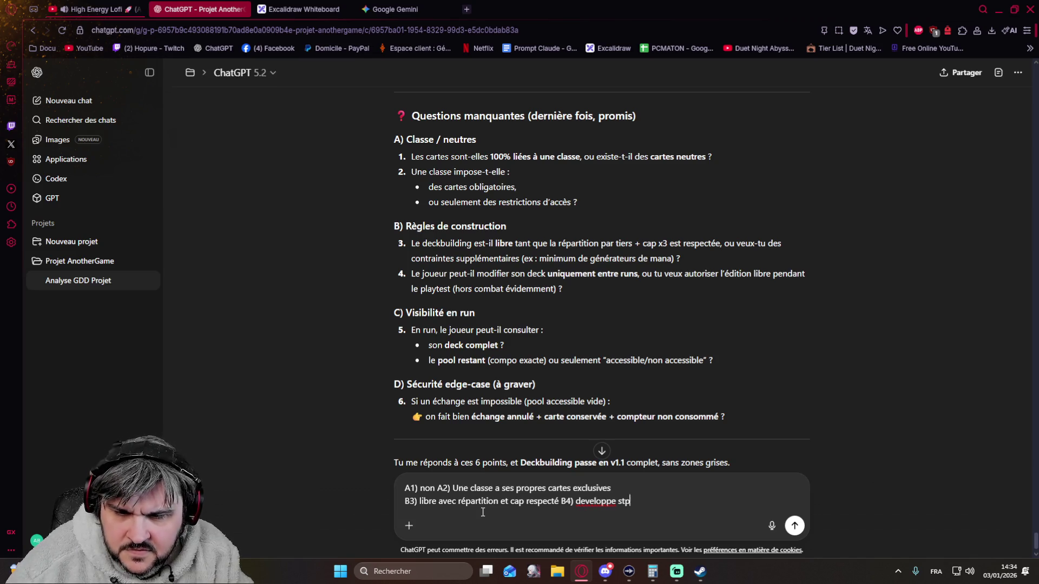
pyautogui.hotkey('shift', 'Return')
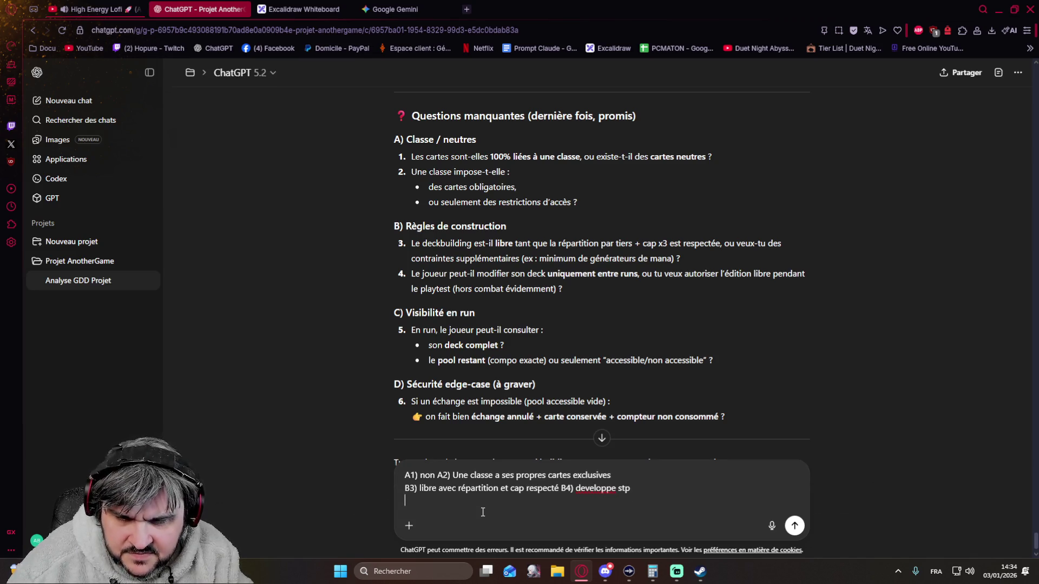
# Add 'C5) Non accessible' and 'D6) oui' lines to the unsent reply.
pyautogui.write('C5)')
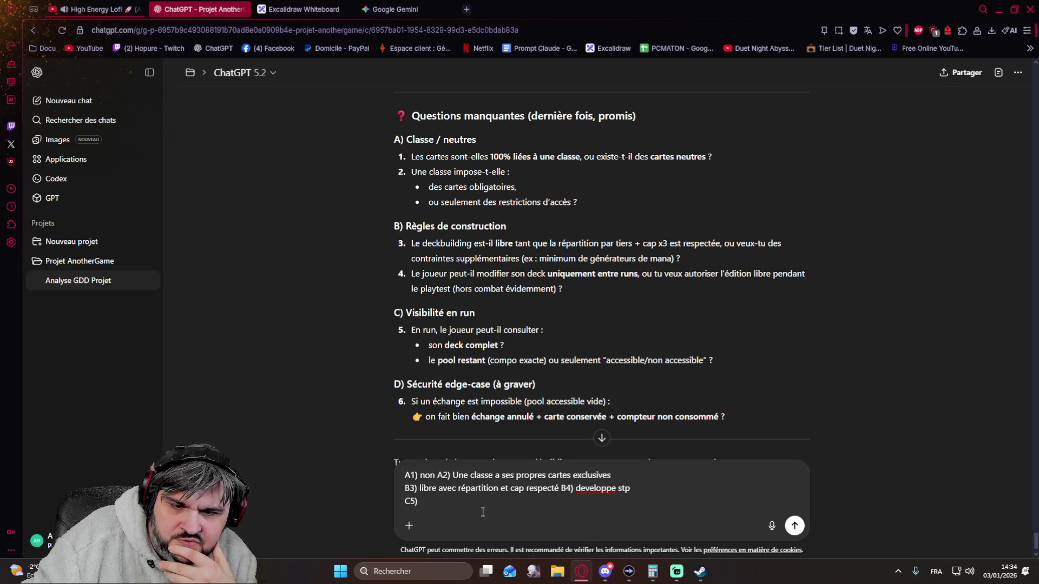
pyautogui.write(' N')
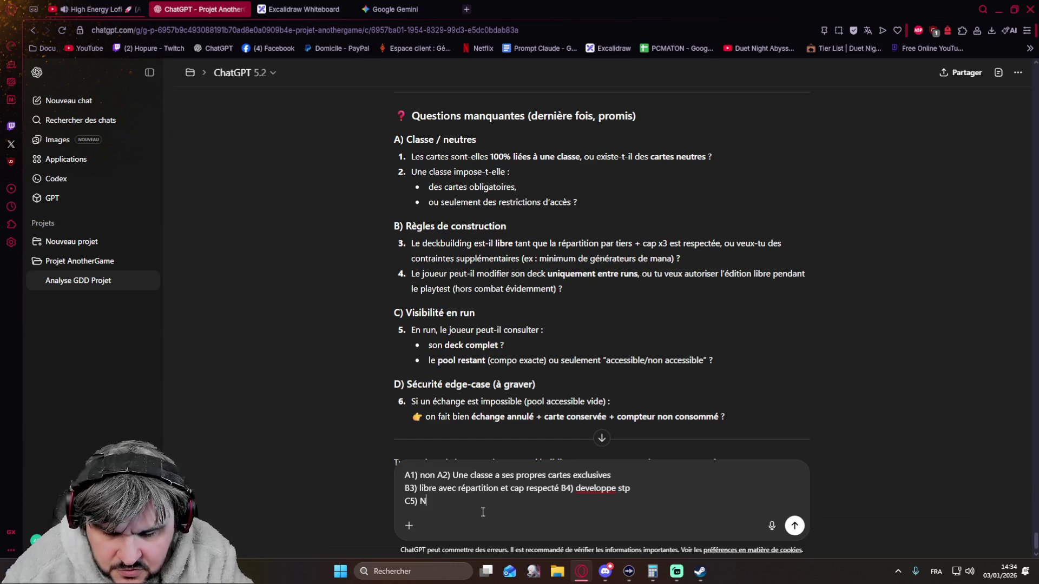
pyautogui.write('on accessible')
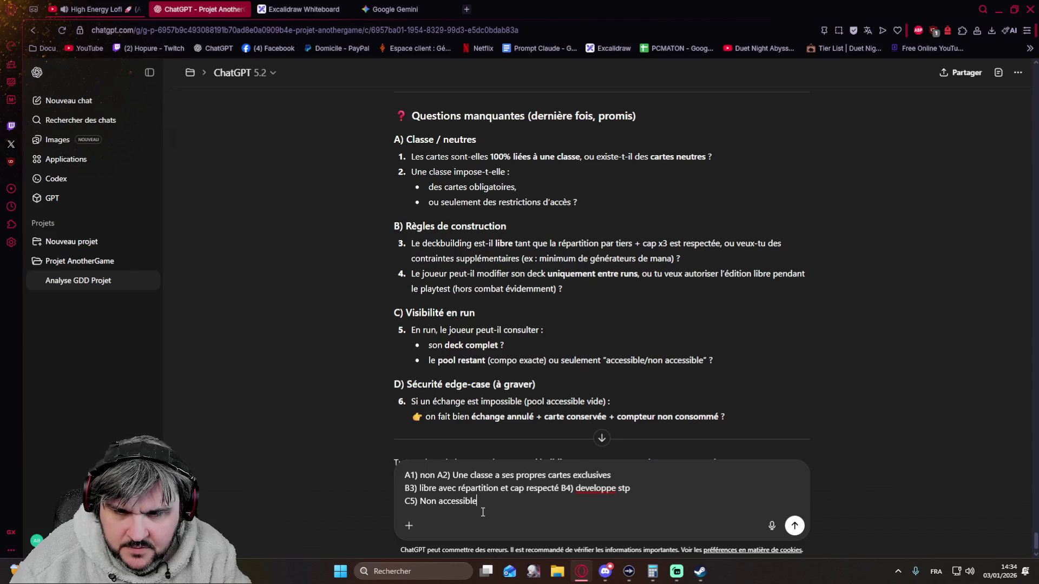
pyautogui.hotkey('shift', 'Return')
pyautogui.write('D6)')
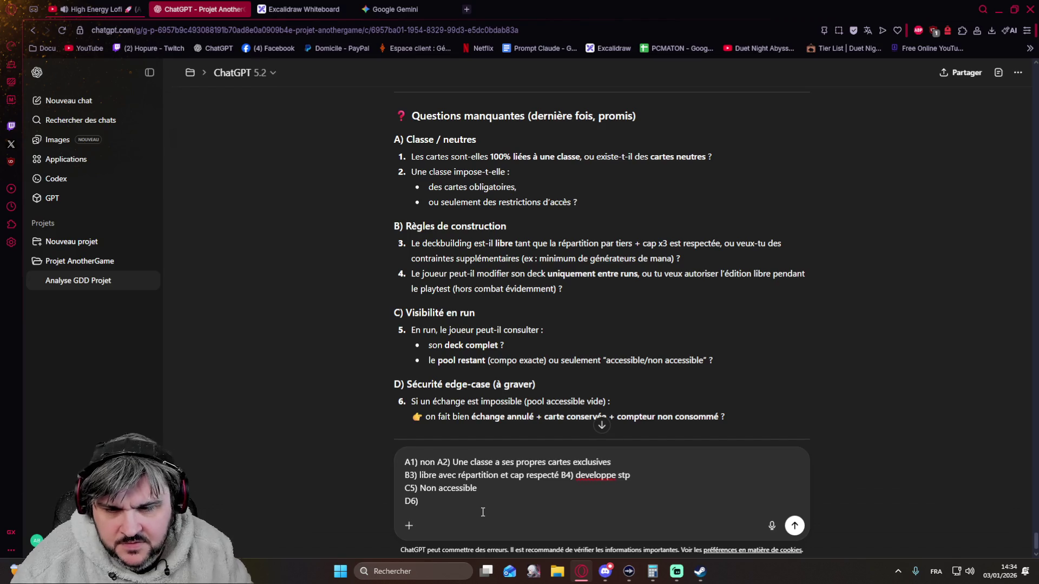
pyautogui.scroll(-2, 368, 354)
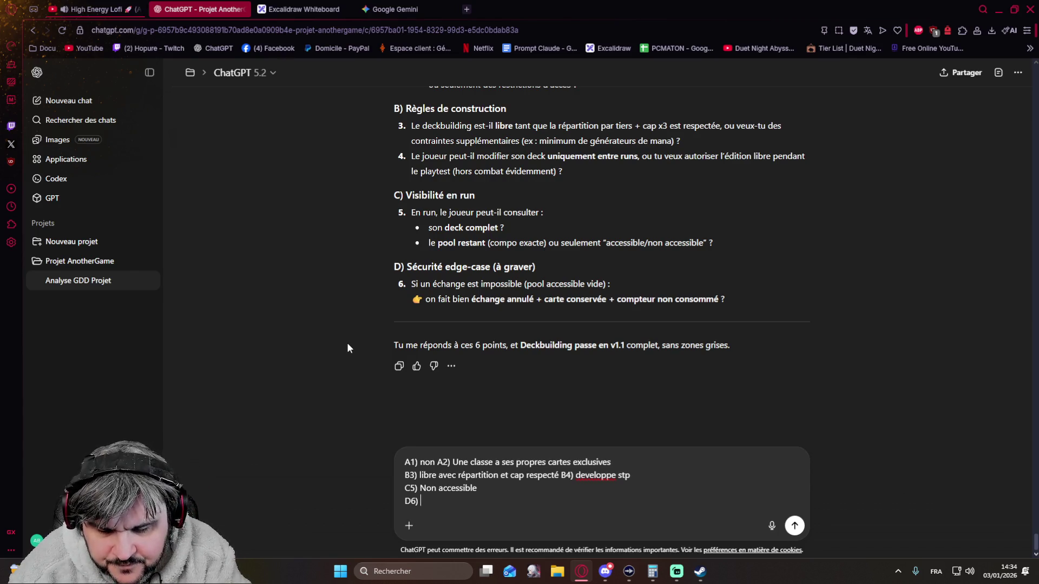
pyautogui.write('oui')
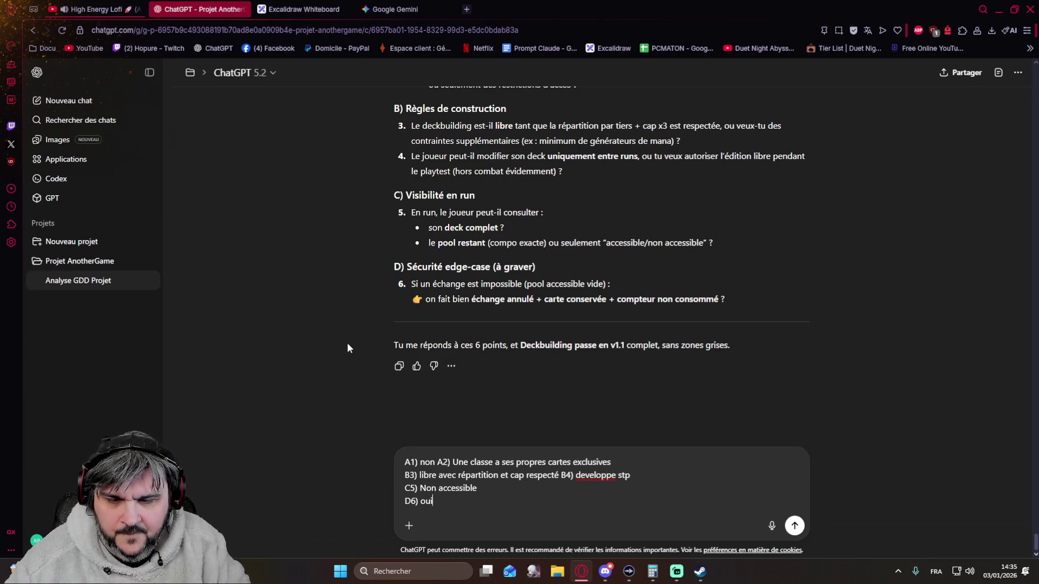
# Extend the D6 answer: critical point, secure it as much as possible, 'à traiter plus tard'.
pyautogui.write(' pour ')
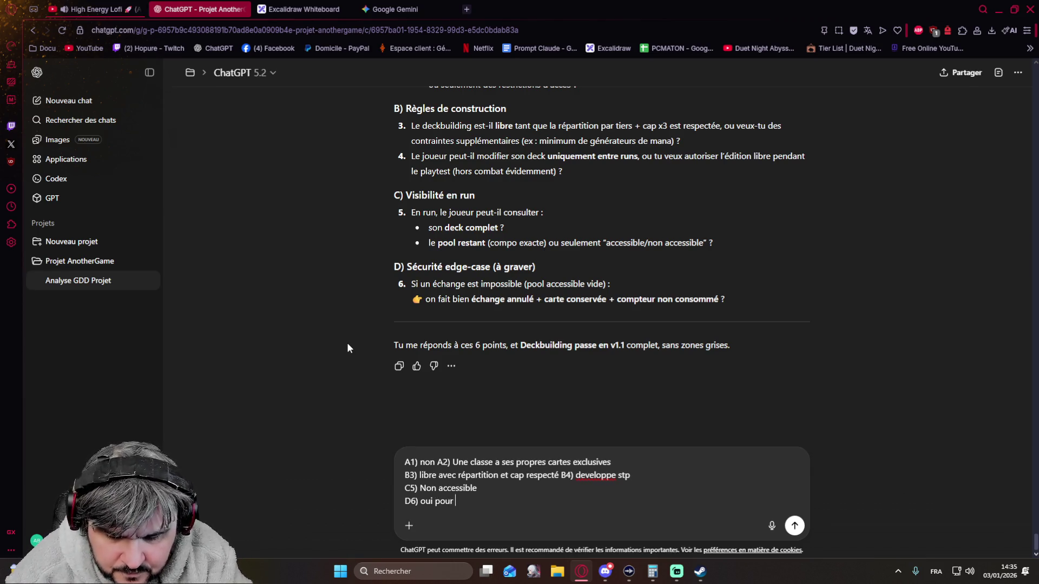
pyautogui.write('le moment :m')
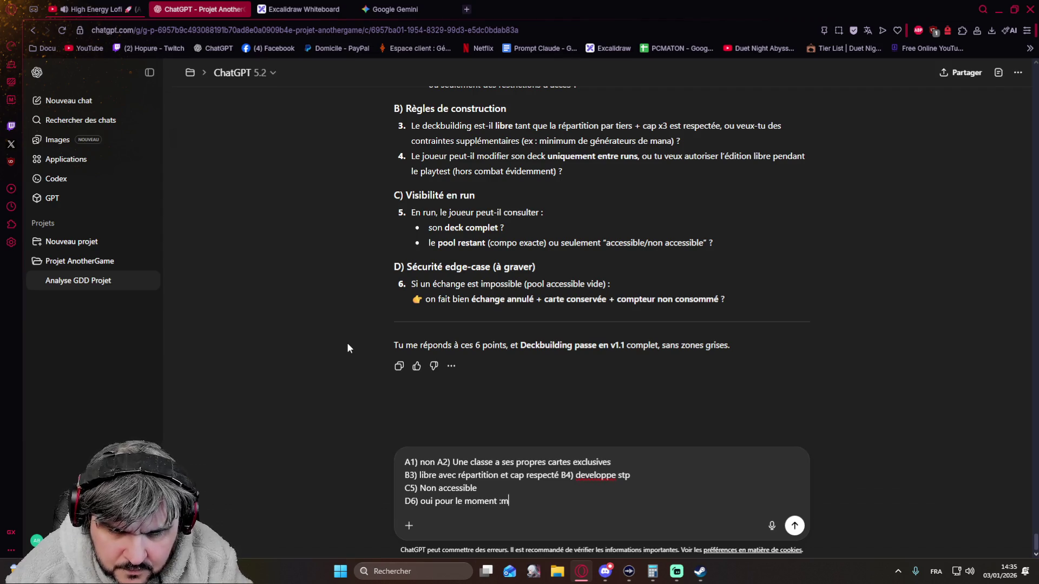
pyautogui.press('BackSpace')
pyautogui.press('BackSpace')
pyautogui.write('mais à')
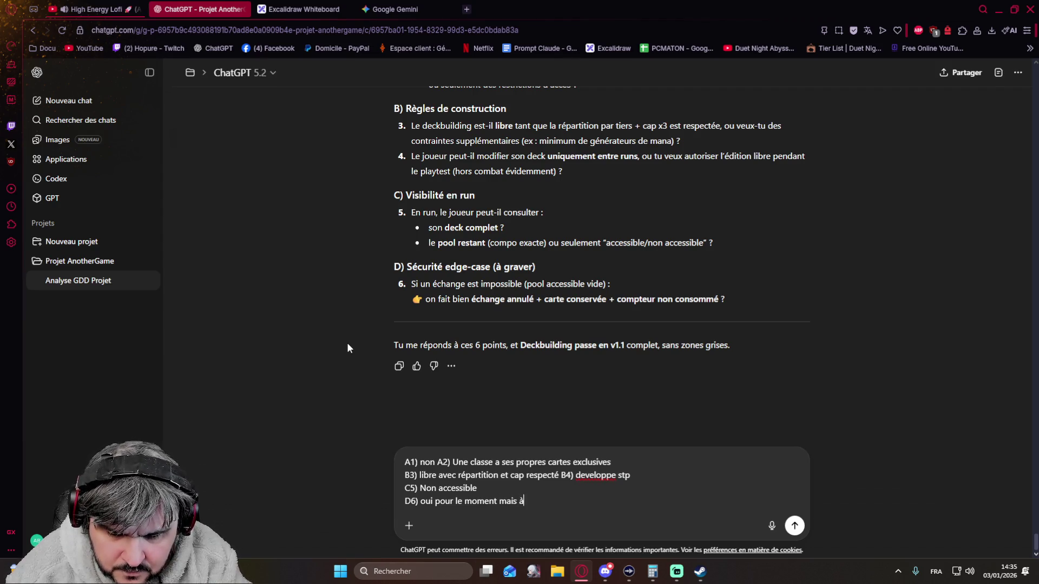
pyautogui.write(' ecrire en')
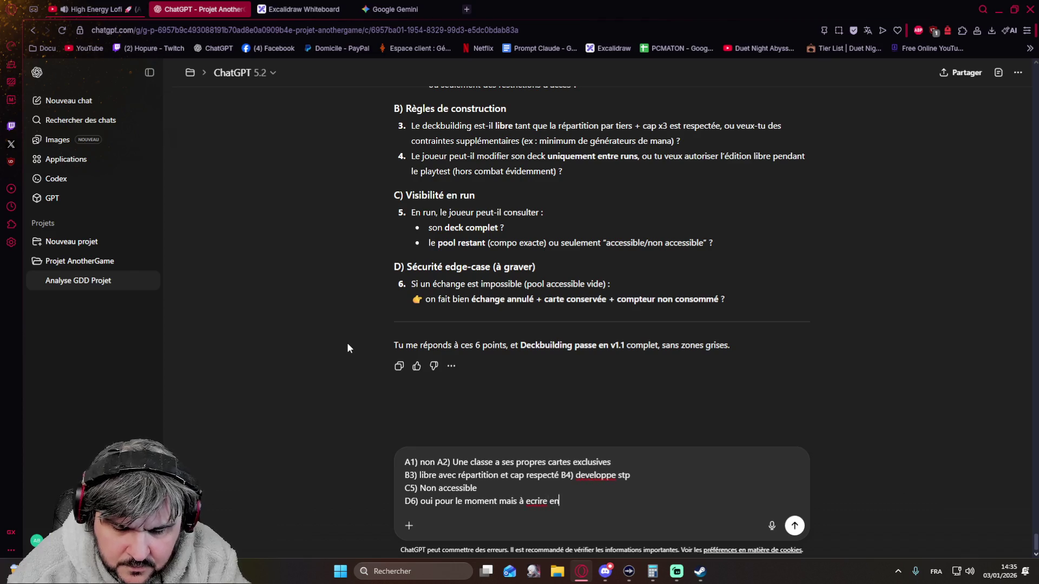
pyautogui.write(' **critique**')
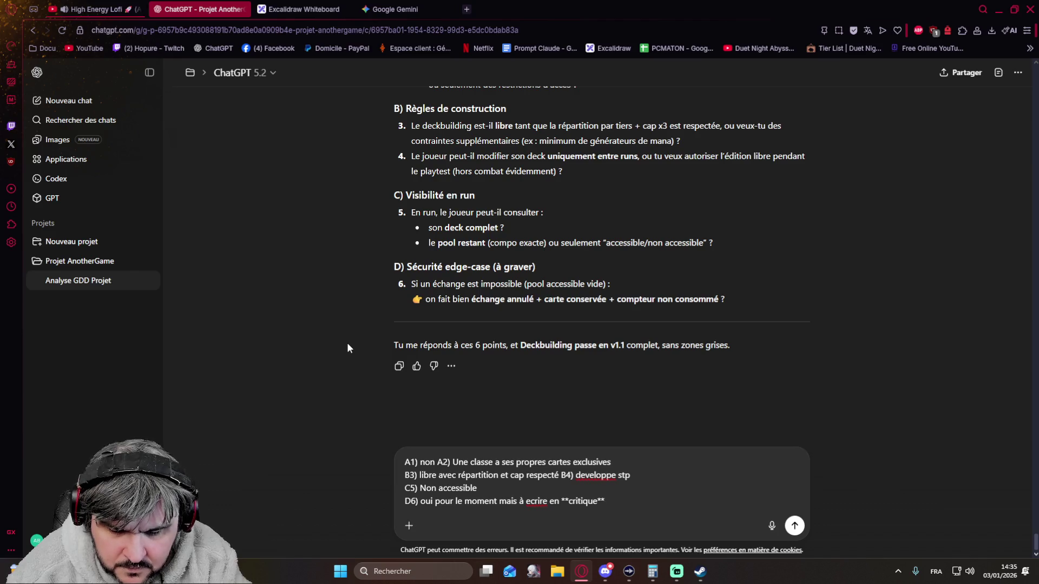
pyautogui.write(" s'assurer")
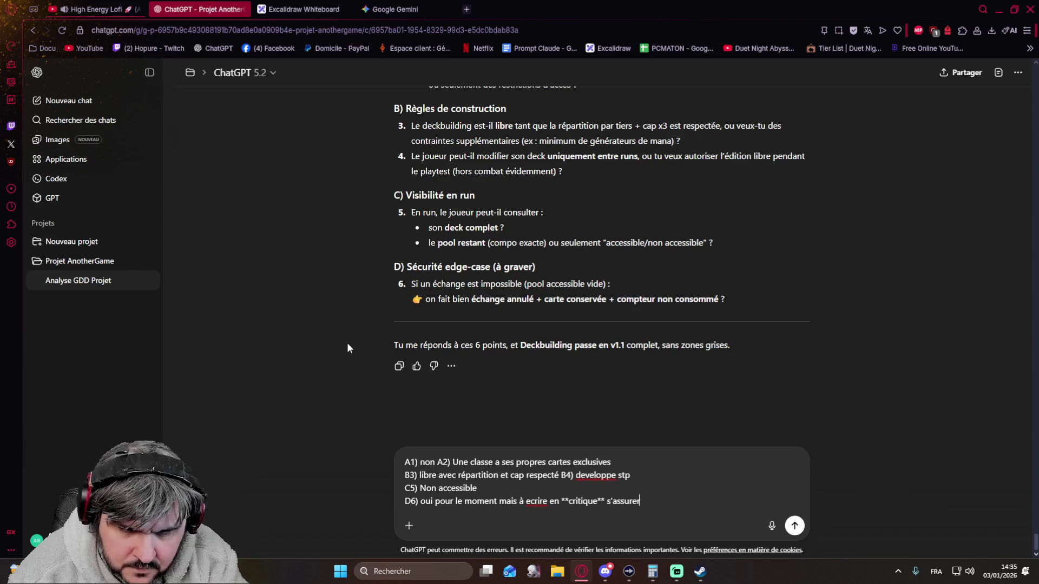
pyautogui.write(' au maximum')
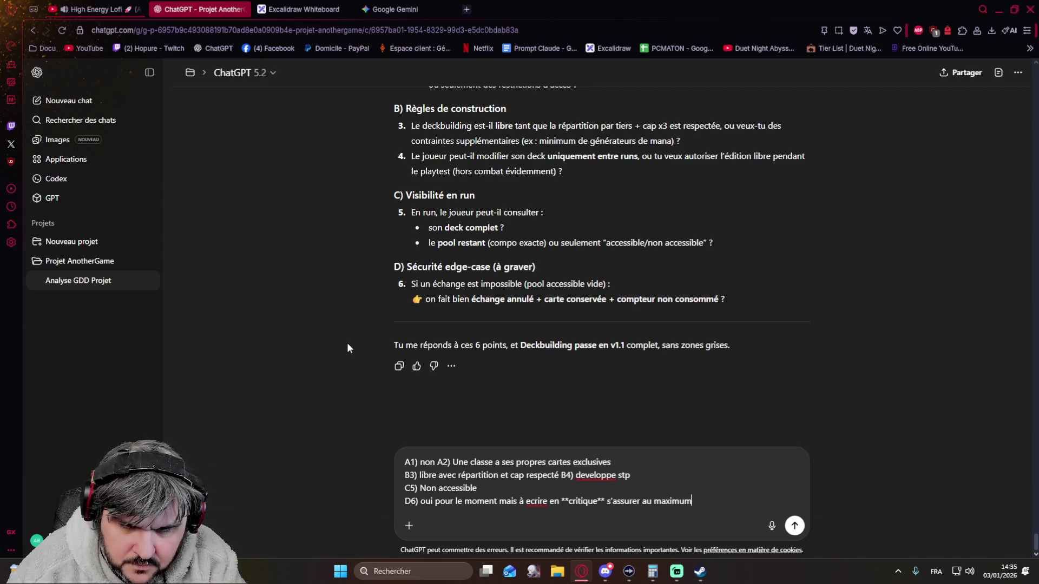
pyautogui.write(' q')
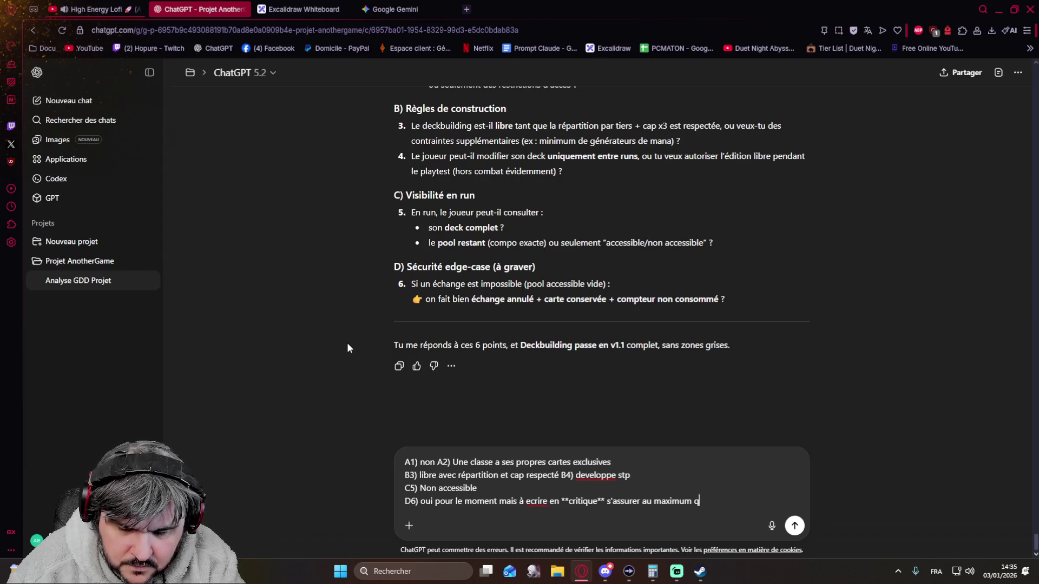
pyautogui.press('BackSpace')
pyautogui.press('BackSpace')
pyautogui.press('BackSpace')
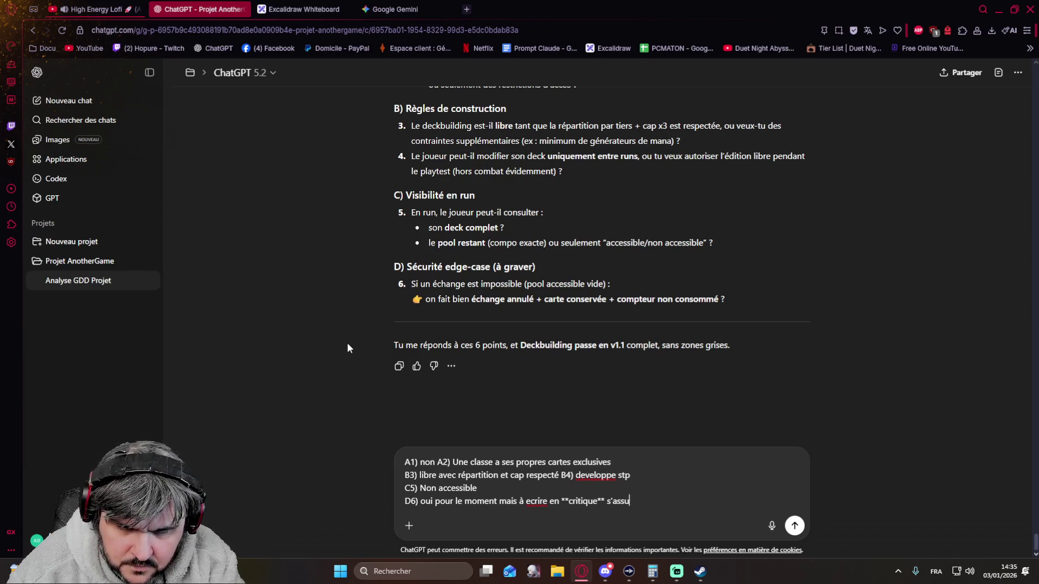
pyautogui.press('BackSpace')
pyautogui.press('BackSpace')
pyautogui.press('BackSpace')
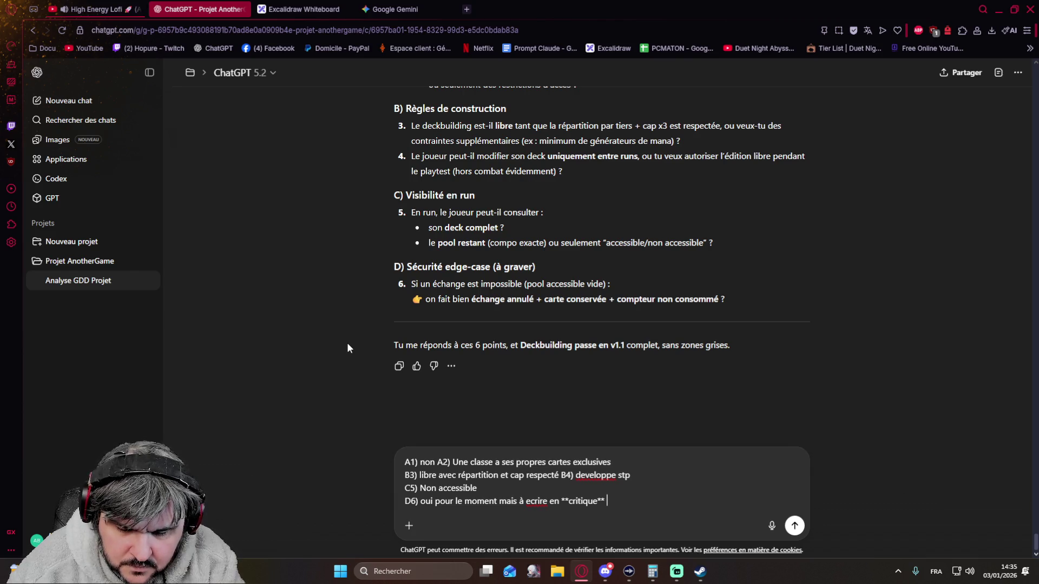
pyautogui.write('o')
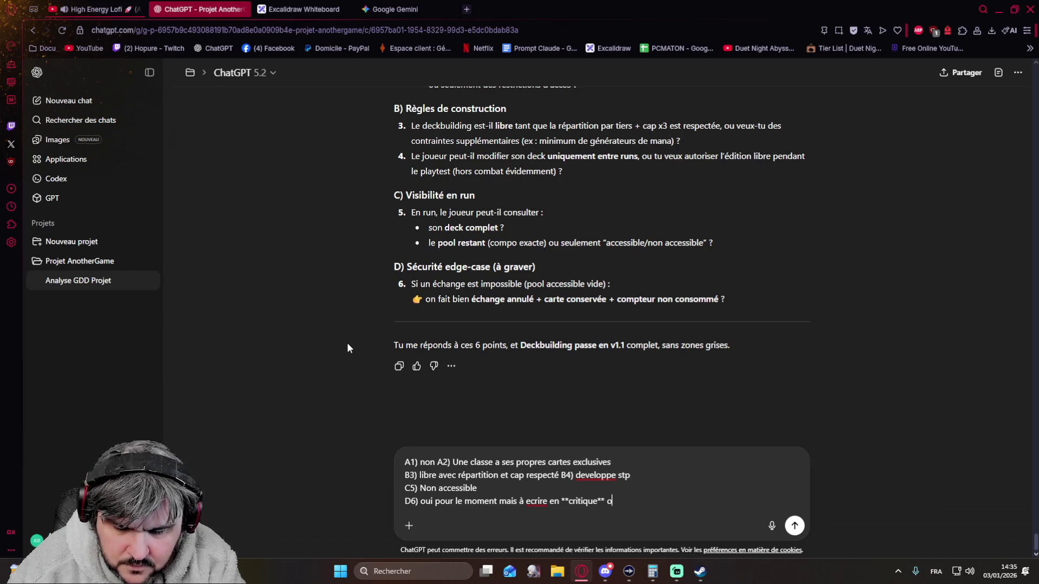
pyautogui.write('n doit')
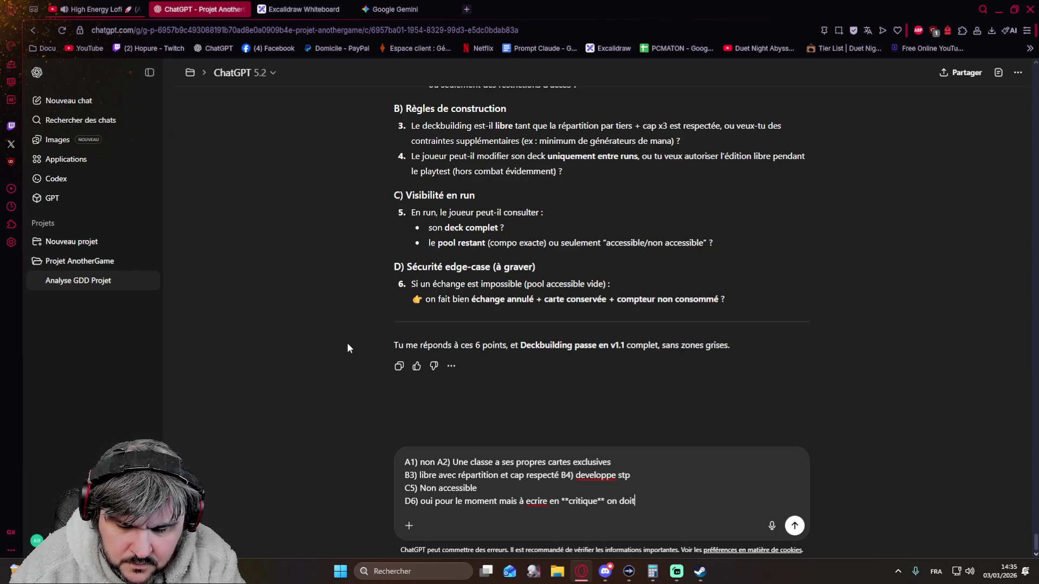
pyautogui.write(' s')
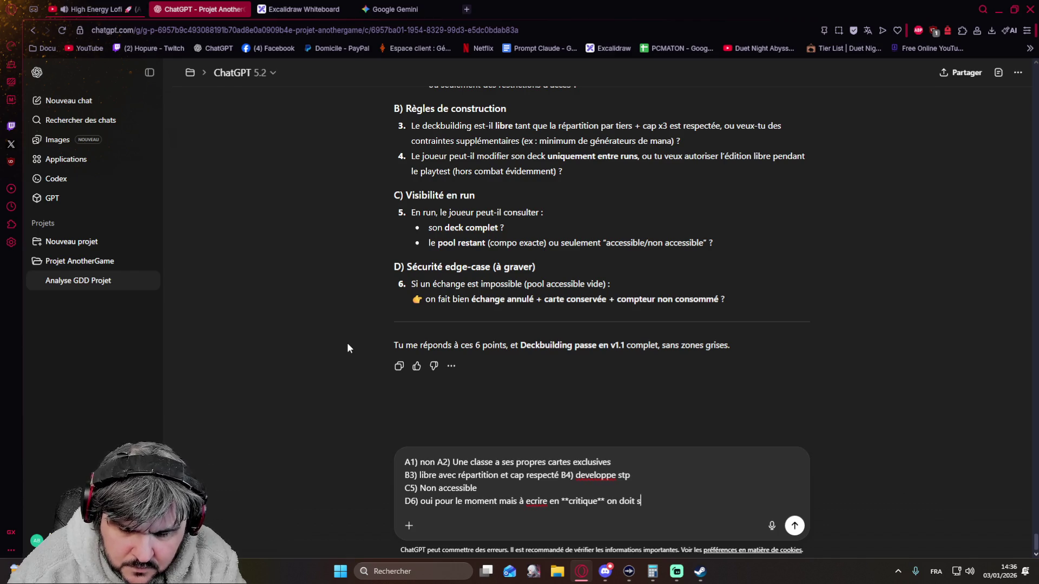
pyautogui.write('écuriser ')
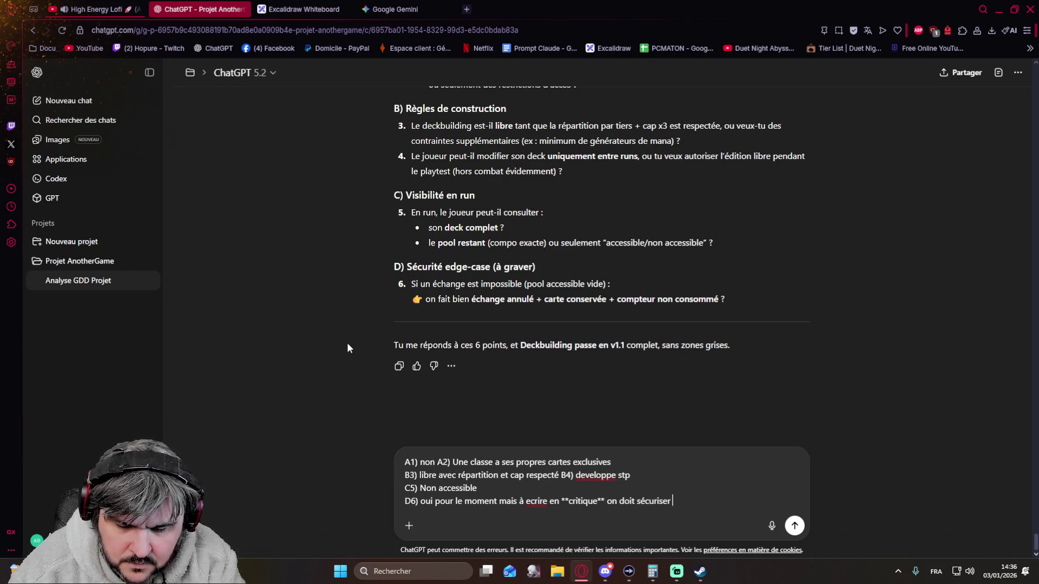
pyautogui.write('au maximum ce point')
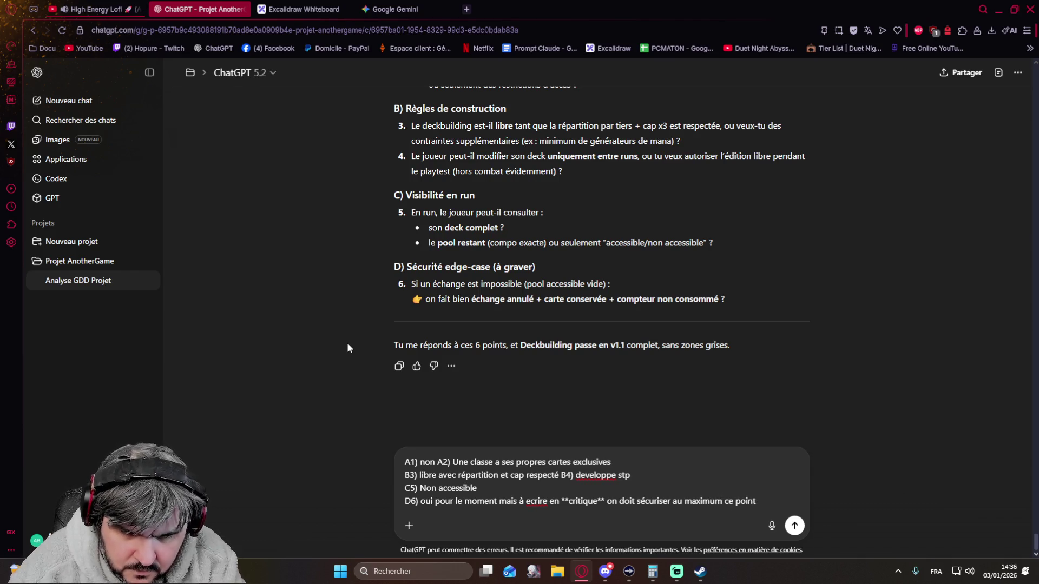
pyautogui.write(', à')
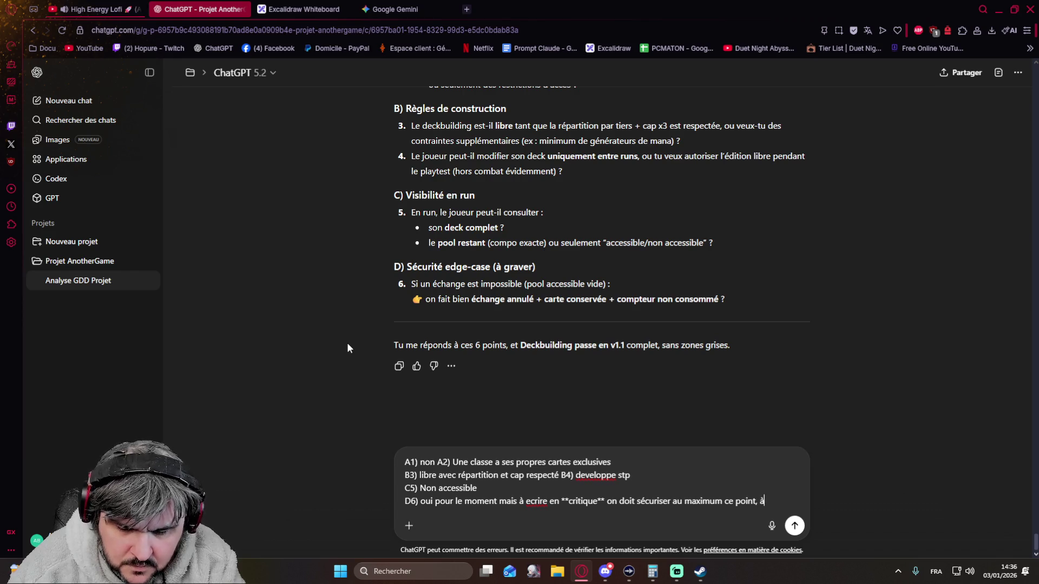
pyautogui.write(' traiter pl')
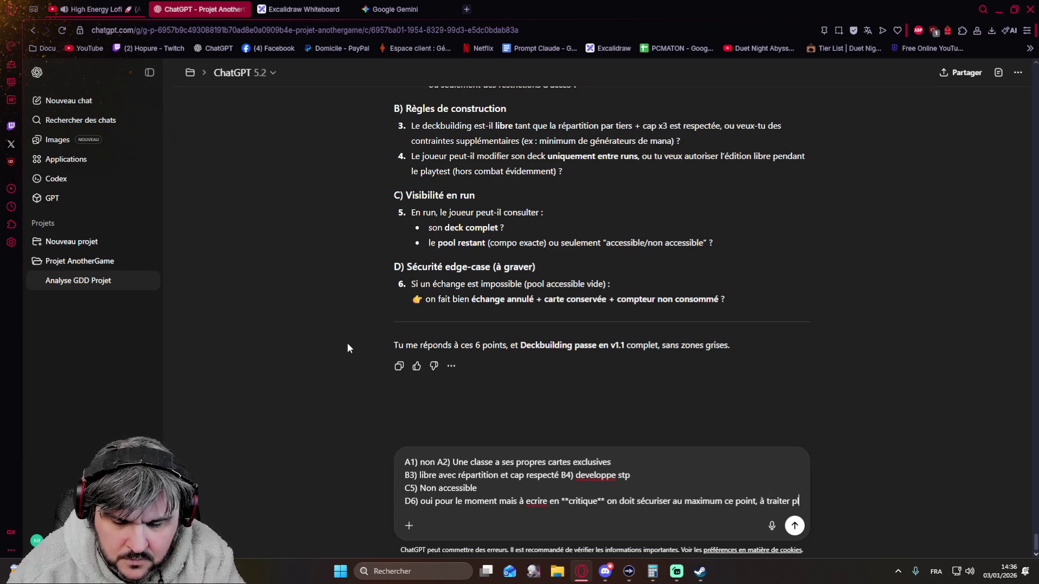
pyautogui.write('us tard')
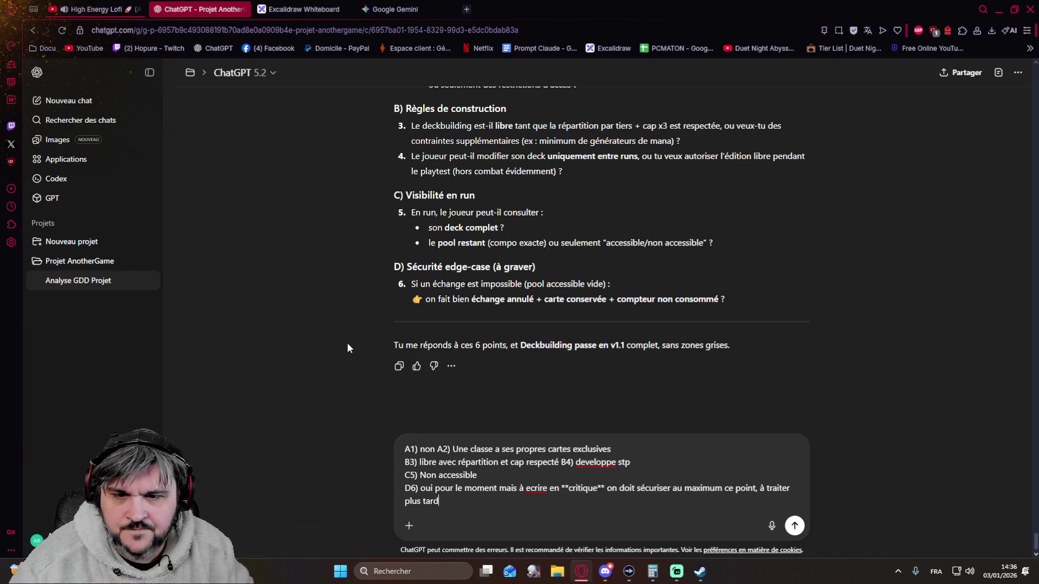
pyautogui.scroll(3, 346, 342)
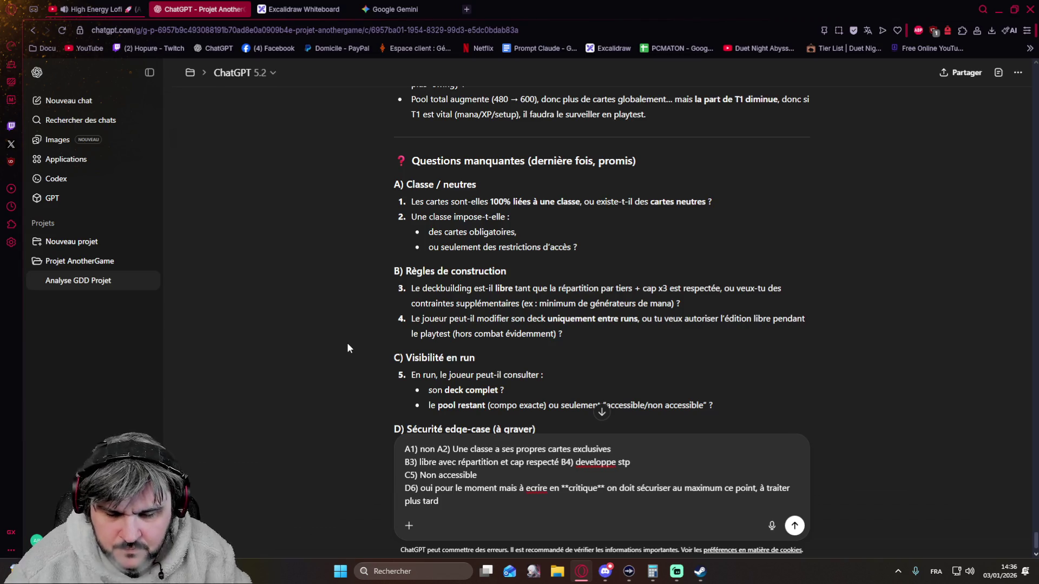
# Add 'Autres points : - un deck = une classe' and send the answers.
pyautogui.hotkey('shift', 'Return')
pyautogui.hotkey('shift', 'Return')
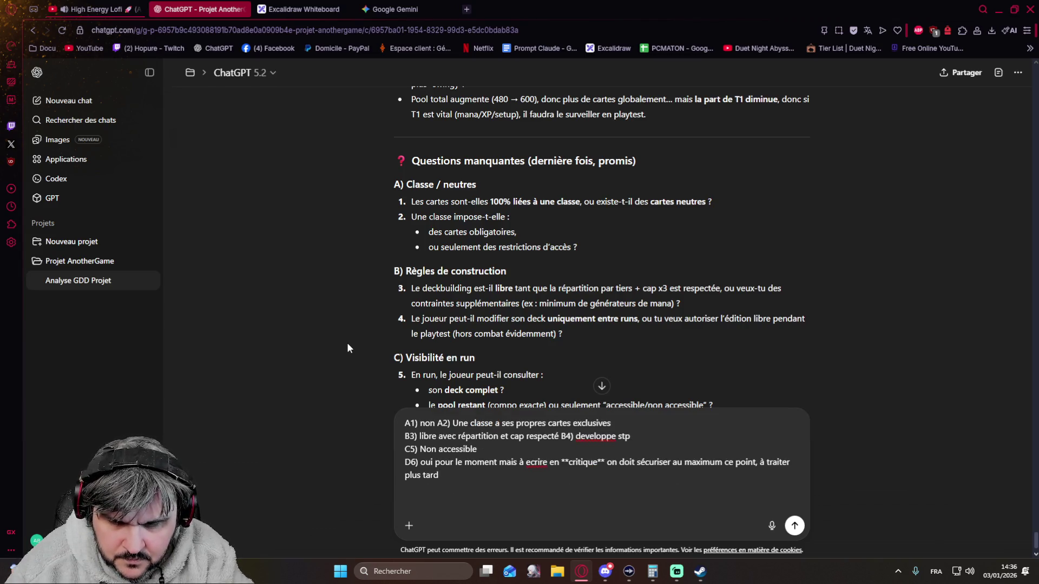
pyautogui.write('Aut')
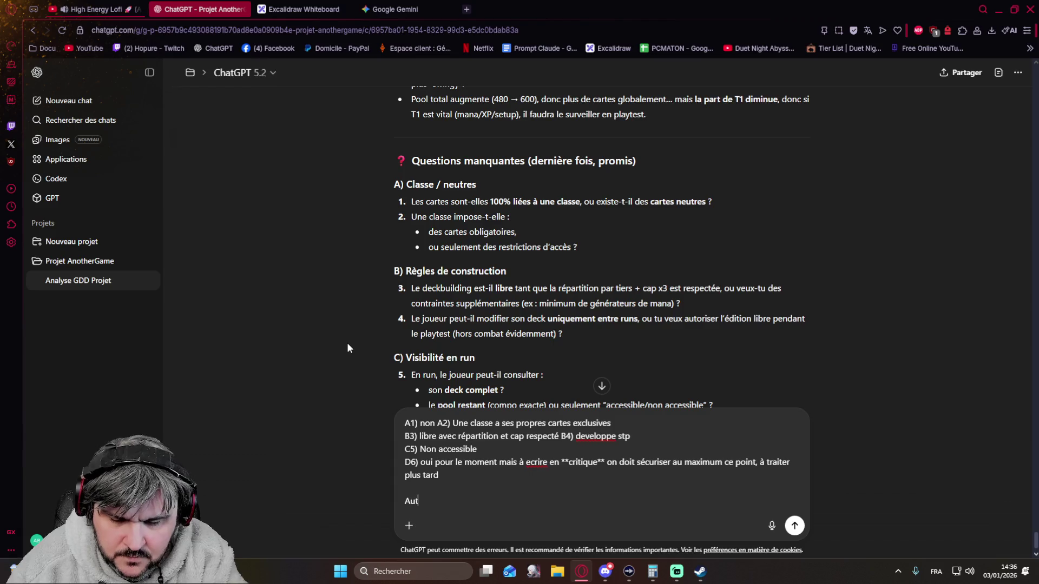
pyautogui.write('res points :')
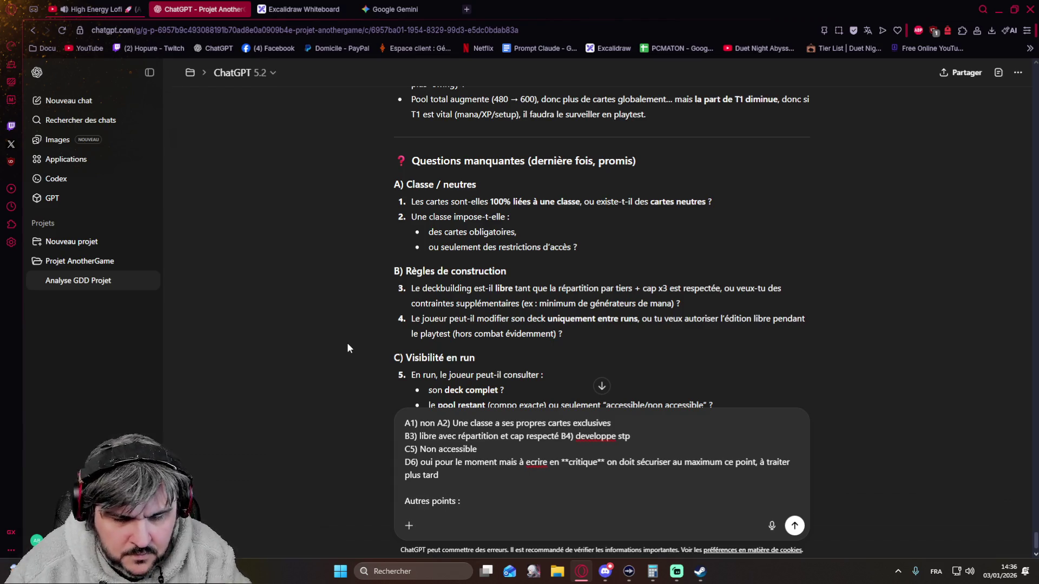
pyautogui.hotkey('shift', 'Return')
pyautogui.write('- un deck = une classe')
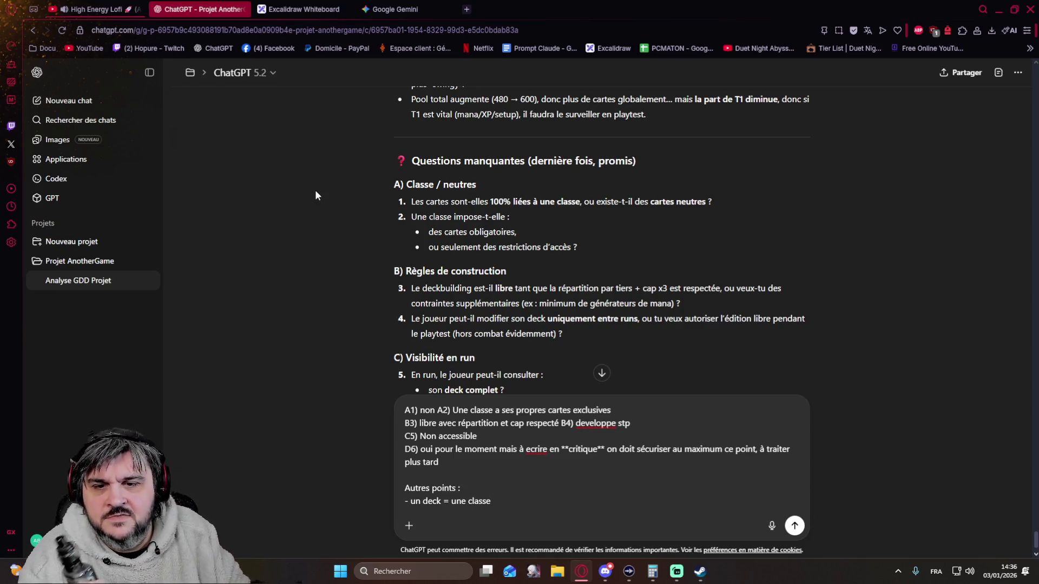
pyautogui.scroll(1, 319, 194)
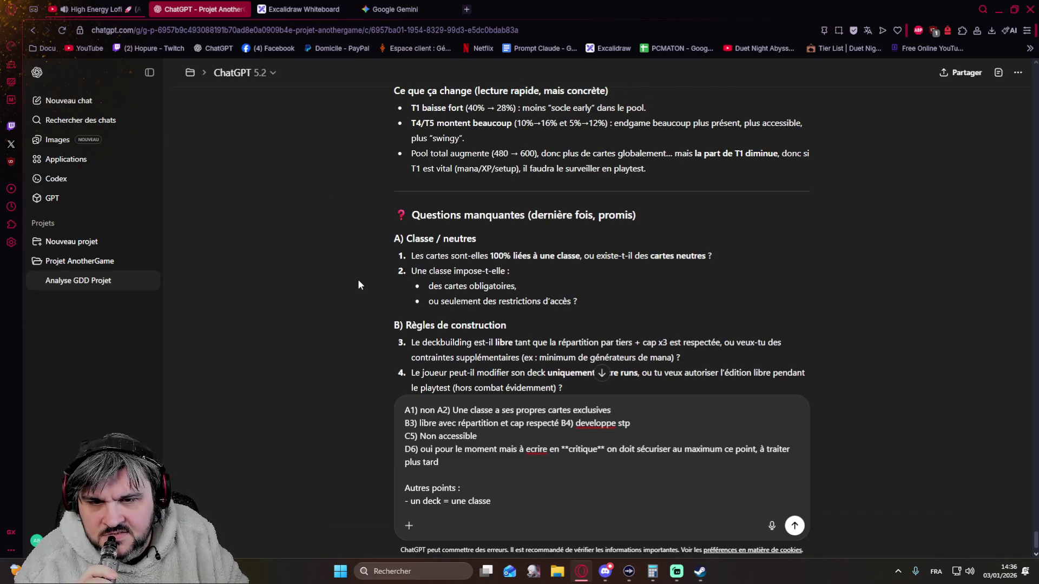
pyautogui.scroll(2, 358, 280)
pyautogui.scroll(3, 358, 279)
pyautogui.scroll(8, 358, 279)
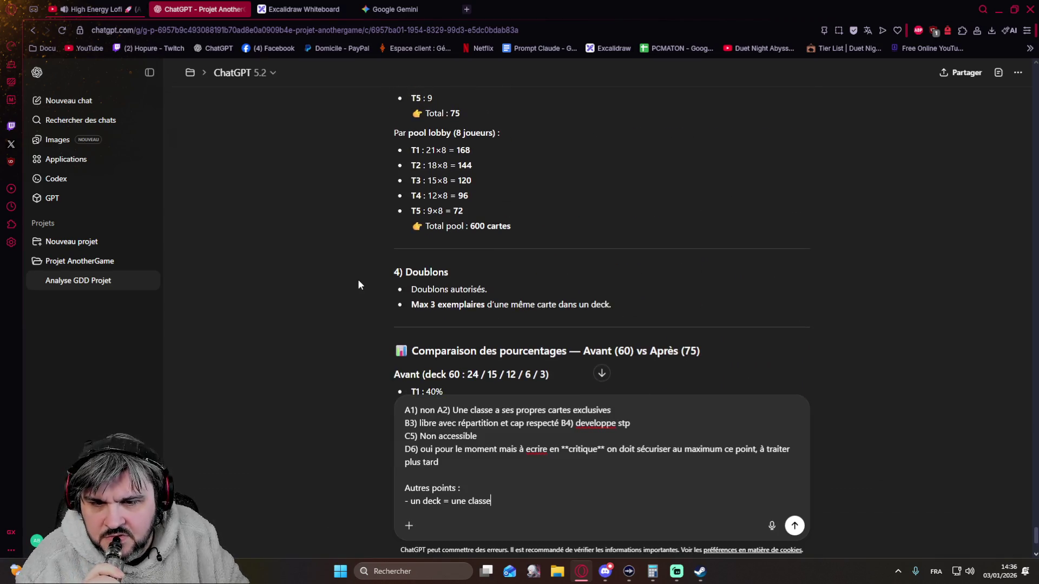
pyautogui.press('Return')
pyautogui.scroll(-8, 608, 309)
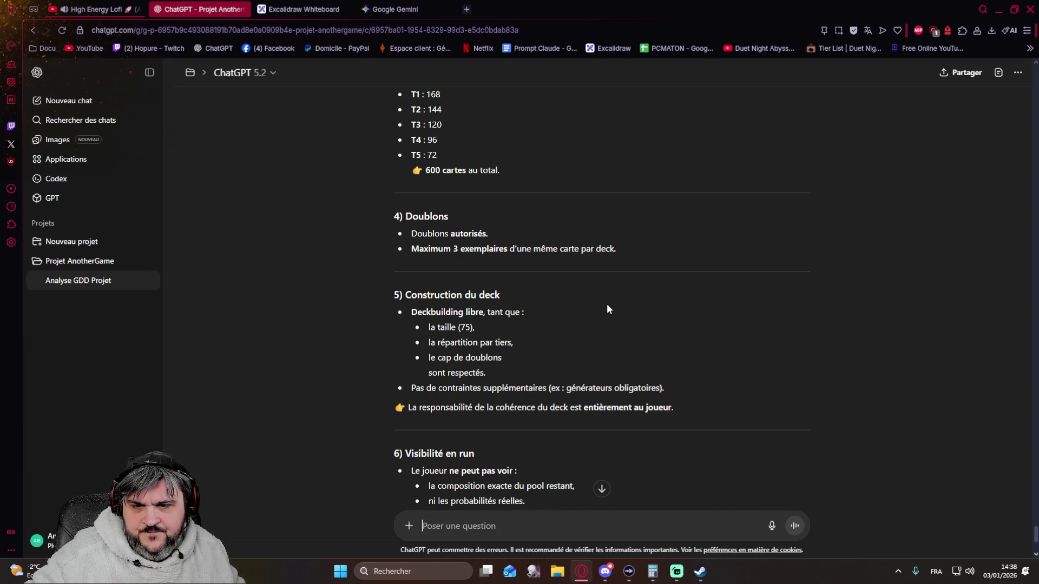
pyautogui.scroll(-1, 607, 310)
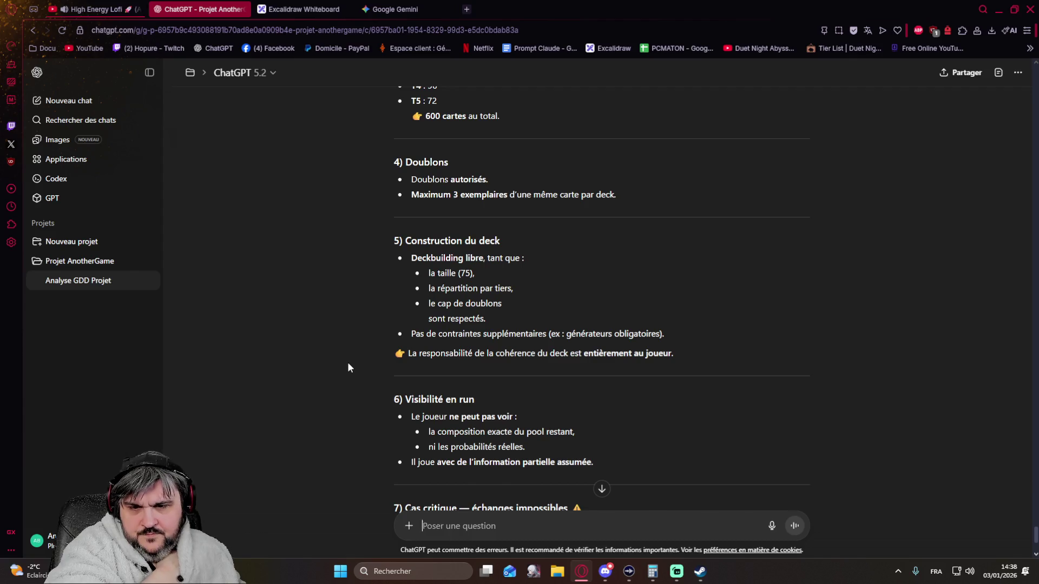
pyautogui.scroll(-3, 347, 362)
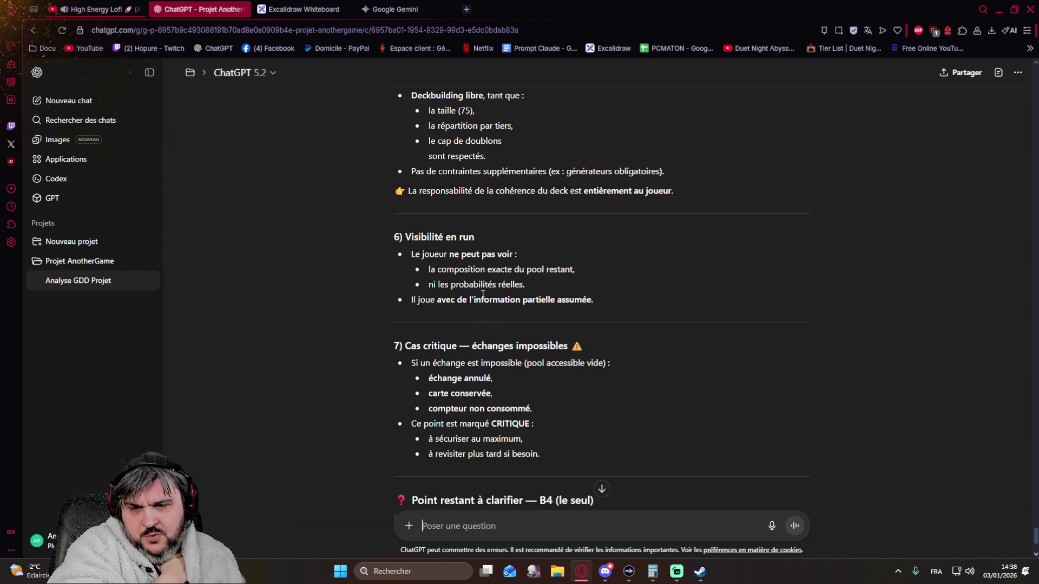
pyautogui.moveTo(524, 285); pyautogui.dragTo(431, 284)
pyautogui.click(332, 381)
pyautogui.scroll(-1, 332, 381)
pyautogui.scroll(-3, 334, 382)
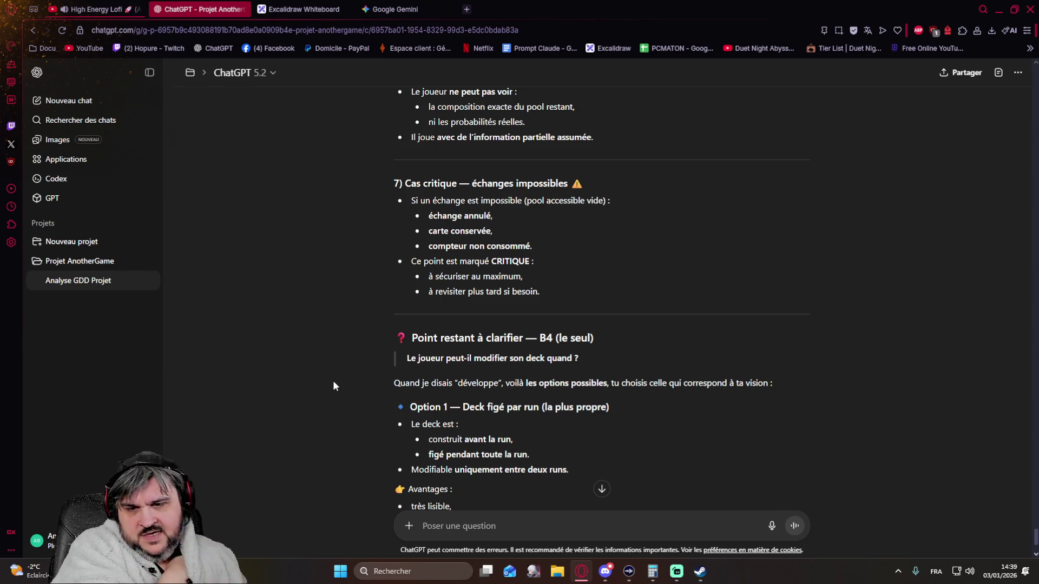
pyautogui.scroll(-3, 317, 382)
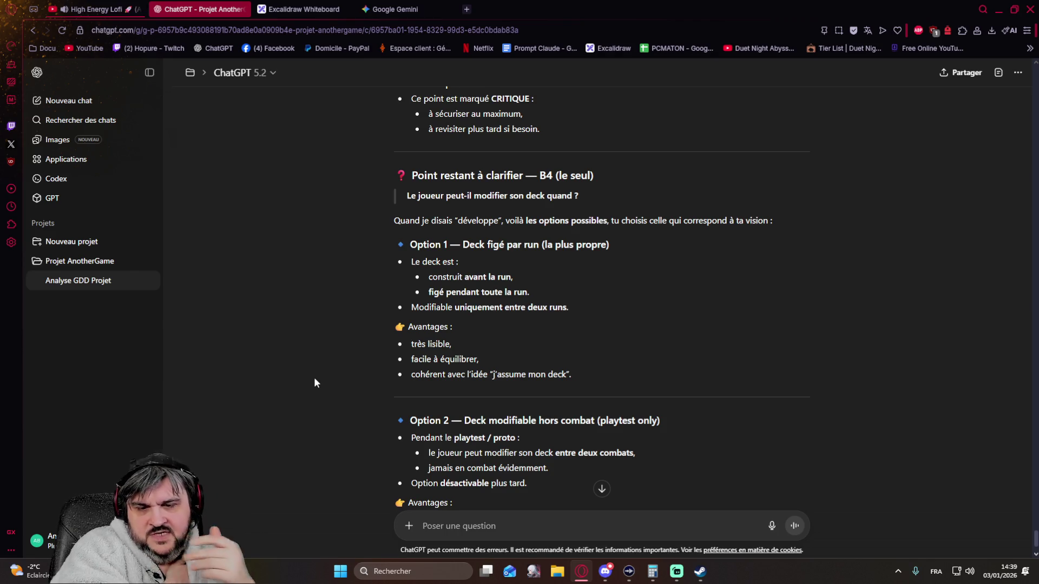
pyautogui.scroll(-2, 314, 379)
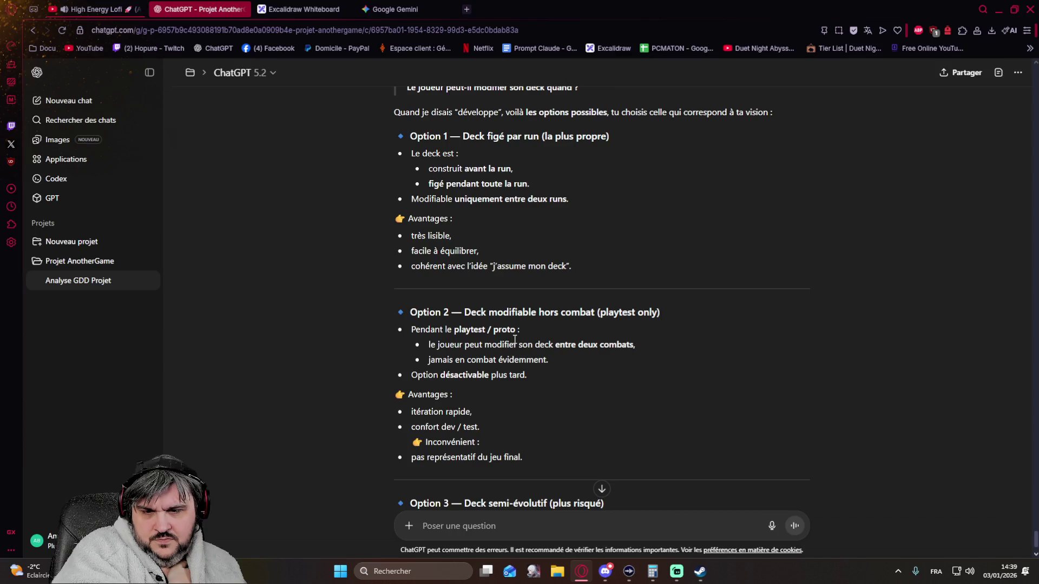
pyautogui.scroll(-3, 513, 339)
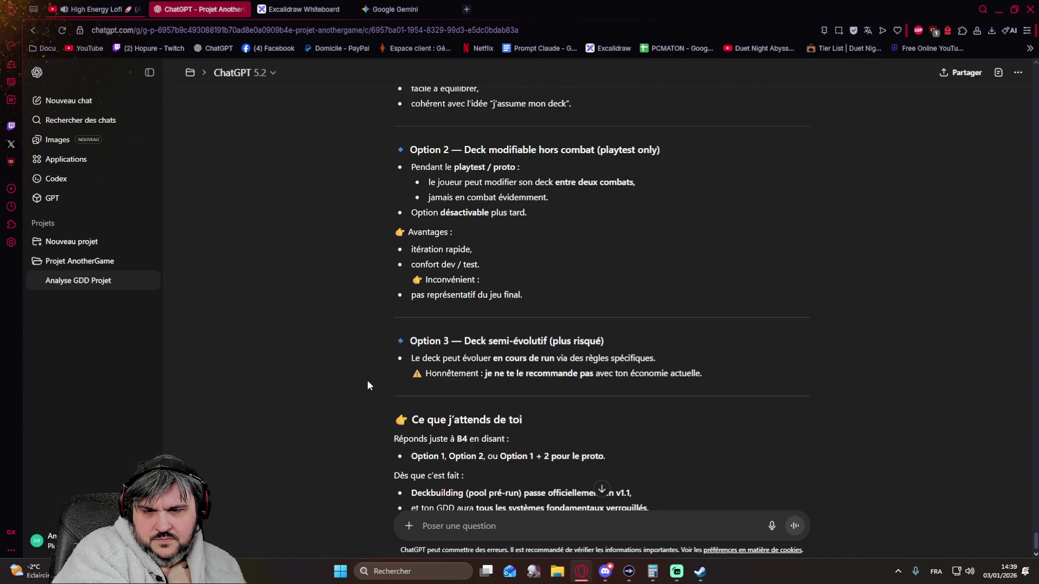
pyautogui.scroll(-3, 367, 385)
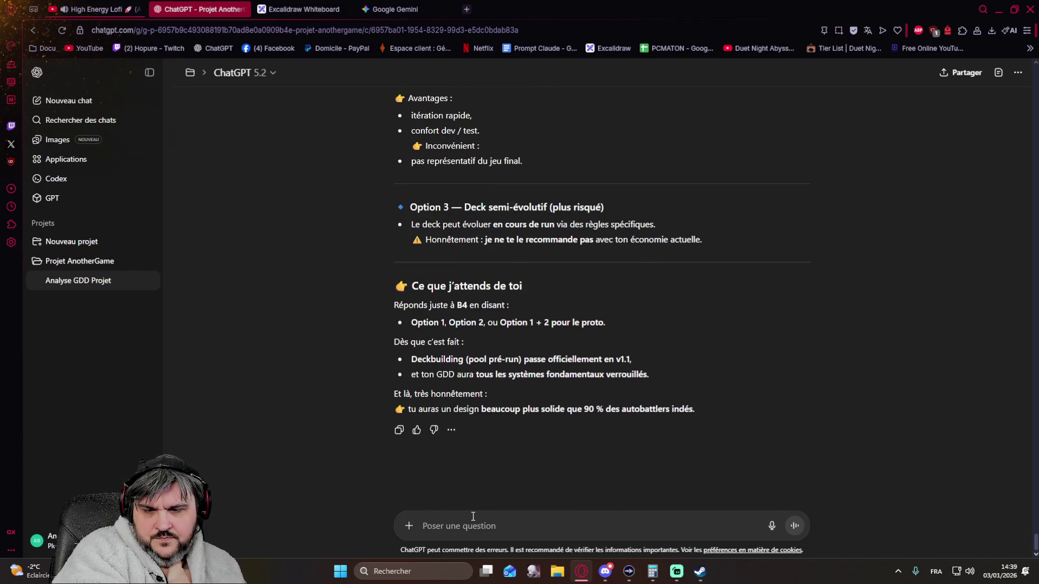
pyautogui.scroll(10, 383, 360)
pyautogui.scroll(-10, 382, 357)
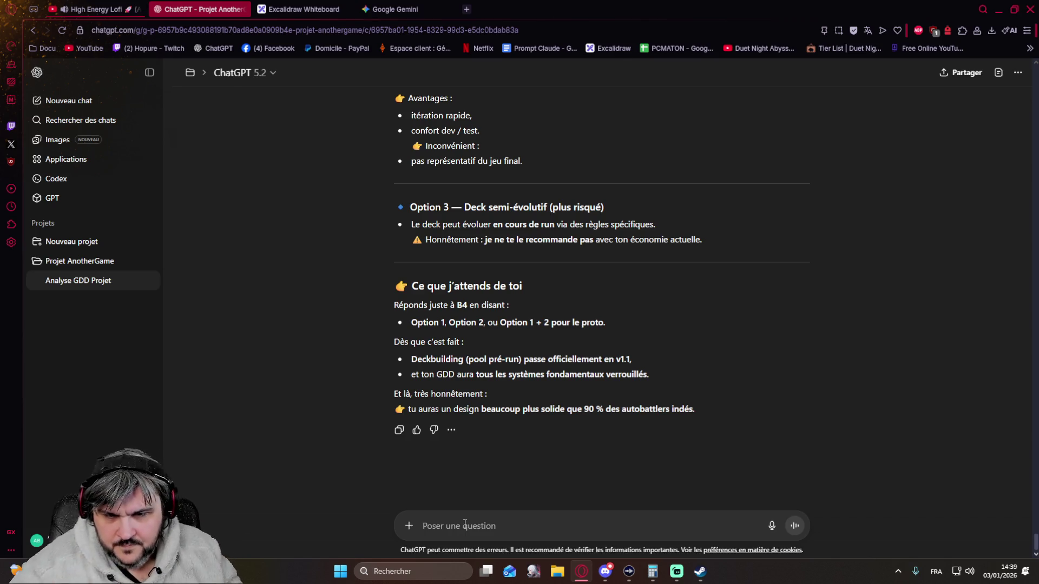
# Reply 'option 1' for a fixed deck per run and read the locked V1.1 recap.
pyautogui.write('option 1')
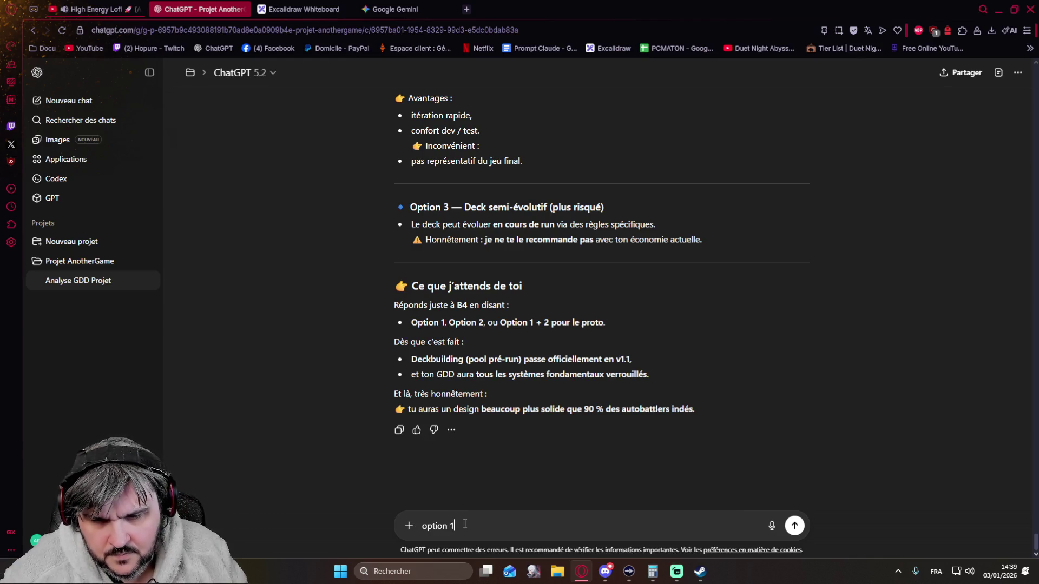
pyautogui.press('Return')
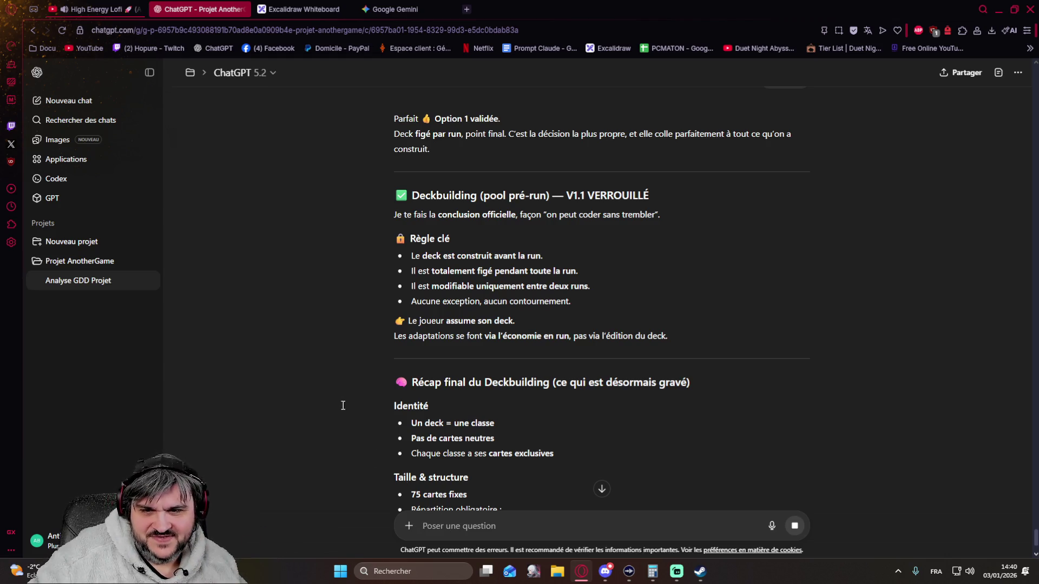
pyautogui.scroll(-1, 331, 390)
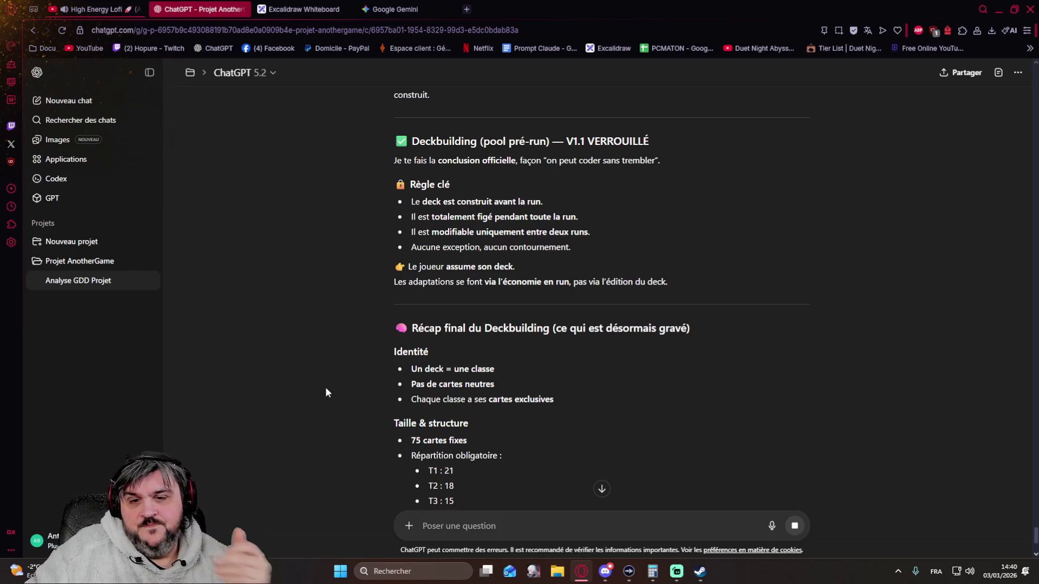
pyautogui.scroll(-5, 292, 303)
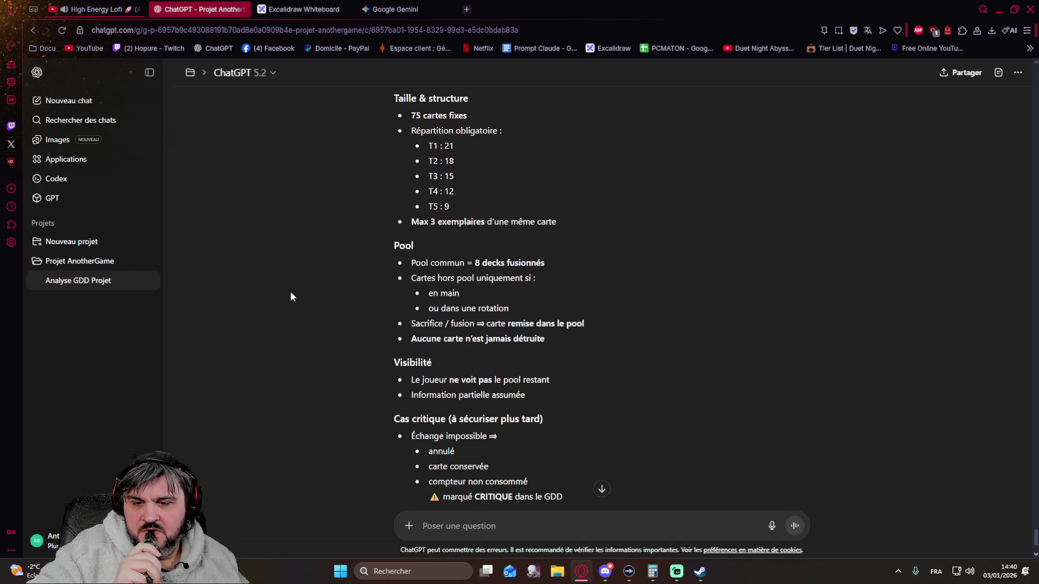
pyautogui.scroll(-2, 324, 284)
pyautogui.scroll(-5, 335, 286)
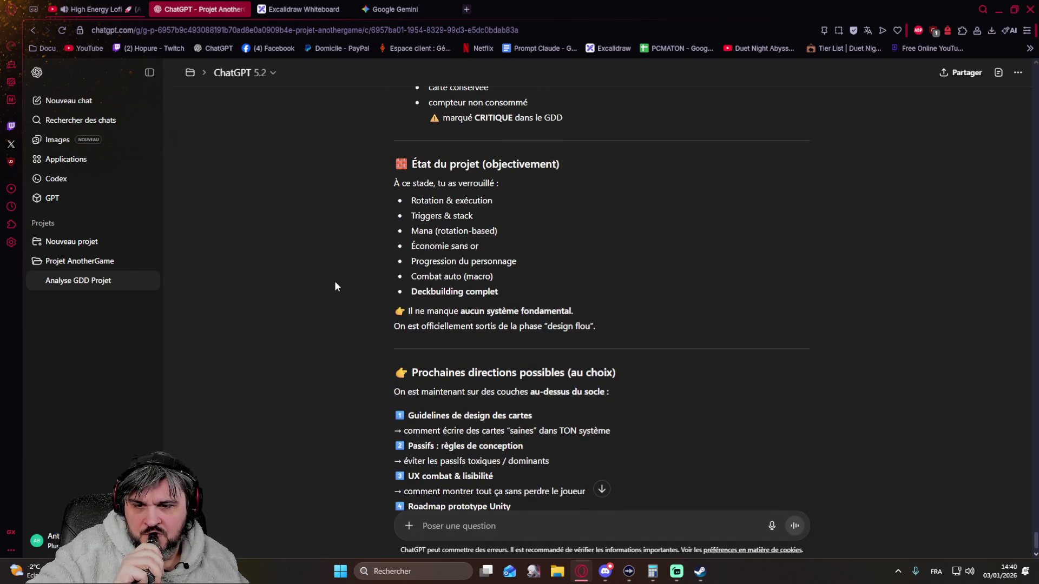
pyautogui.scroll(-3, 334, 282)
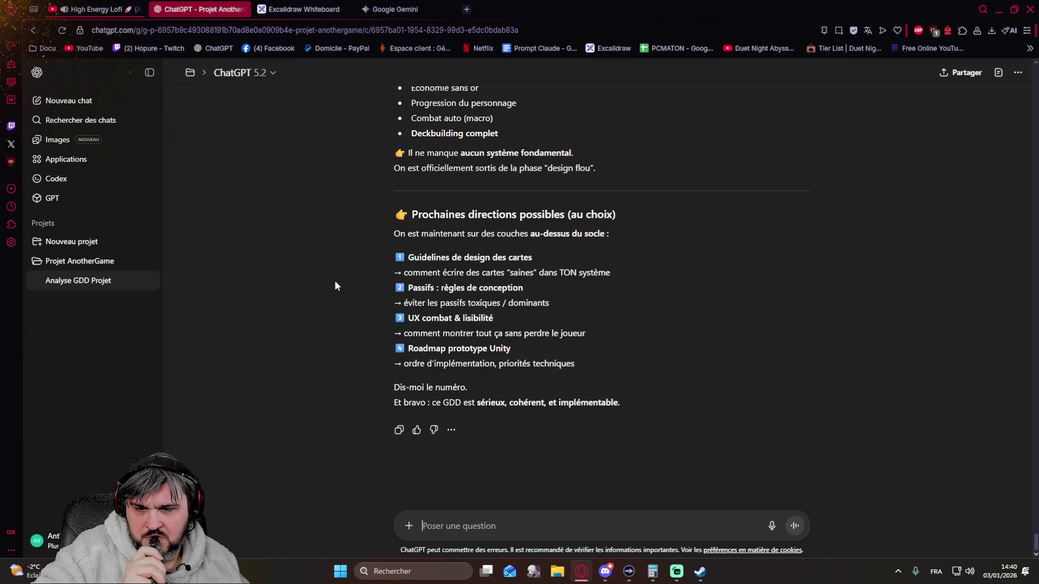
pyautogui.scroll(5, 335, 282)
pyautogui.scroll(-5, 460, 469)
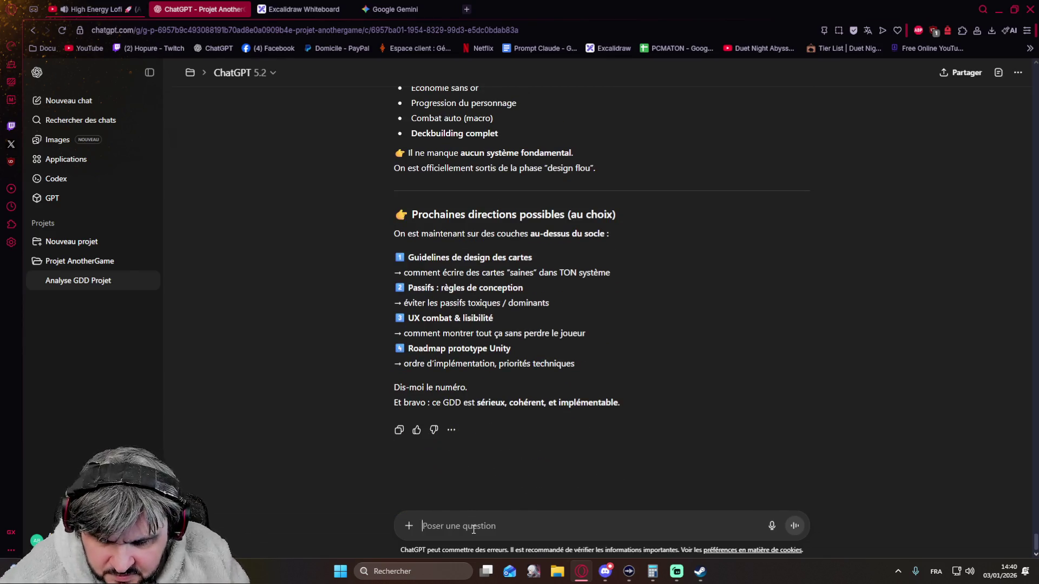
# Ask 'redonne le GDD mise à jour stp' and bring up File Explorer.
pyautogui.write('redonne le GDD mise à jou')
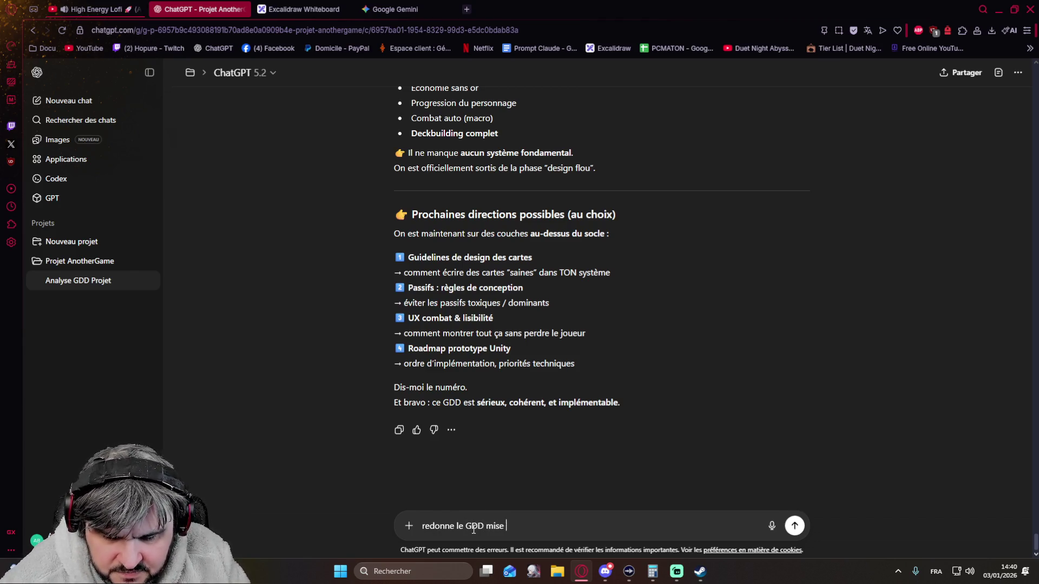
pyautogui.write('r stp')
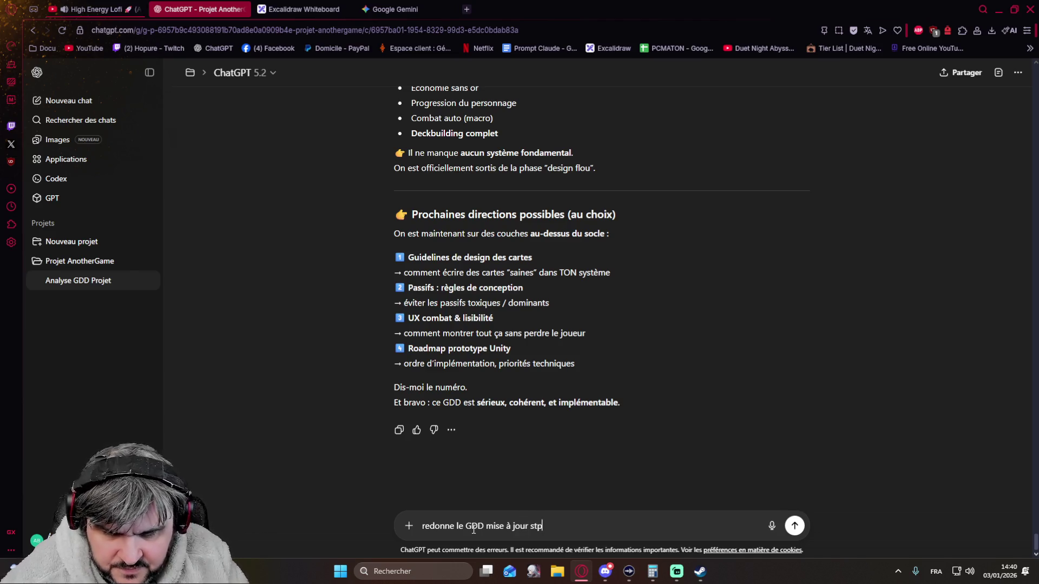
pyautogui.press('Return')
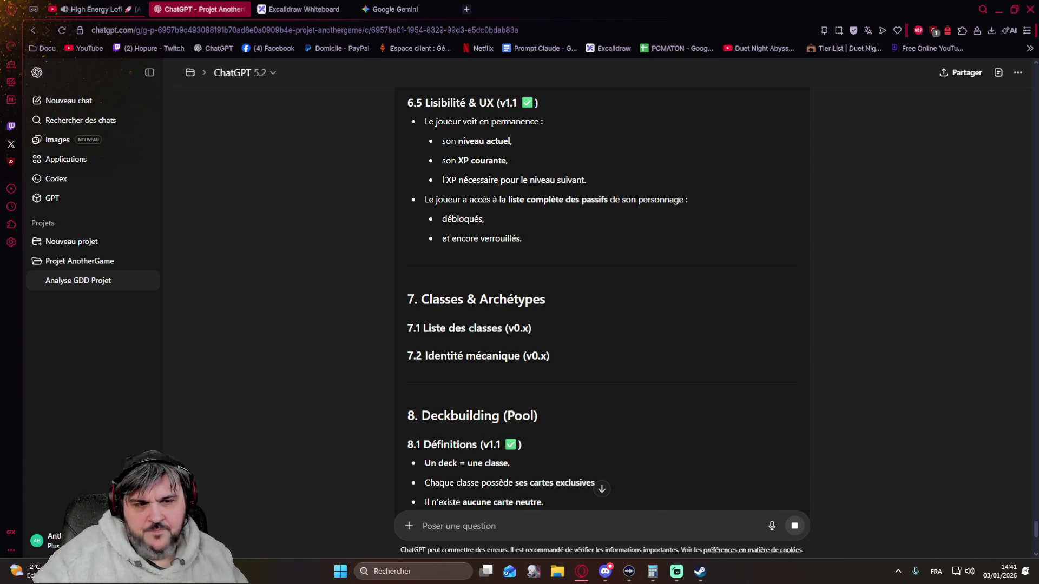
pyautogui.press('super+e')
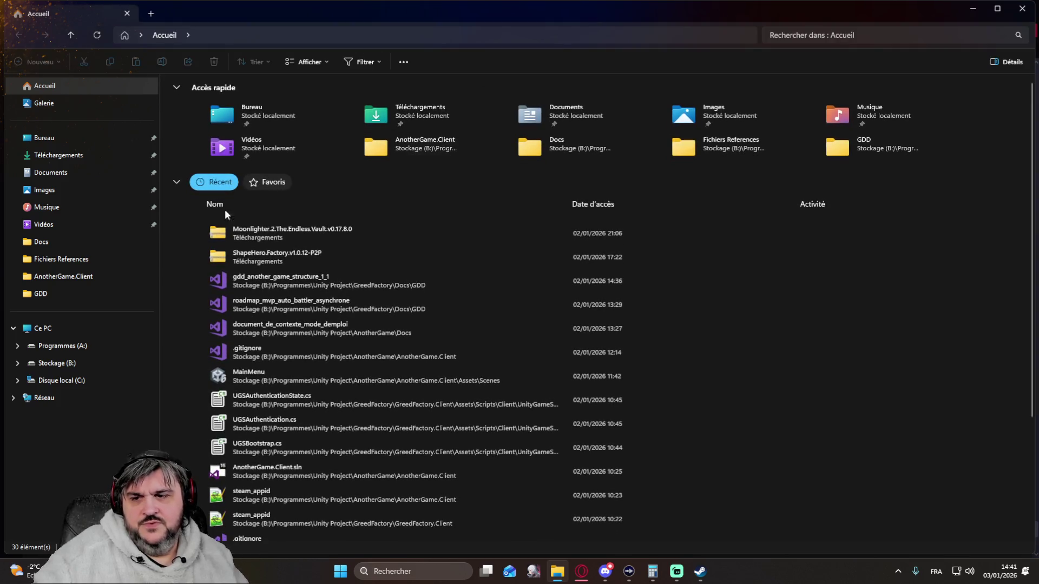
# Browse to AnotherGame.Client > Unity Project > AnotherGame > Docs, then minimize Explorer.
pyautogui.click(46, 279)
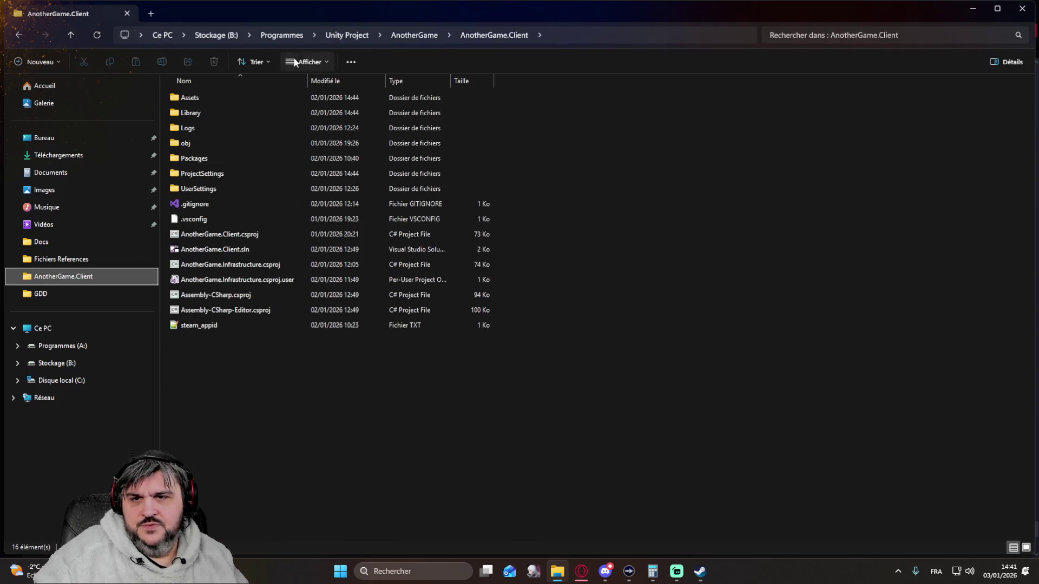
pyautogui.click(335, 39)
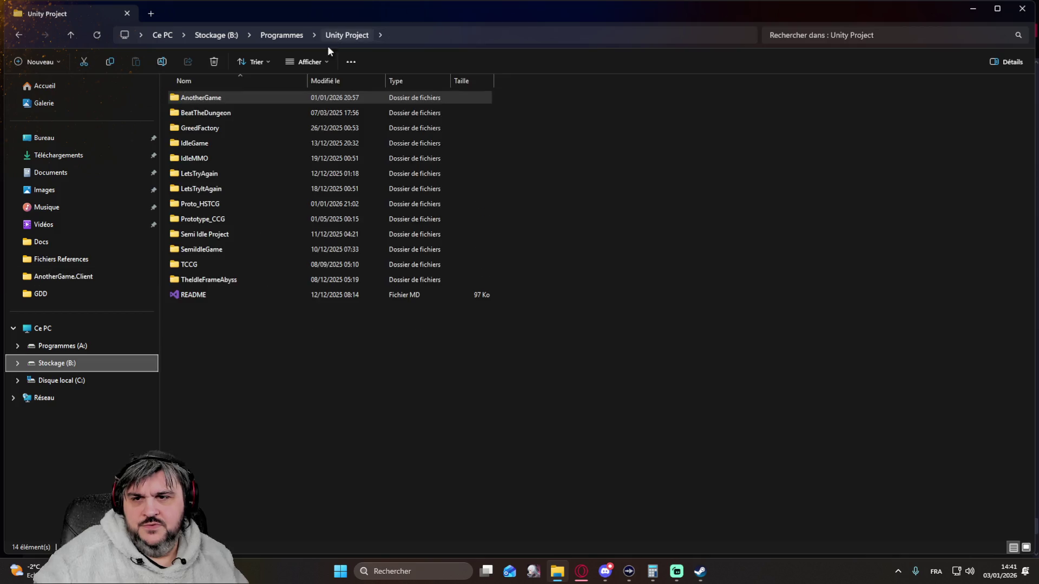
pyautogui.doubleClick(207, 101)
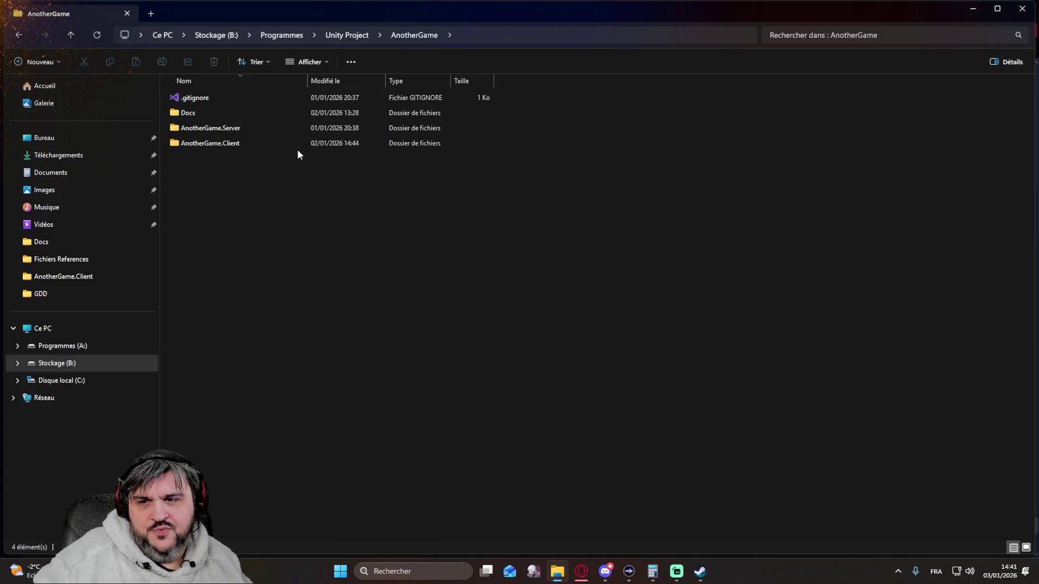
pyautogui.doubleClick(191, 112)
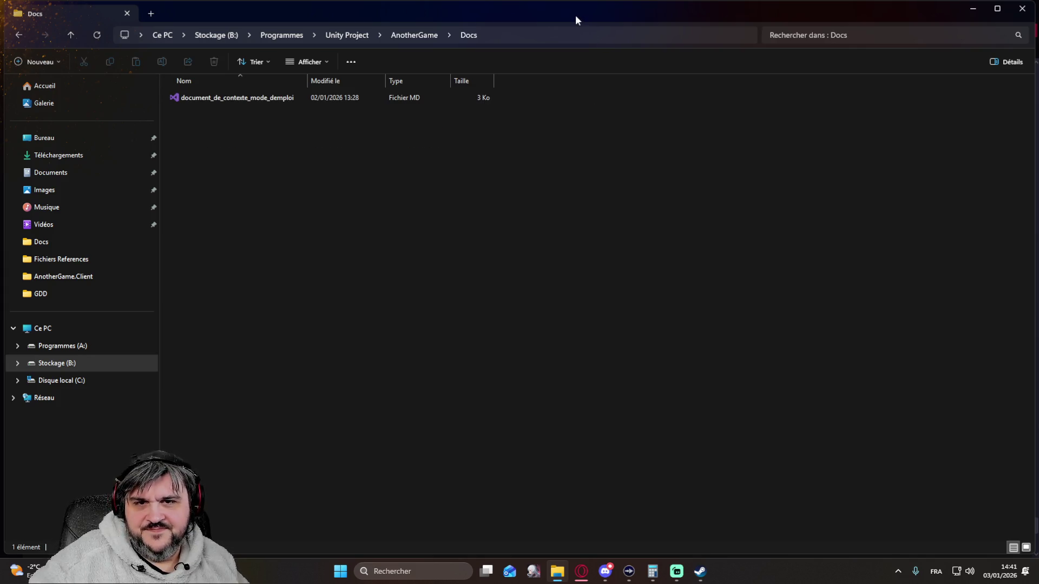
pyautogui.click(972, 8)
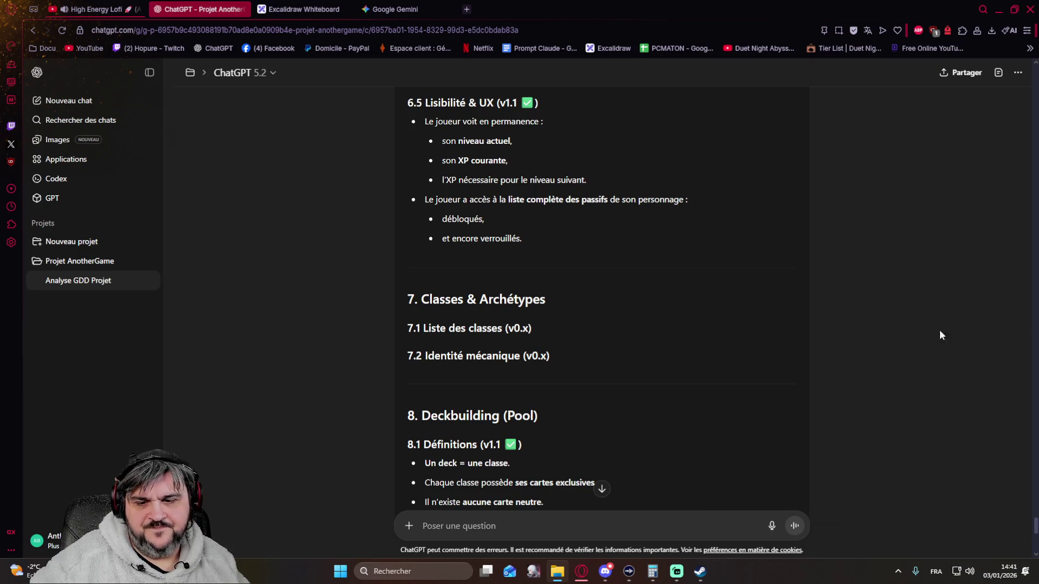
# Download the 'GDD — AnotherGame' canvas as gdd_another_game_structure_versionnee (2).md.
pyautogui.scroll(2, 730, 333)
pyautogui.scroll(15, 729, 332)
pyautogui.scroll(20, 730, 333)
pyautogui.scroll(20, 704, 342)
pyautogui.scroll(15, 686, 348)
pyautogui.scroll(-4, 687, 348)
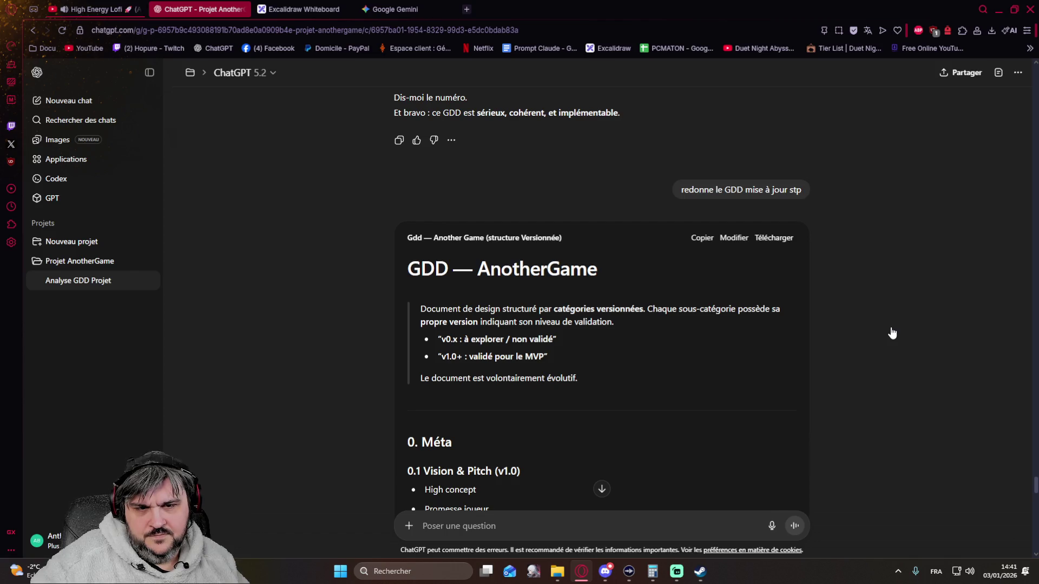
pyautogui.click(715, 303)
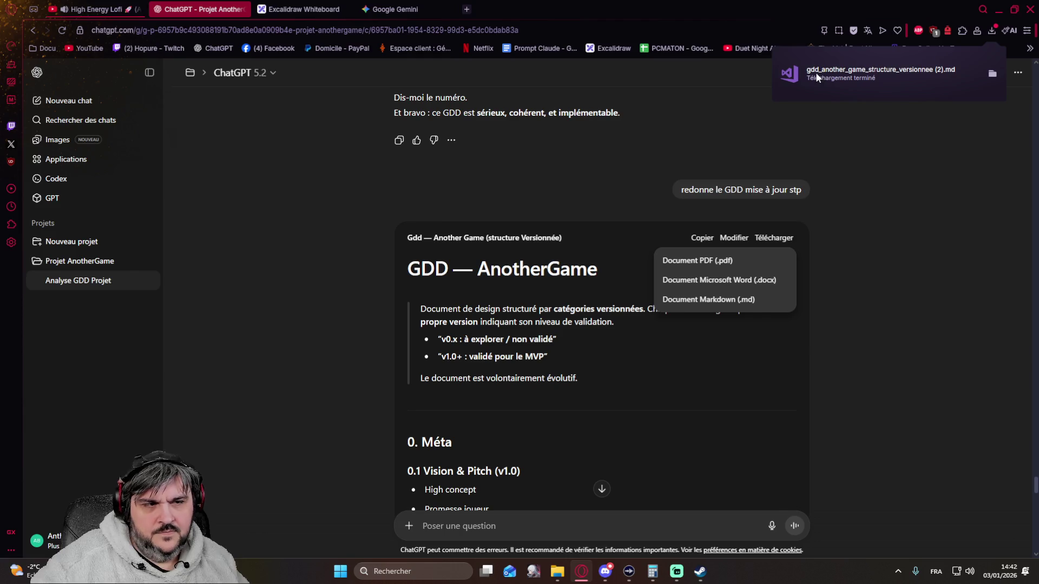
pyautogui.click(816, 72)
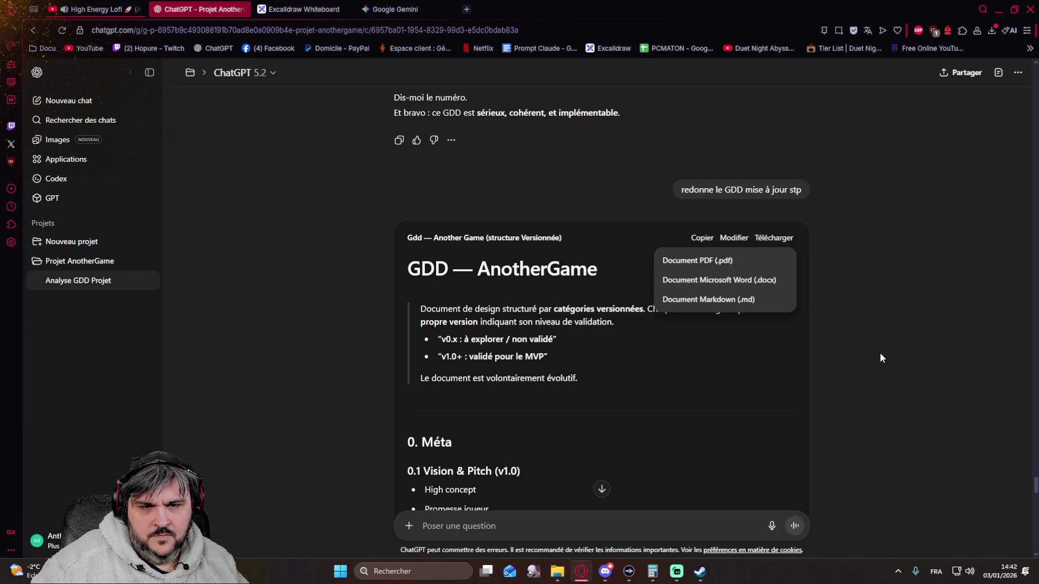
pyautogui.scroll(-10, 878, 352)
pyautogui.scroll(-20, 869, 345)
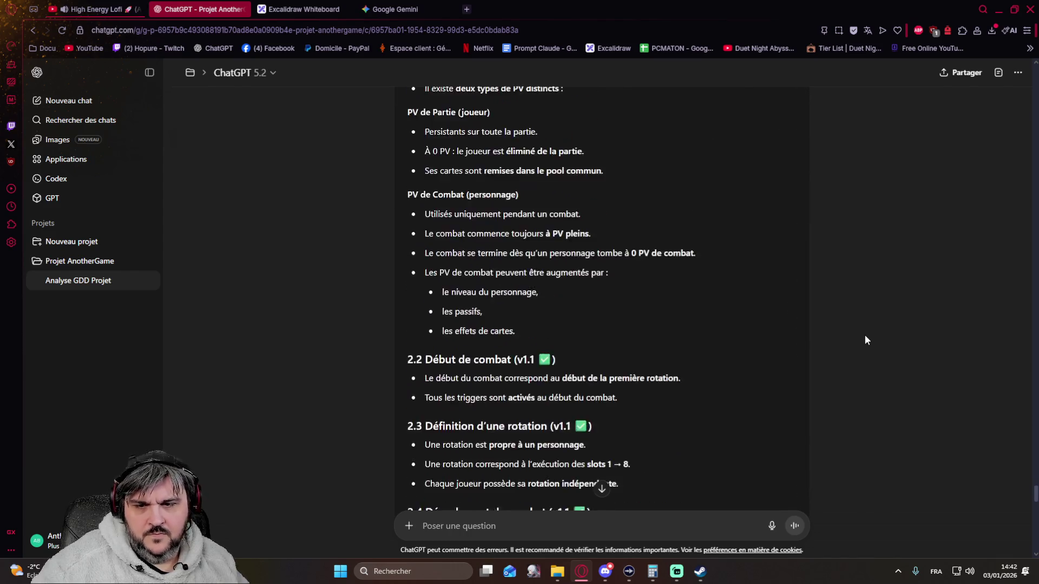
pyautogui.scroll(-10, 850, 330)
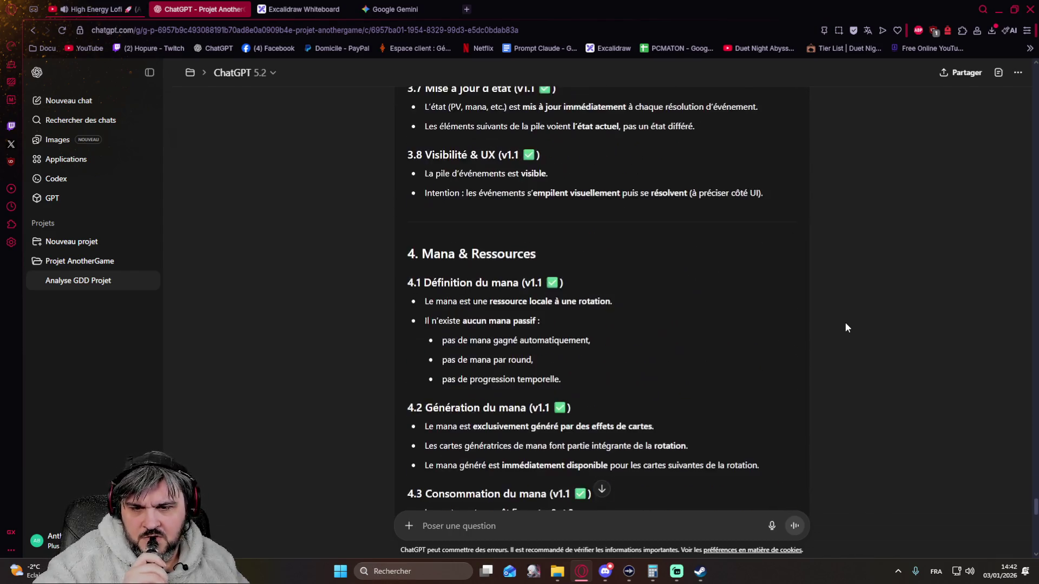
pyautogui.scroll(20, 804, 318)
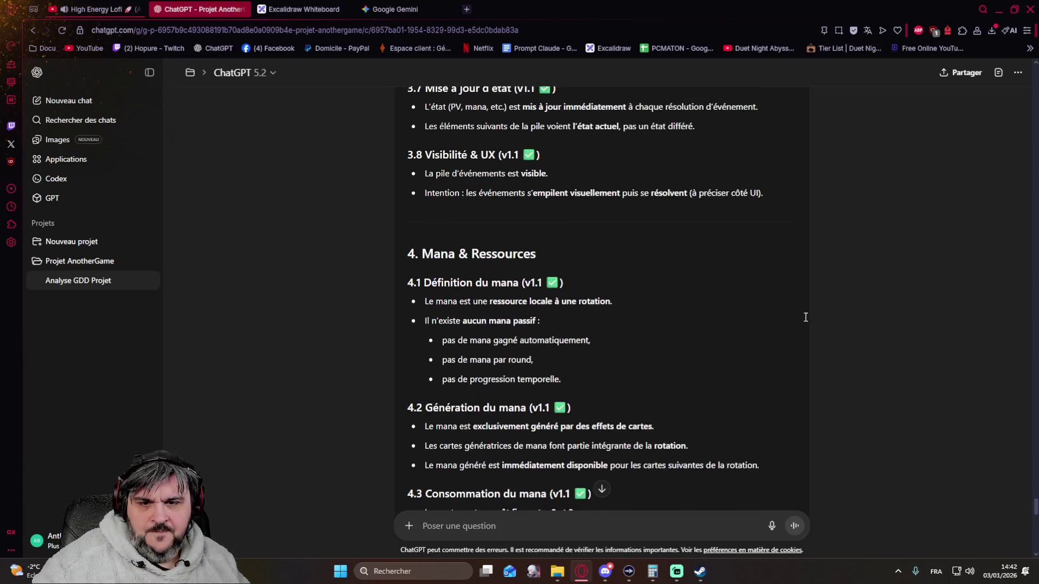
pyautogui.scroll(20, 804, 318)
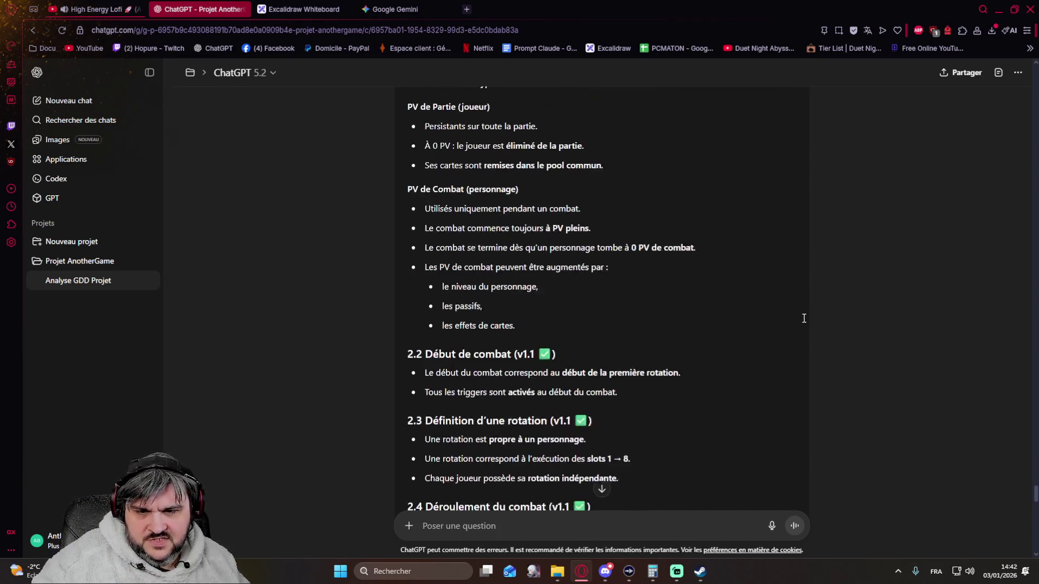
pyautogui.scroll(1, 791, 323)
pyautogui.scroll(-7, 791, 323)
pyautogui.scroll(-1, 791, 323)
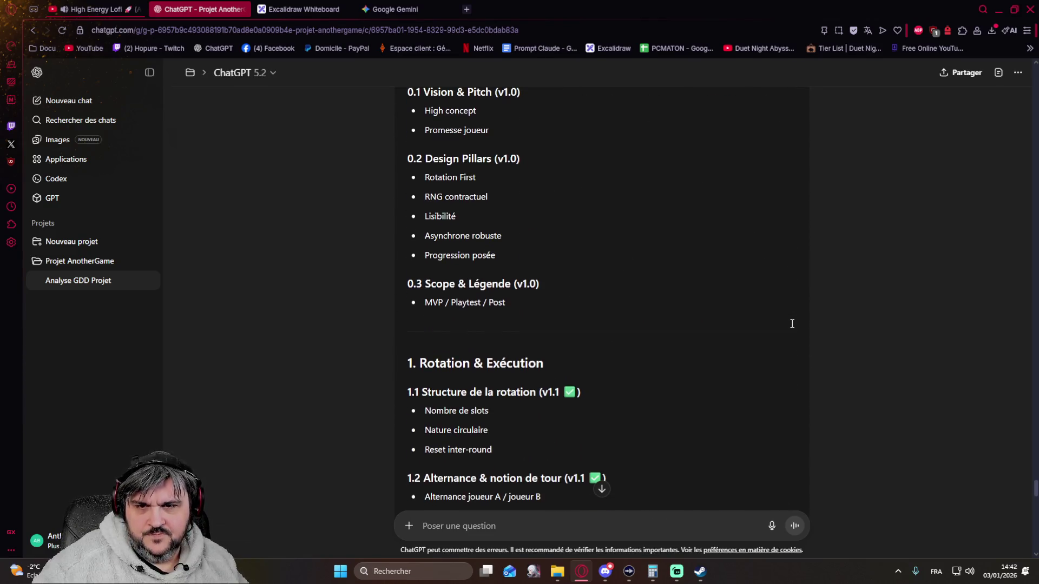
pyautogui.scroll(1, 792, 324)
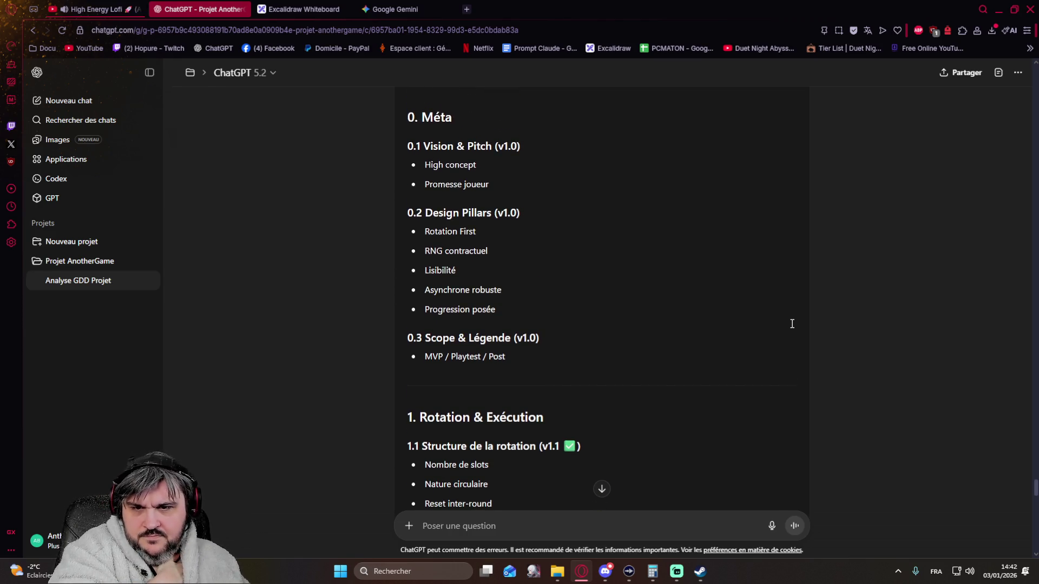
pyautogui.scroll(-3, 791, 323)
pyautogui.scroll(-2, 792, 323)
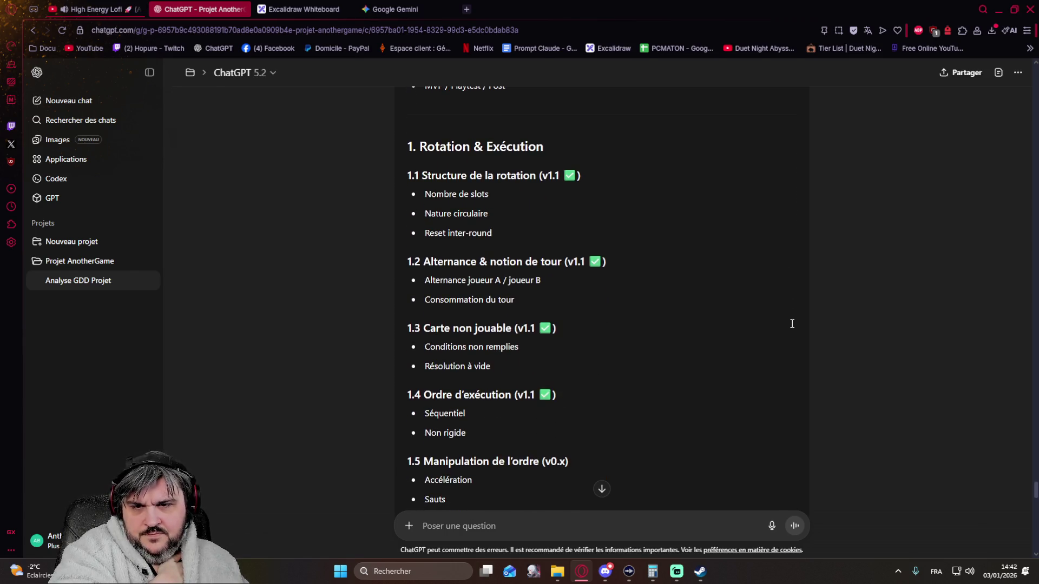
pyautogui.scroll(-4, 791, 323)
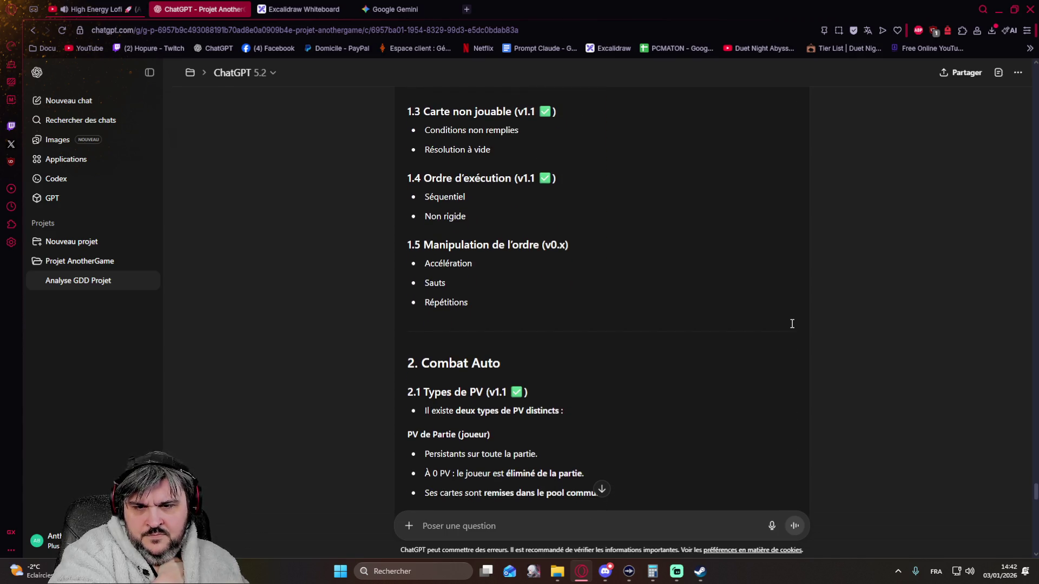
pyautogui.scroll(-3, 791, 324)
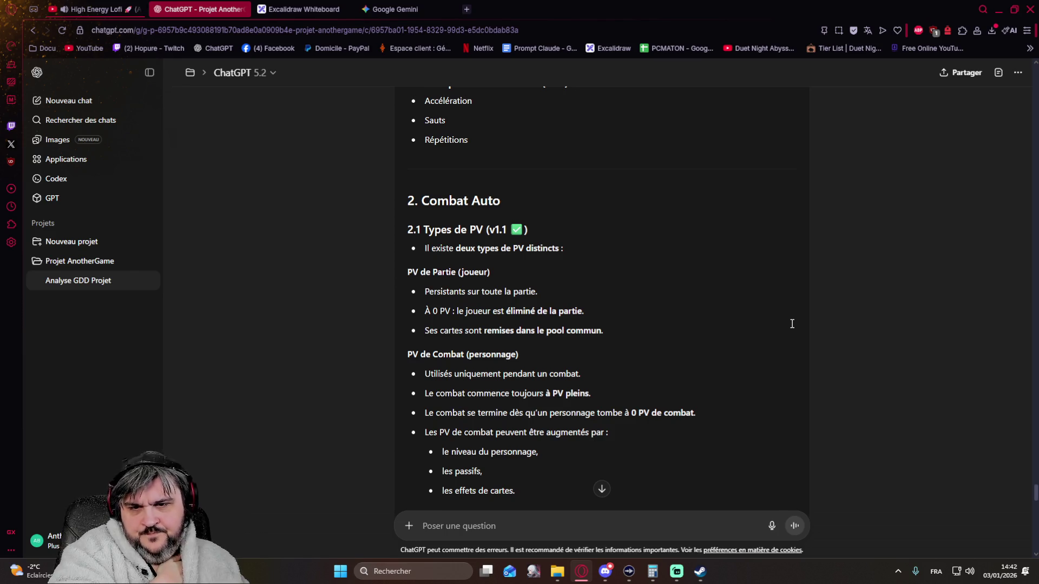
pyautogui.scroll(-1, 791, 324)
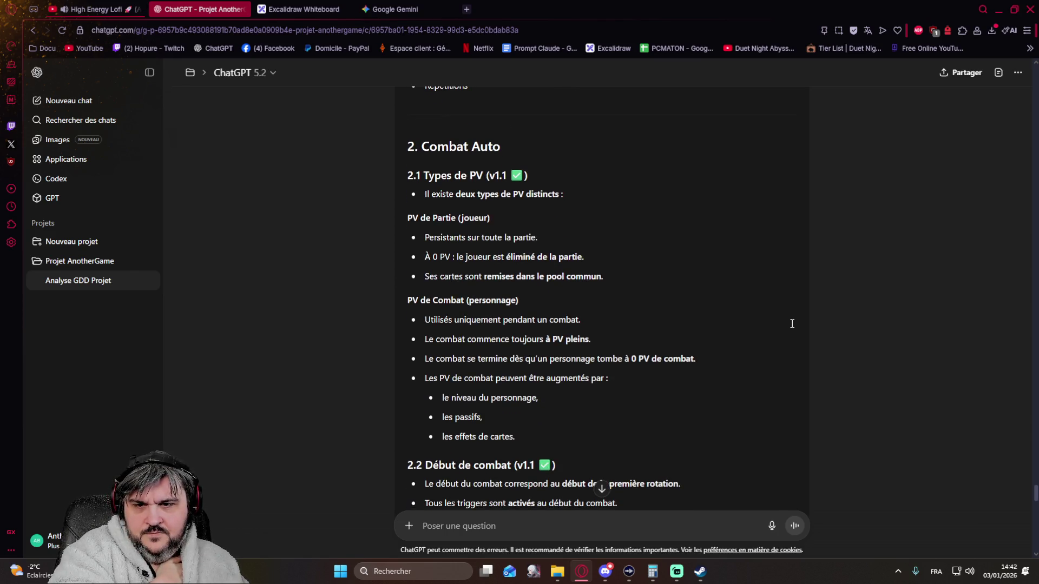
pyautogui.scroll(-5, 792, 323)
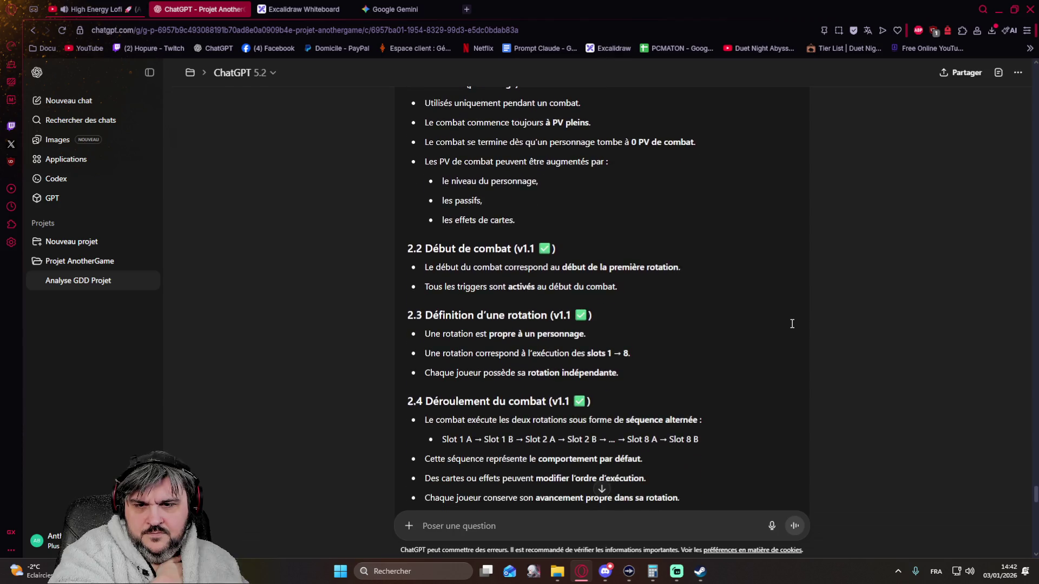
pyautogui.scroll(-4, 792, 324)
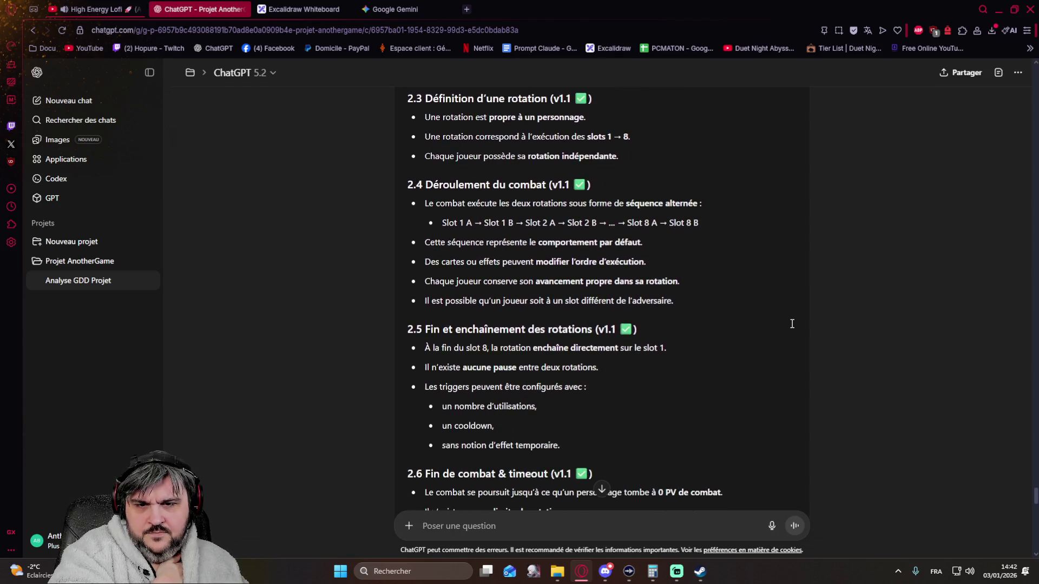
pyautogui.scroll(-6, 792, 323)
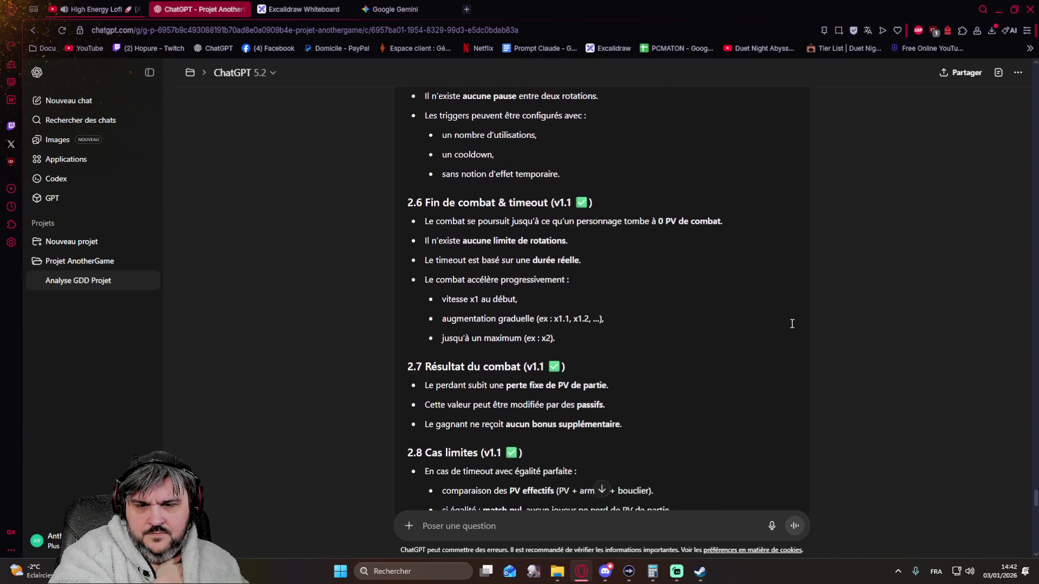
pyautogui.scroll(-9, 791, 323)
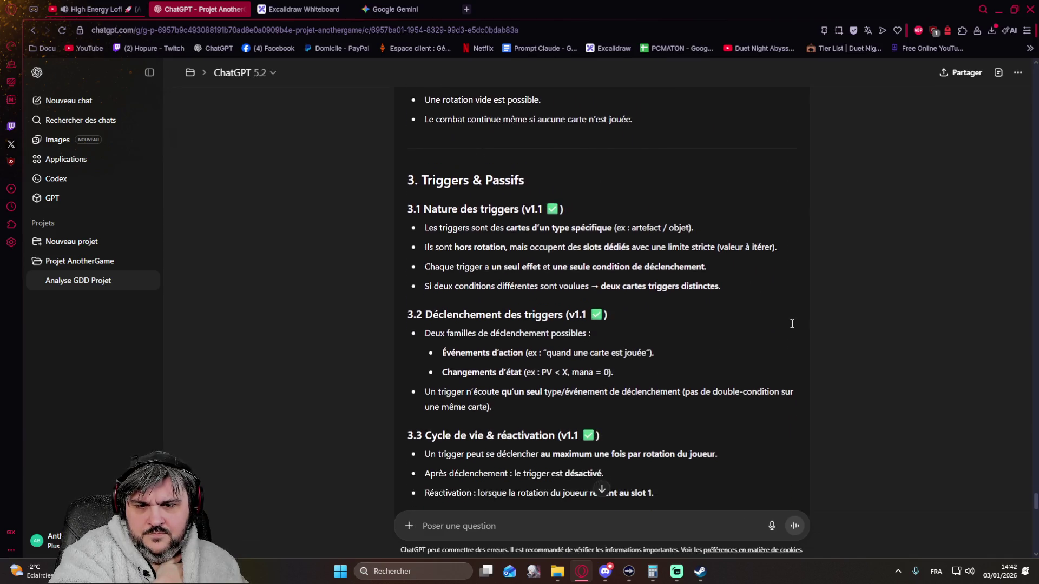
pyautogui.scroll(-7, 792, 324)
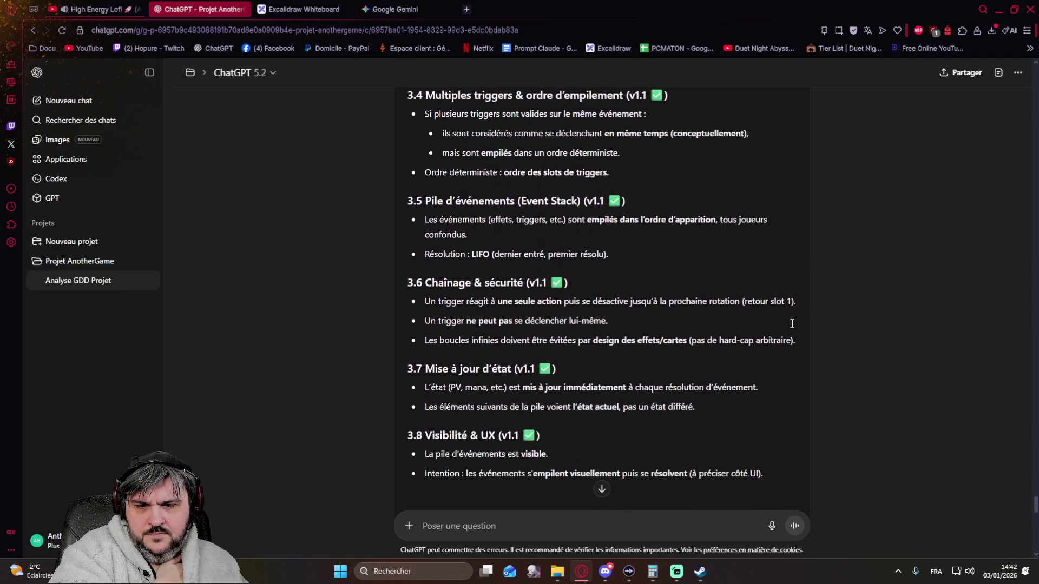
pyautogui.scroll(-5, 791, 323)
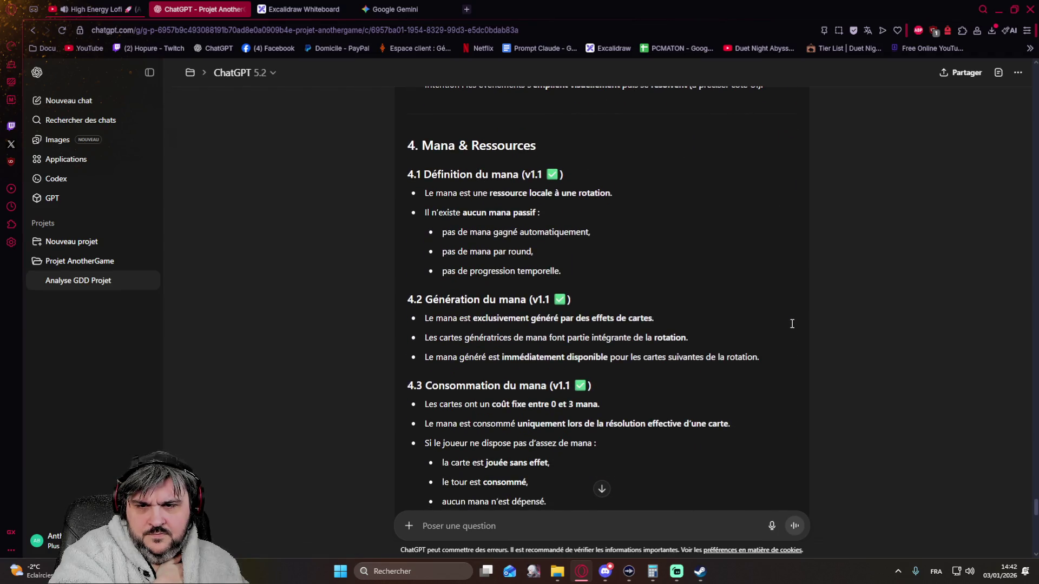
pyautogui.scroll(-11, 791, 324)
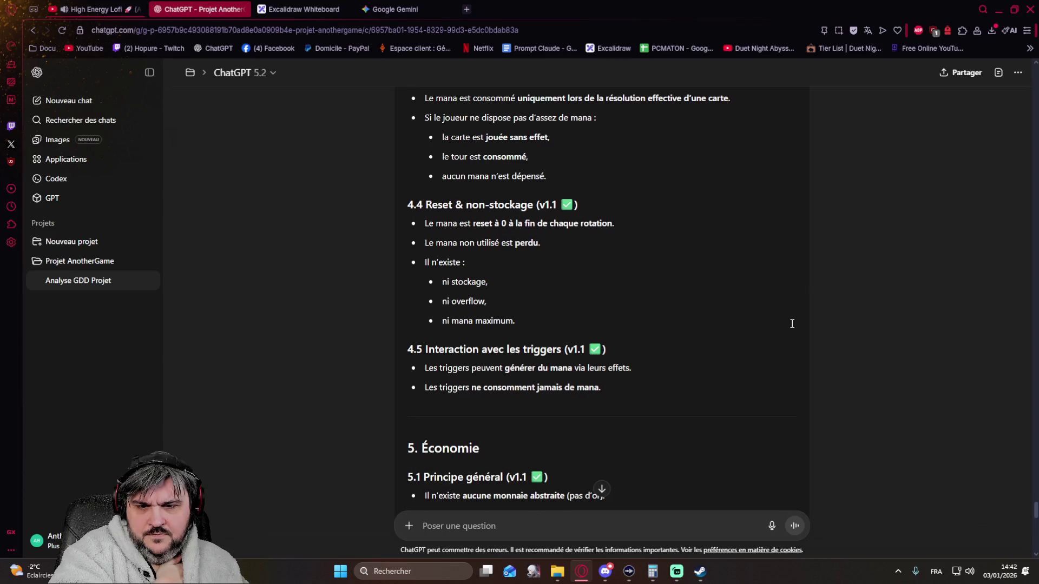
pyautogui.scroll(-6, 791, 324)
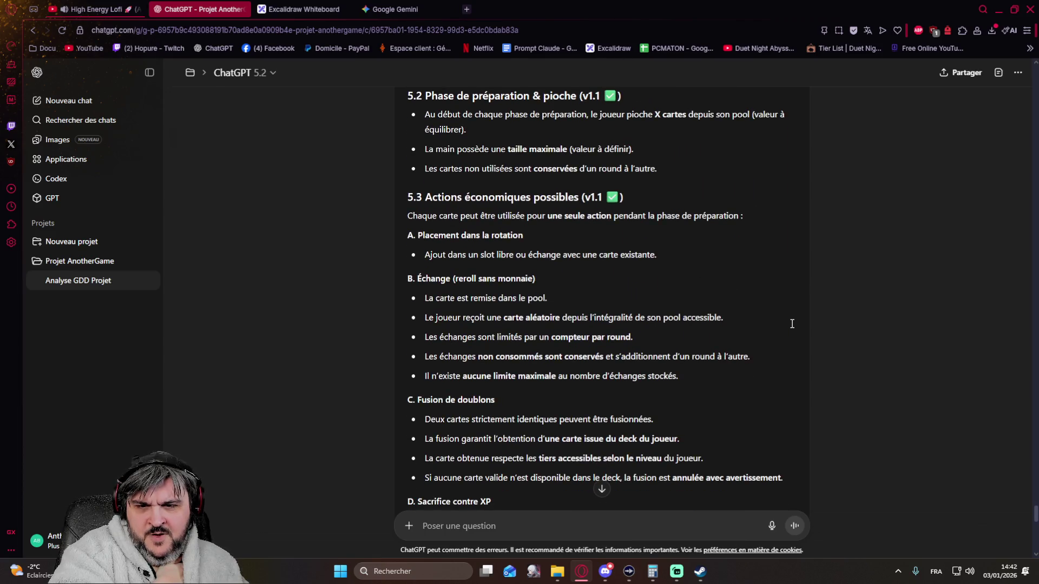
pyautogui.scroll(-13, 791, 323)
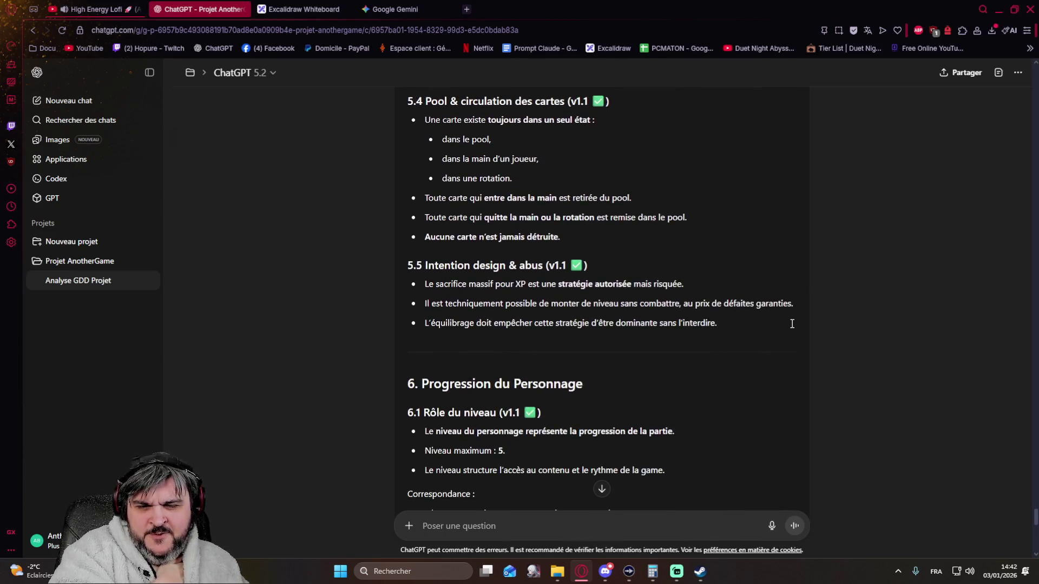
pyautogui.scroll(-9, 791, 324)
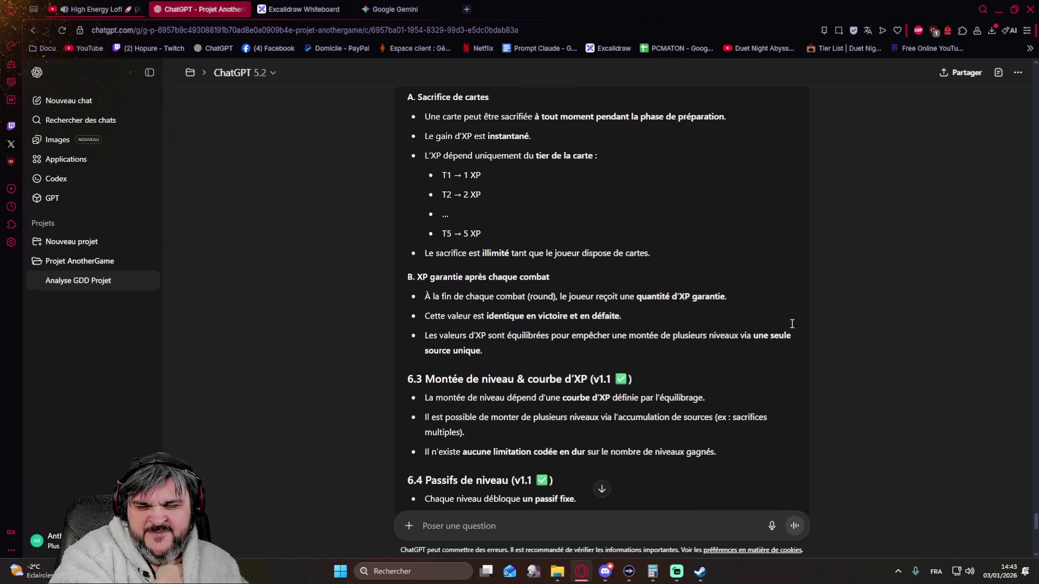
pyautogui.scroll(-9, 792, 323)
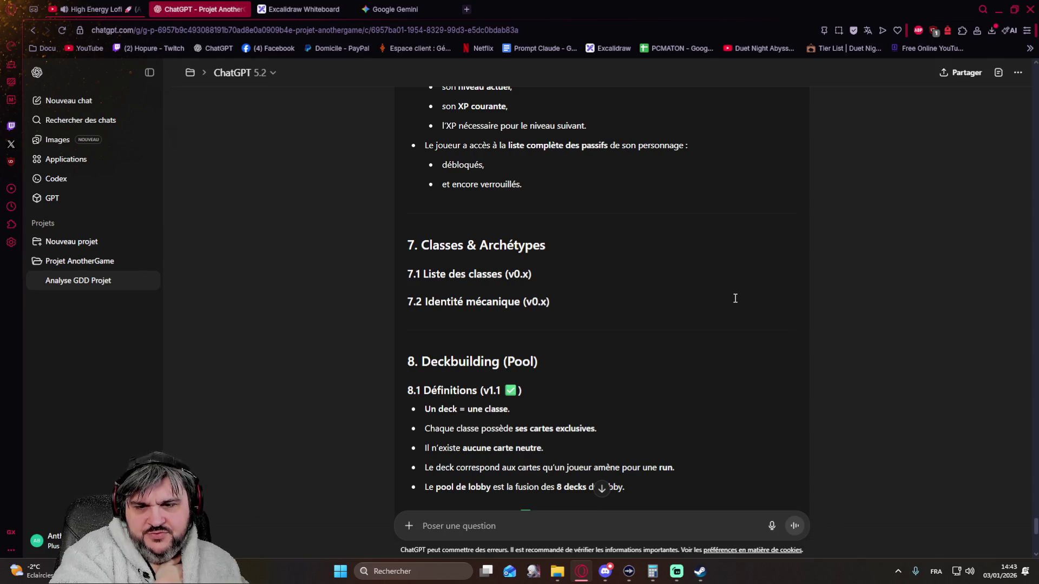
pyautogui.scroll(-2, 735, 298)
pyautogui.scroll(-4, 735, 298)
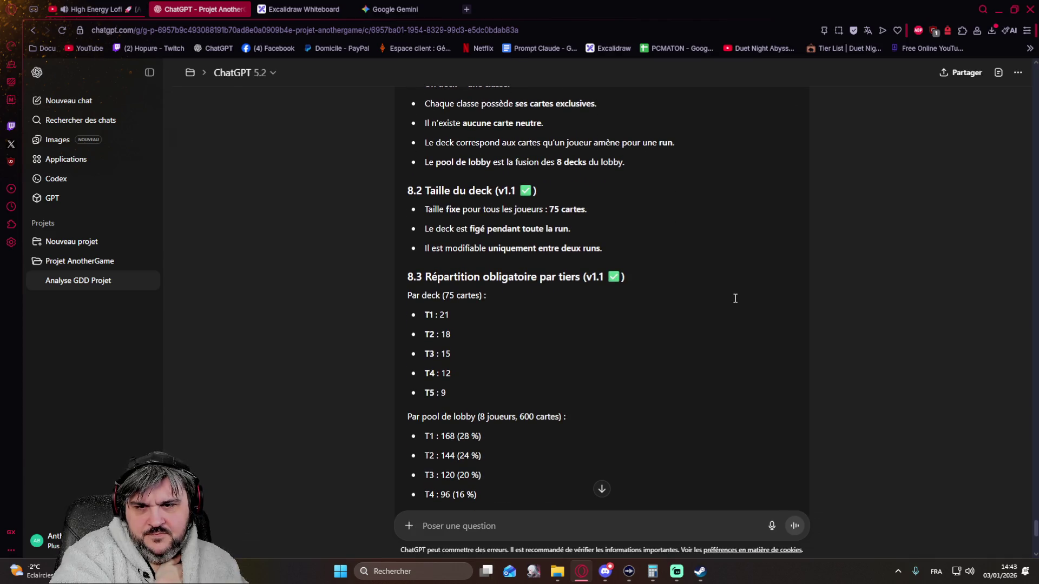
pyautogui.scroll(1, 735, 298)
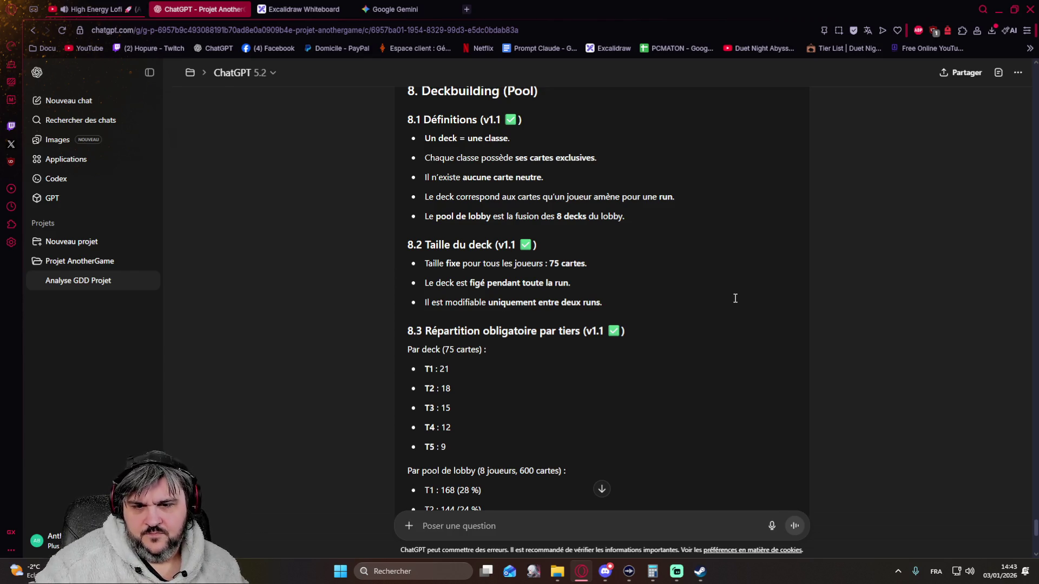
pyautogui.scroll(-2, 735, 298)
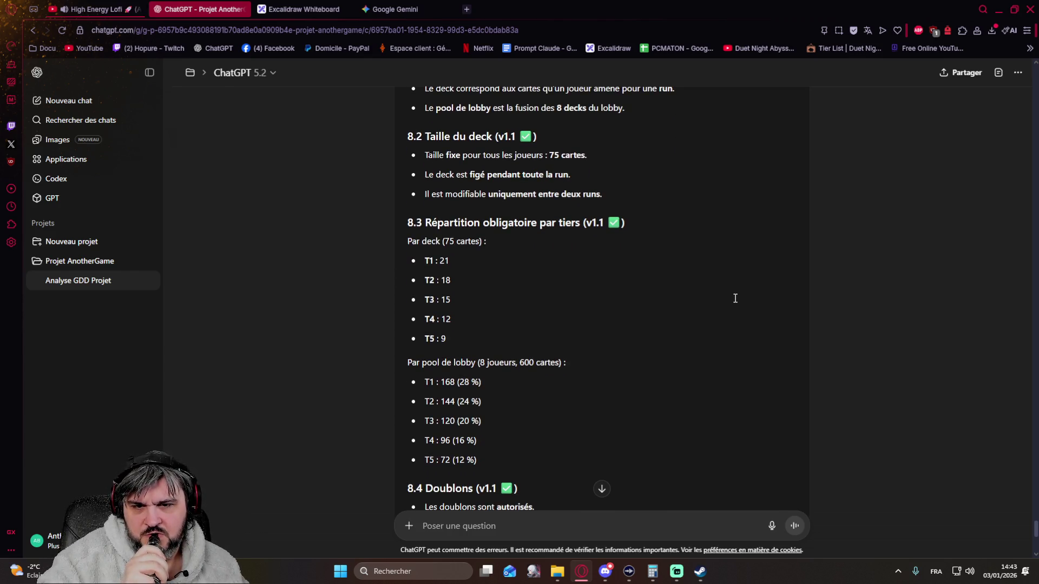
pyautogui.scroll(-5, 734, 298)
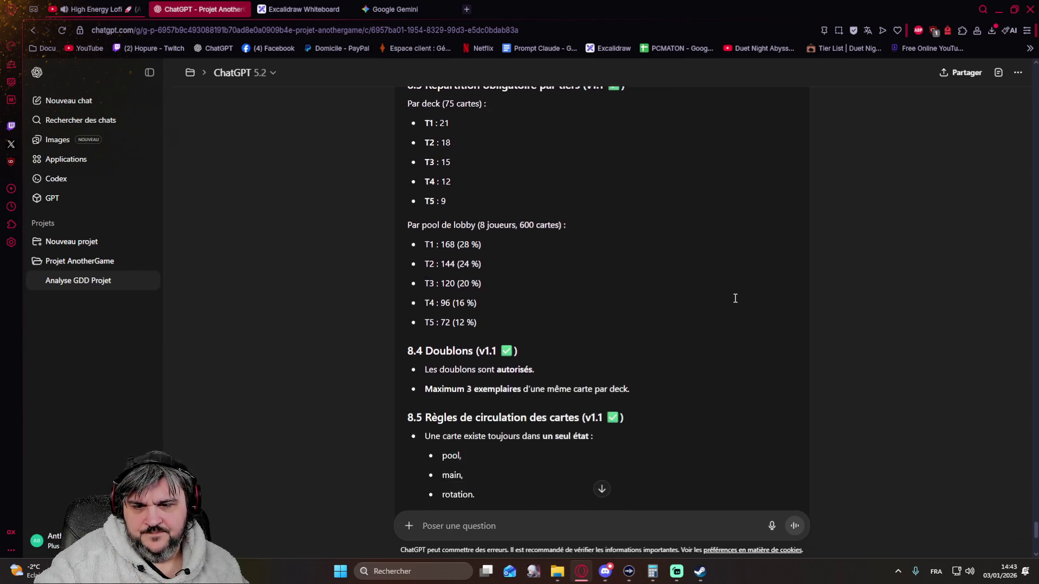
pyautogui.scroll(-5, 735, 298)
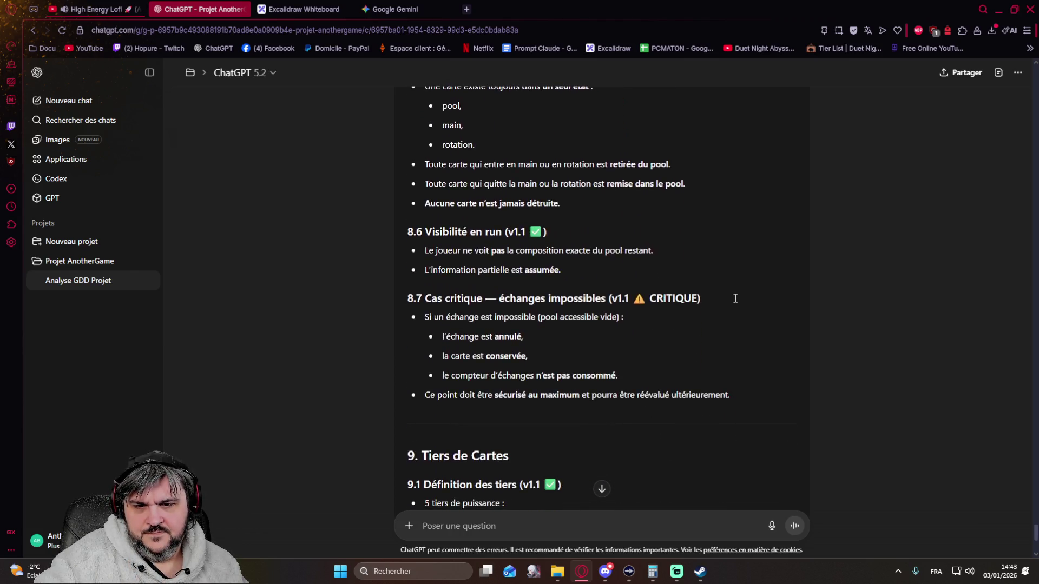
pyautogui.scroll(-5, 734, 298)
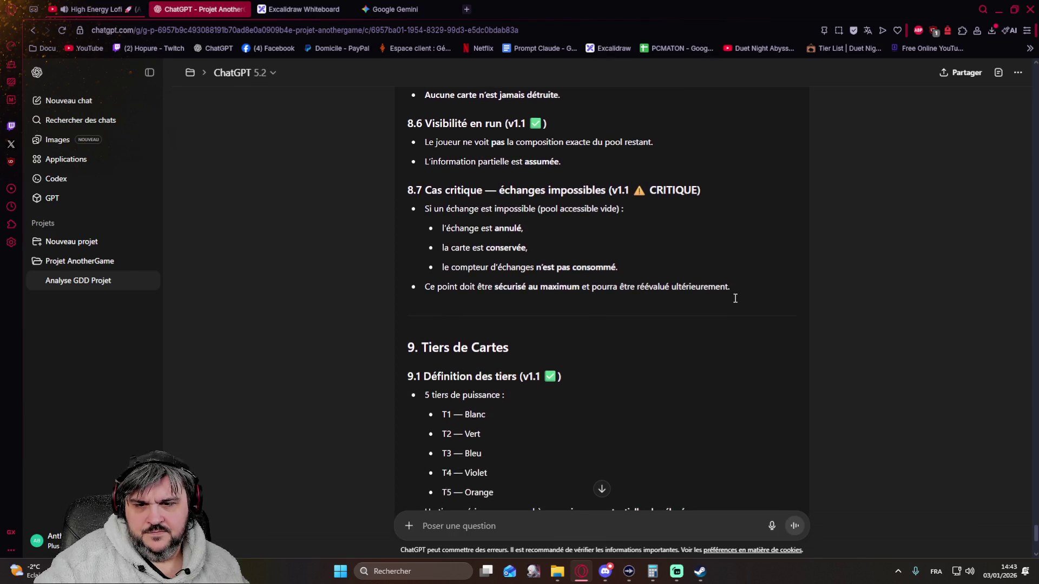
pyautogui.scroll(-3, 735, 298)
pyautogui.scroll(-5, 735, 298)
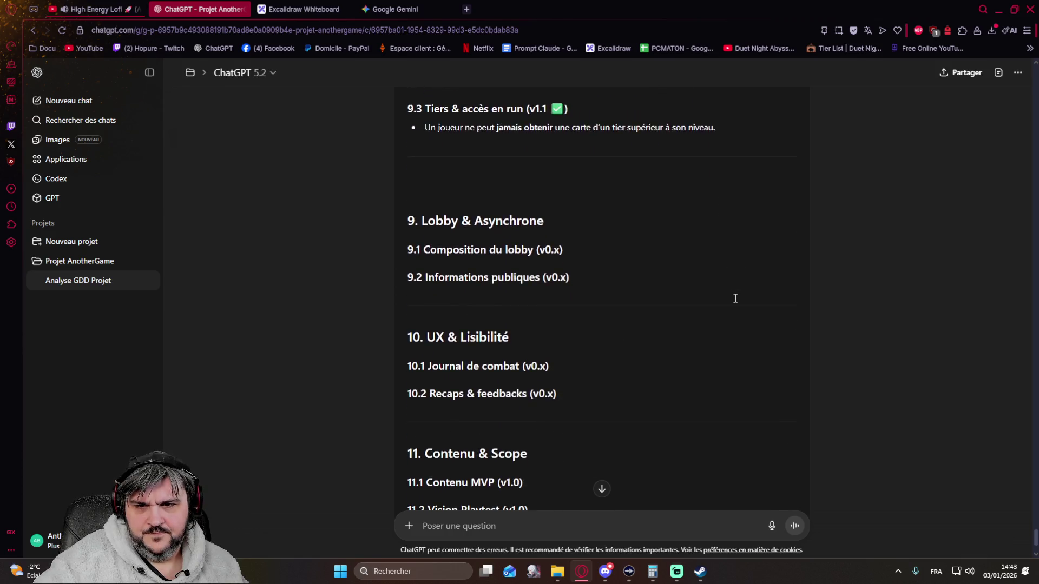
pyautogui.scroll(-4, 735, 298)
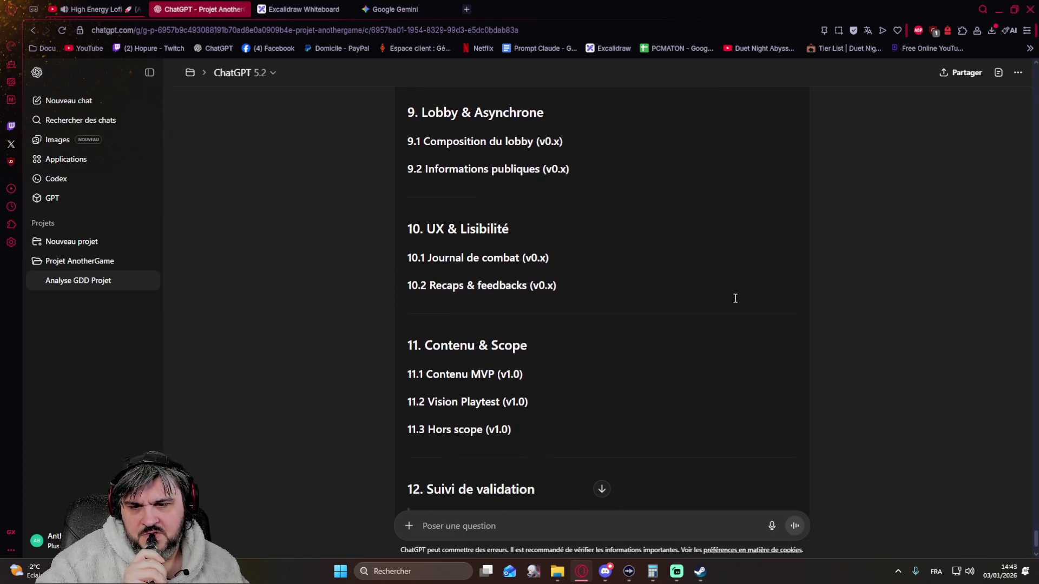
pyautogui.scroll(7, 729, 300)
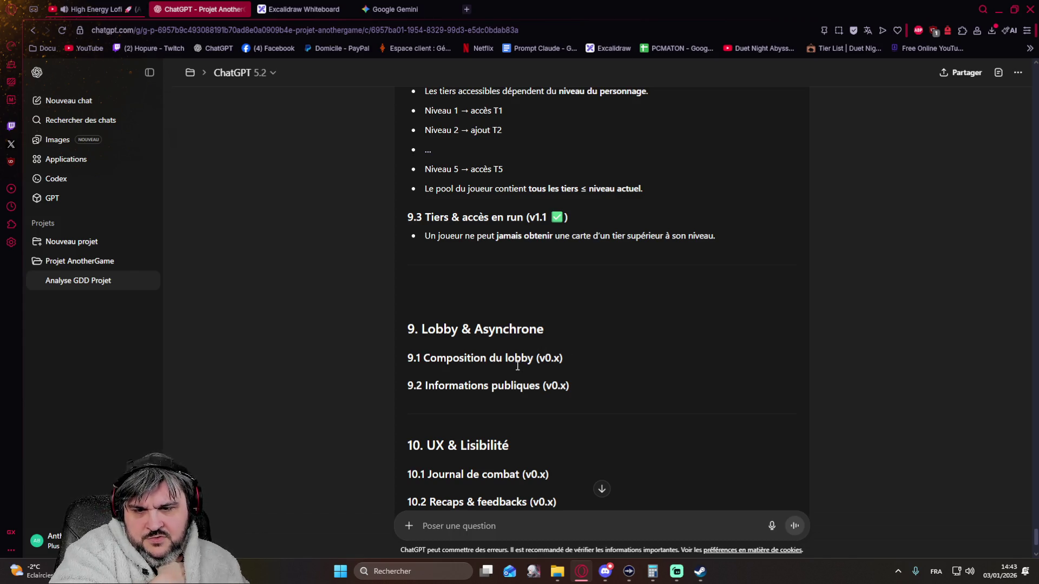
pyautogui.scroll(-3, 595, 369)
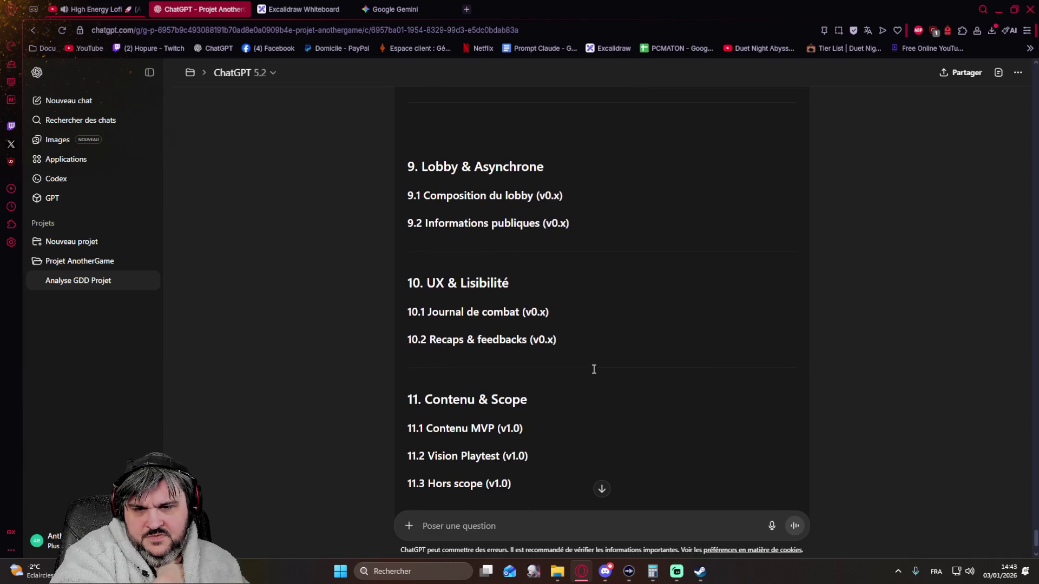
pyautogui.scroll(-2, 593, 369)
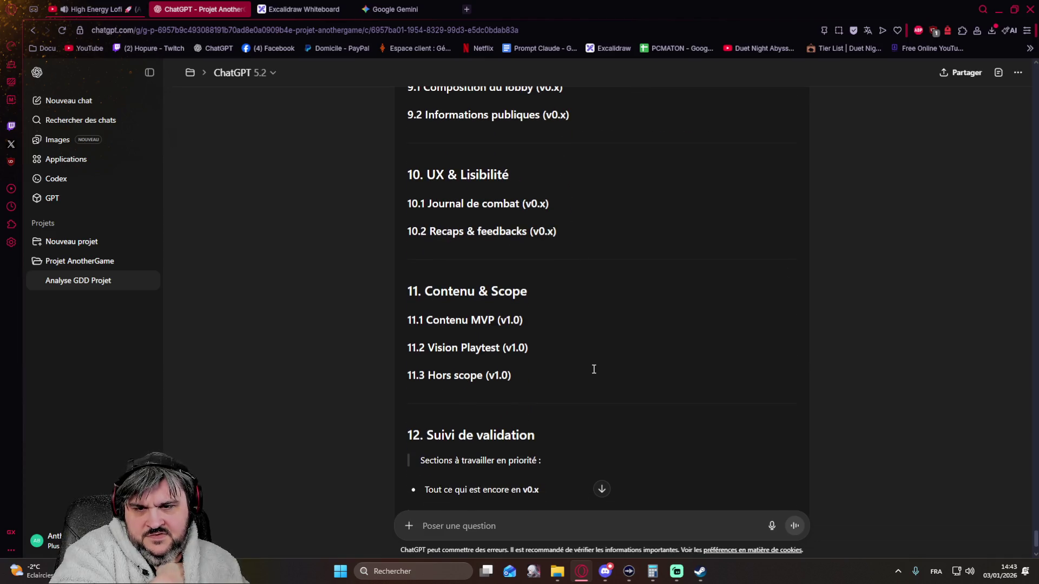
pyautogui.scroll(-7, 593, 369)
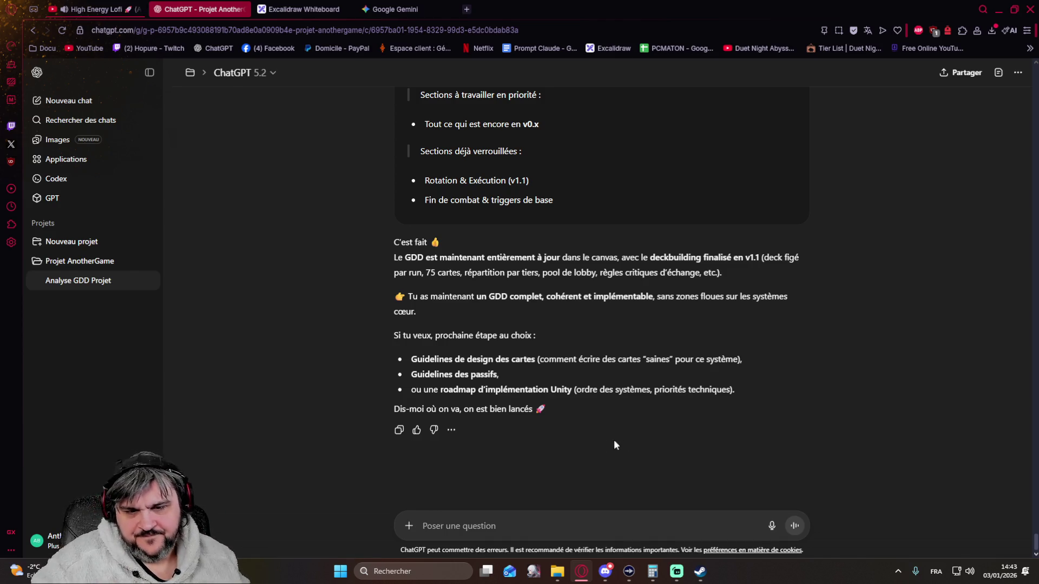
# Select the 'Guidelines de design des cartes' suggestion, then go to the Projet AnotherGame page.
pyautogui.moveTo(743, 362); pyautogui.dragTo(414, 355)
pyautogui.hotkey('ctrl', 'c')
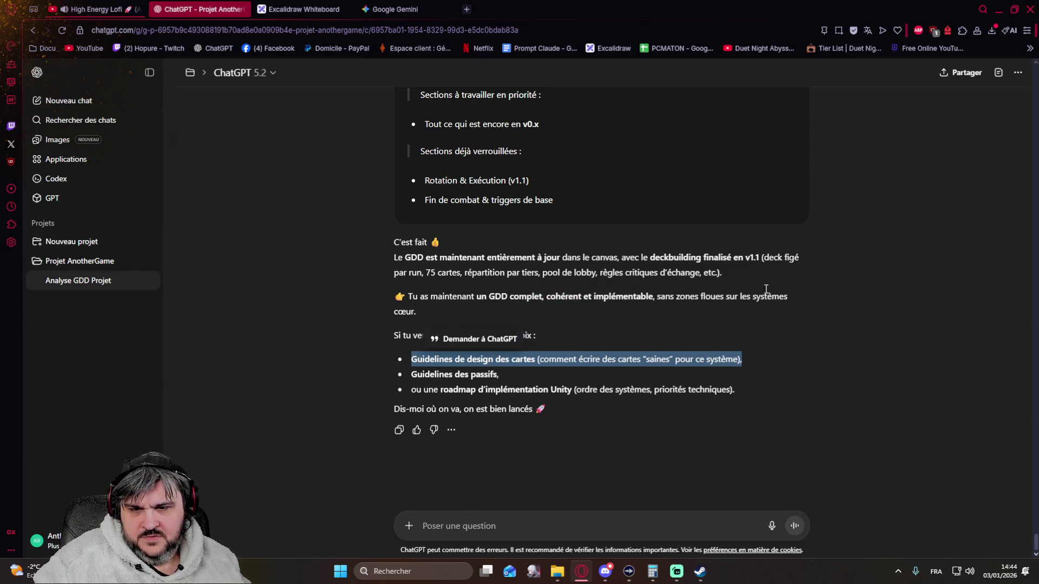
pyautogui.click(76, 260)
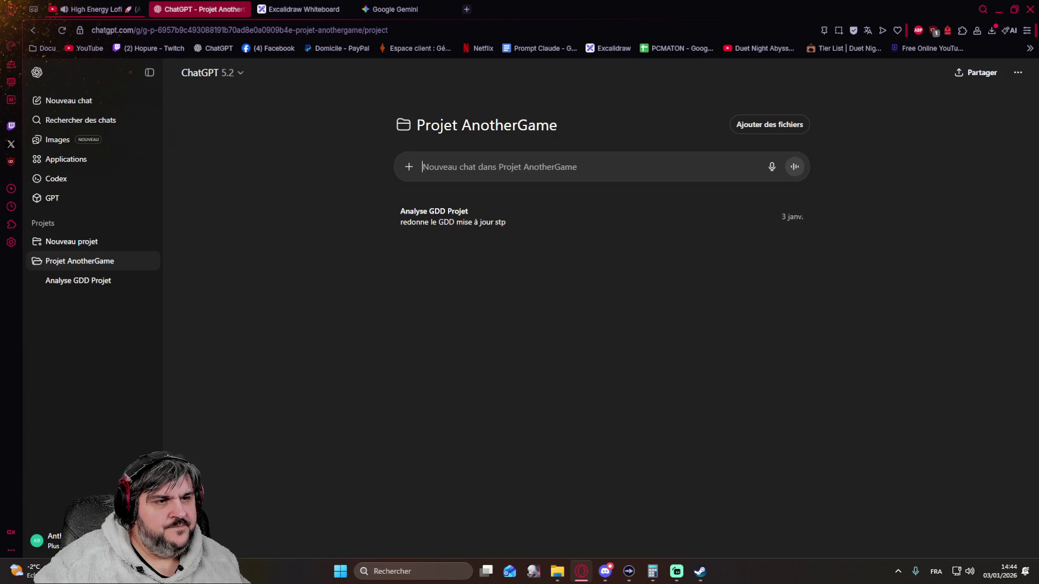
# Attach the GDD file and send 'On peut check :' plus the pasted card guidelines line.
pyautogui.moveTo(1038, 238); pyautogui.dragTo(587, 218)
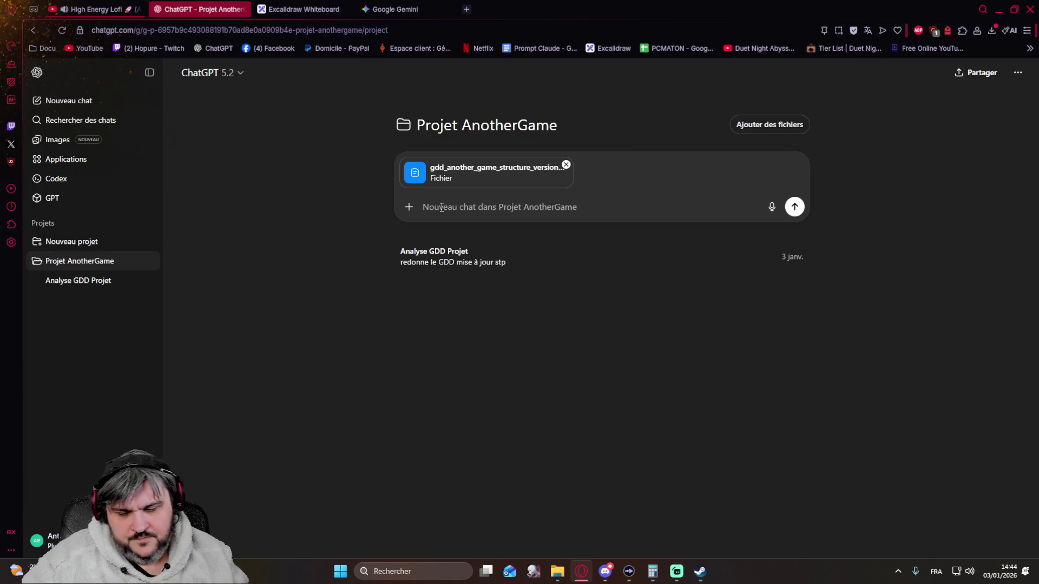
pyautogui.write('Onpeut ')
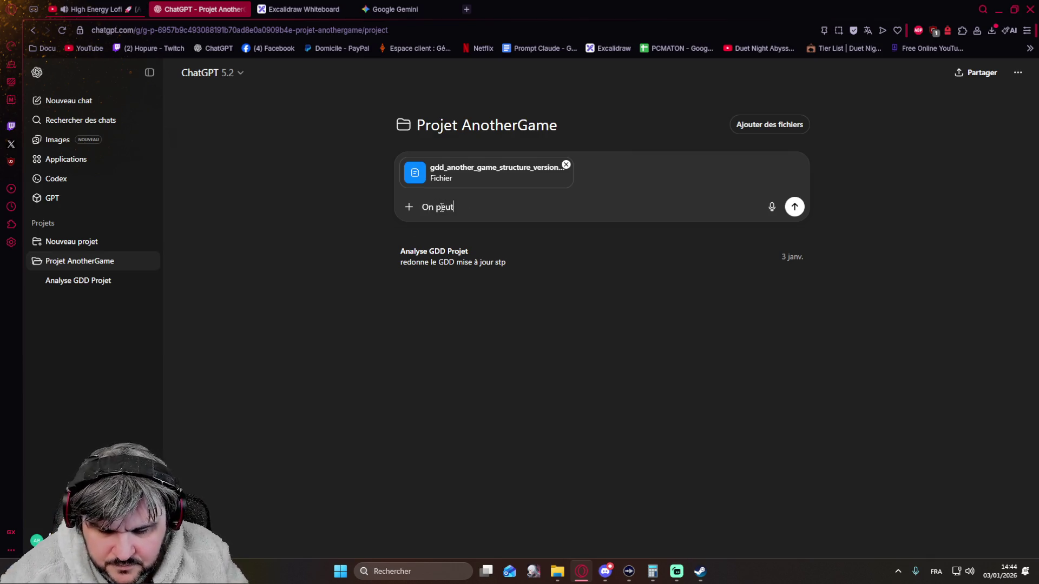
pyautogui.write('check :')
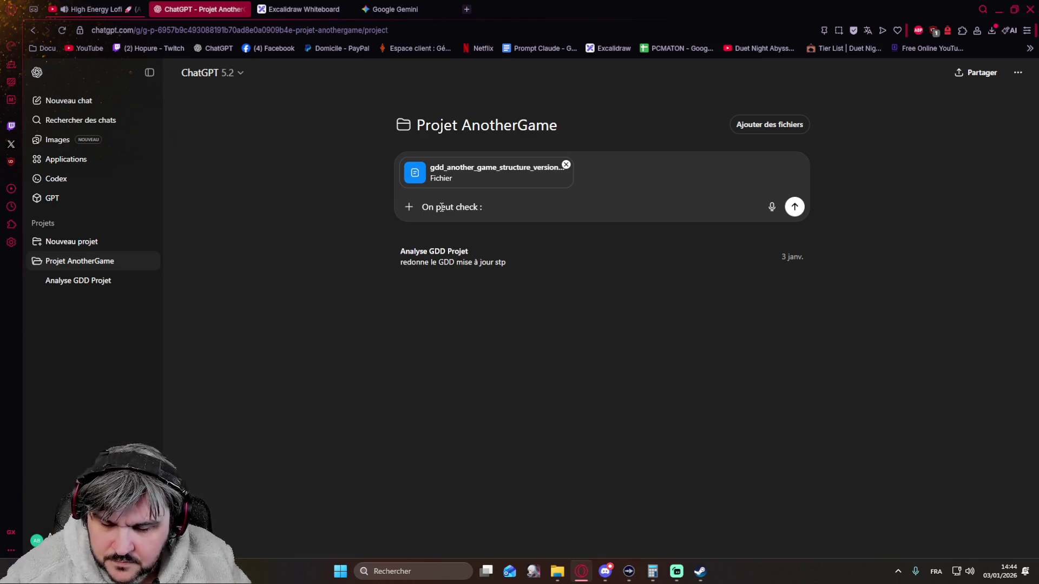
pyautogui.hotkey('ctrl', 'v')
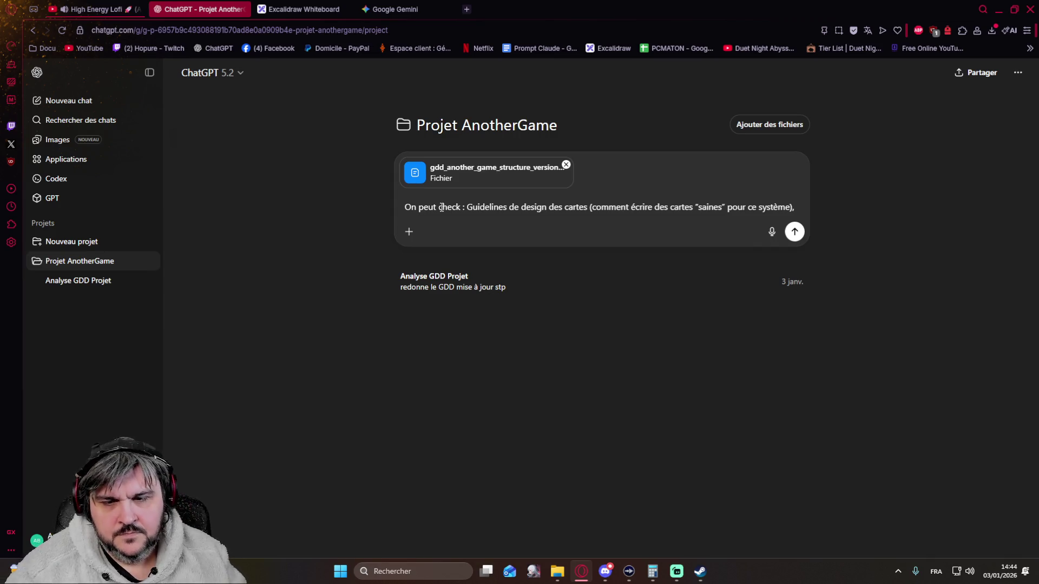
pyautogui.press('Return')
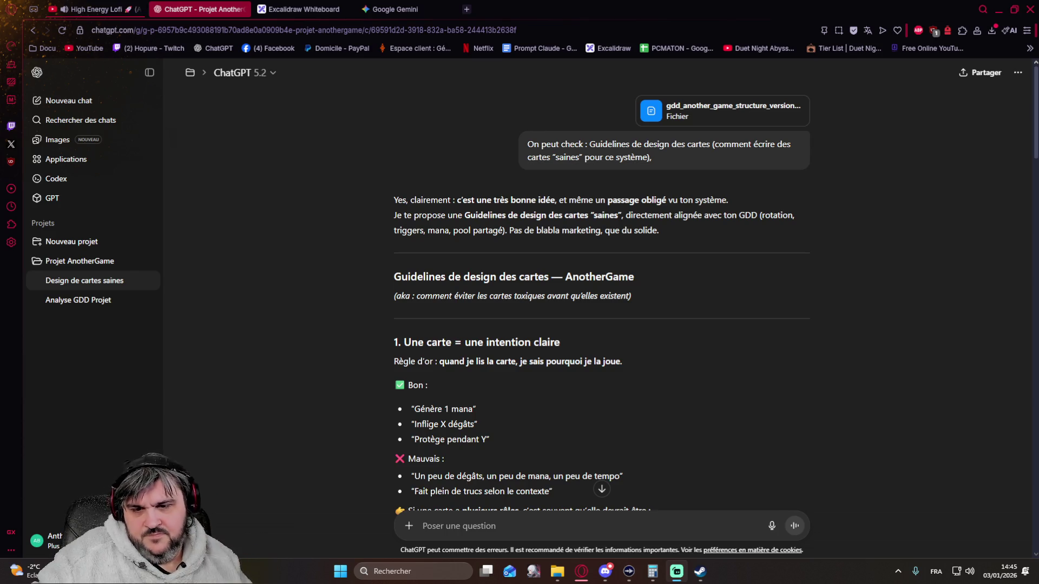
pyautogui.scroll(-2, 326, 413)
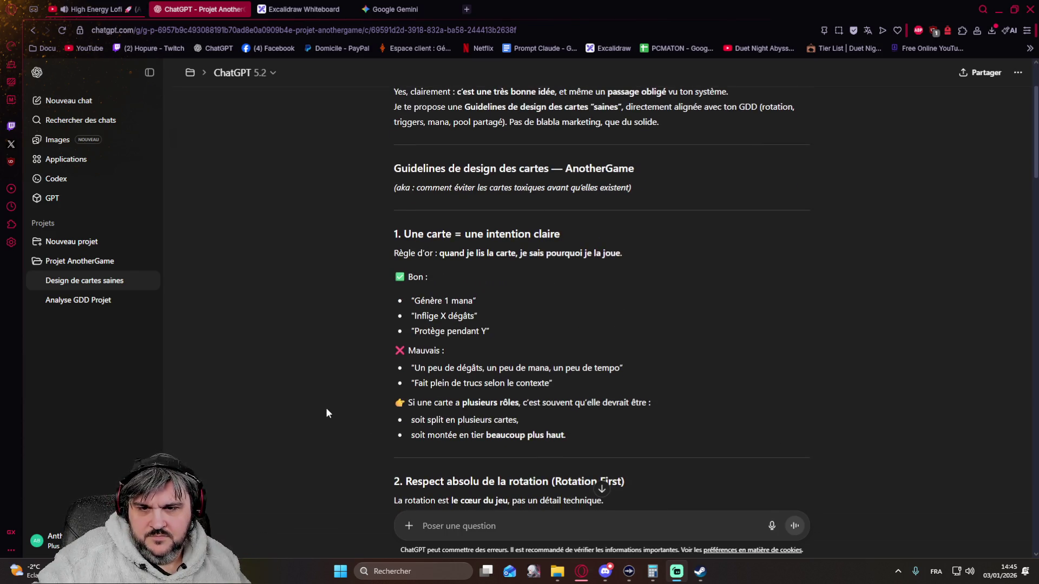
pyautogui.scroll(-1, 326, 413)
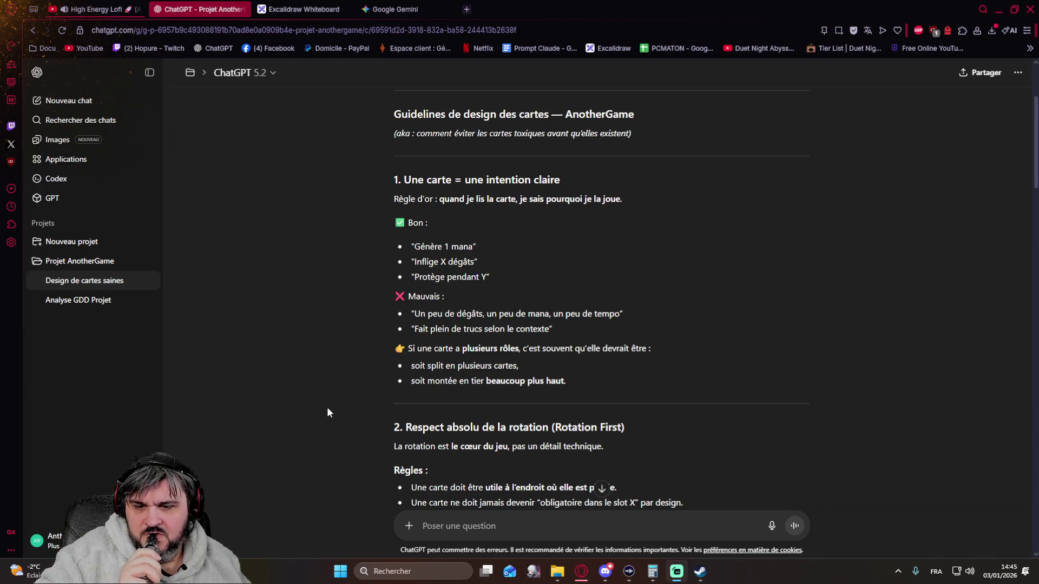
pyautogui.scroll(-3, 327, 412)
pyautogui.scroll(3, 327, 412)
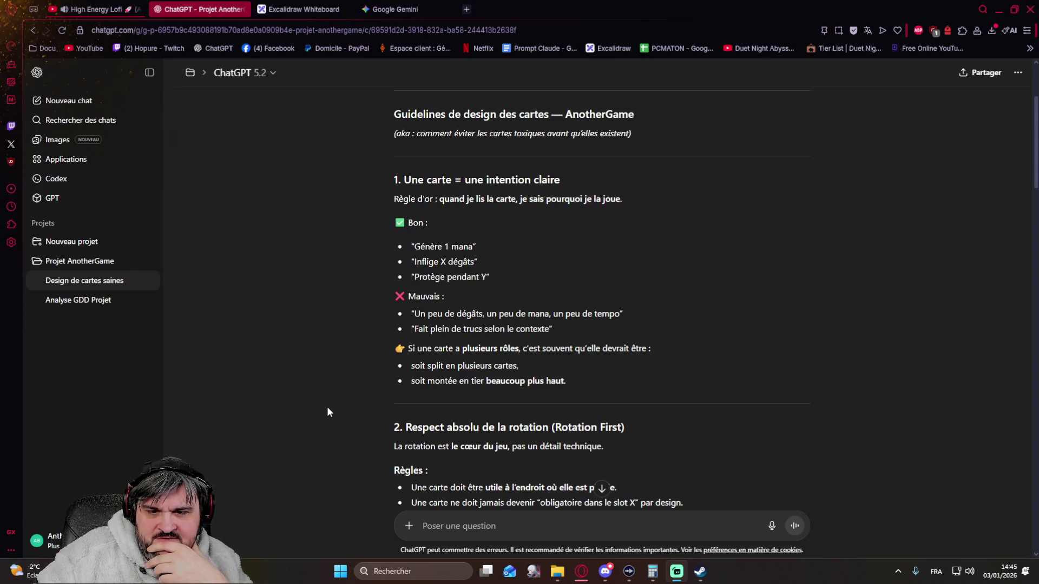
pyautogui.scroll(-3, 327, 412)
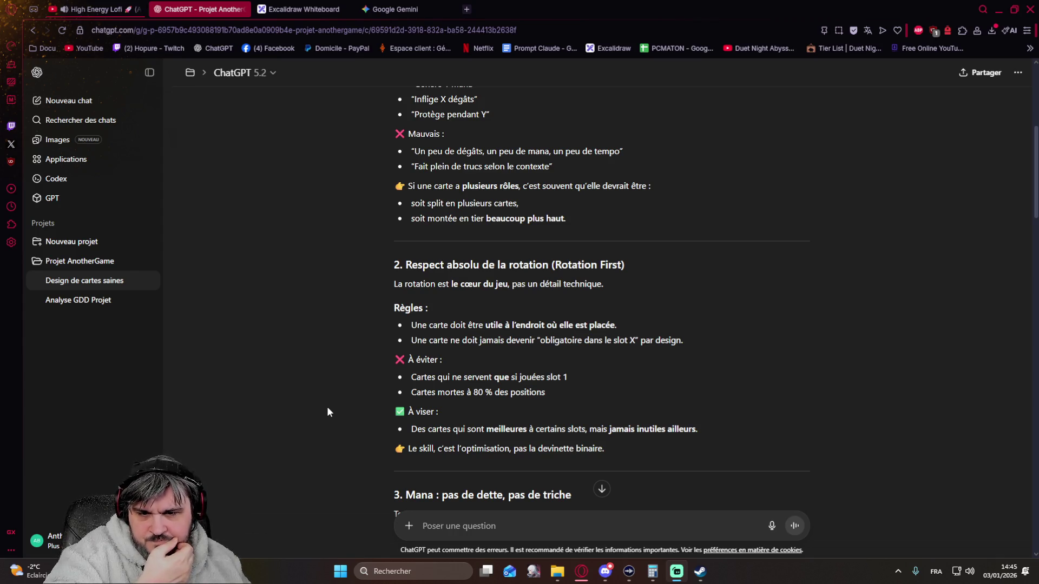
pyautogui.scroll(-1, 327, 412)
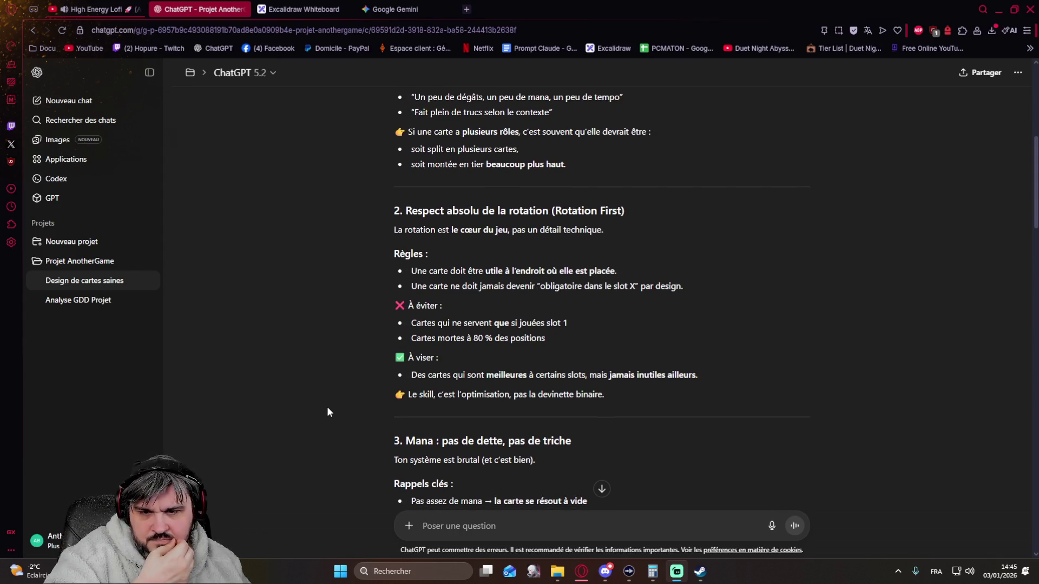
pyautogui.scroll(-1, 327, 411)
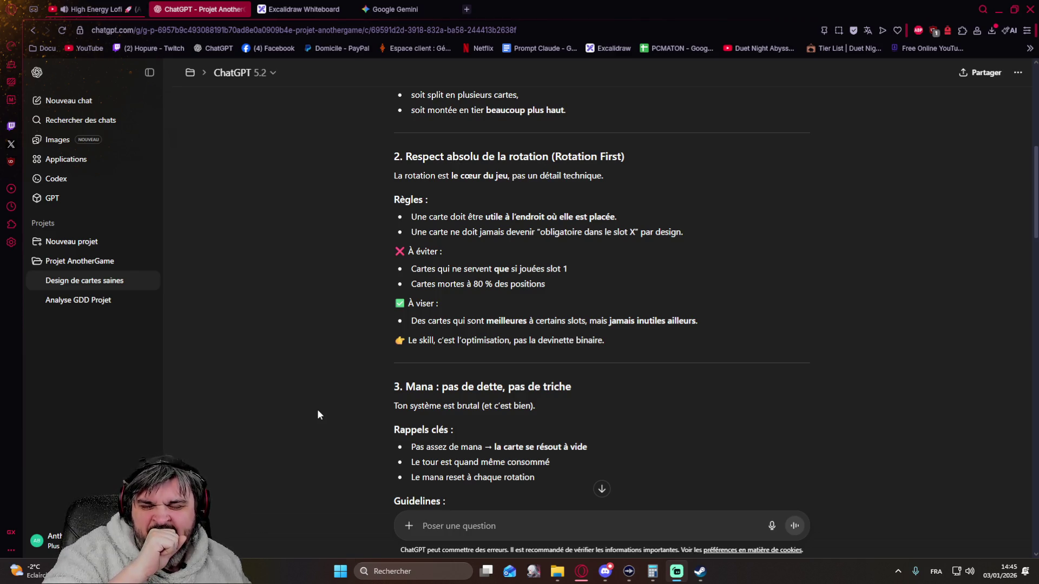
pyautogui.scroll(-3, 308, 414)
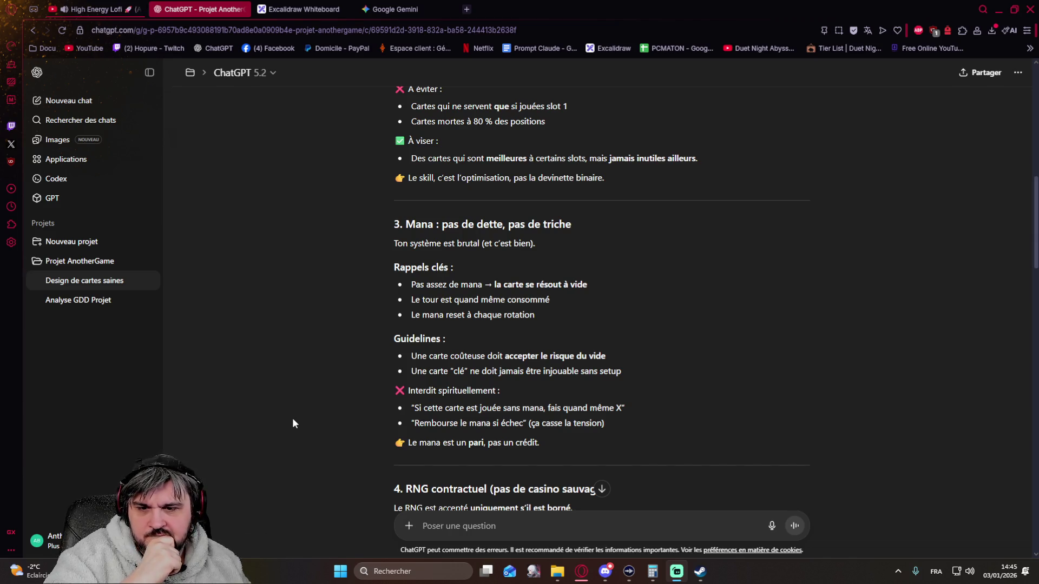
pyautogui.scroll(-1, 292, 419)
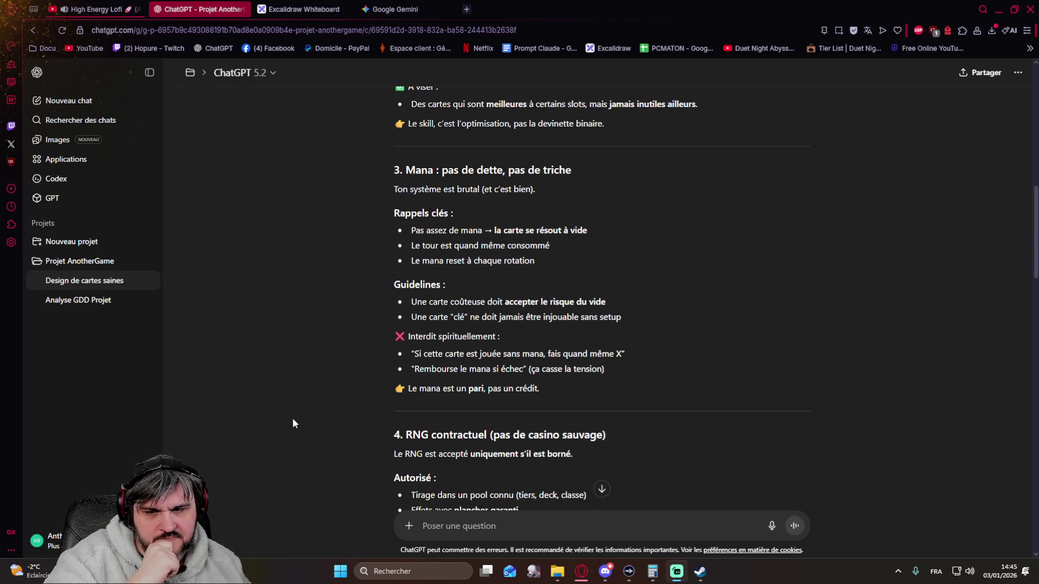
pyautogui.scroll(-3, 293, 418)
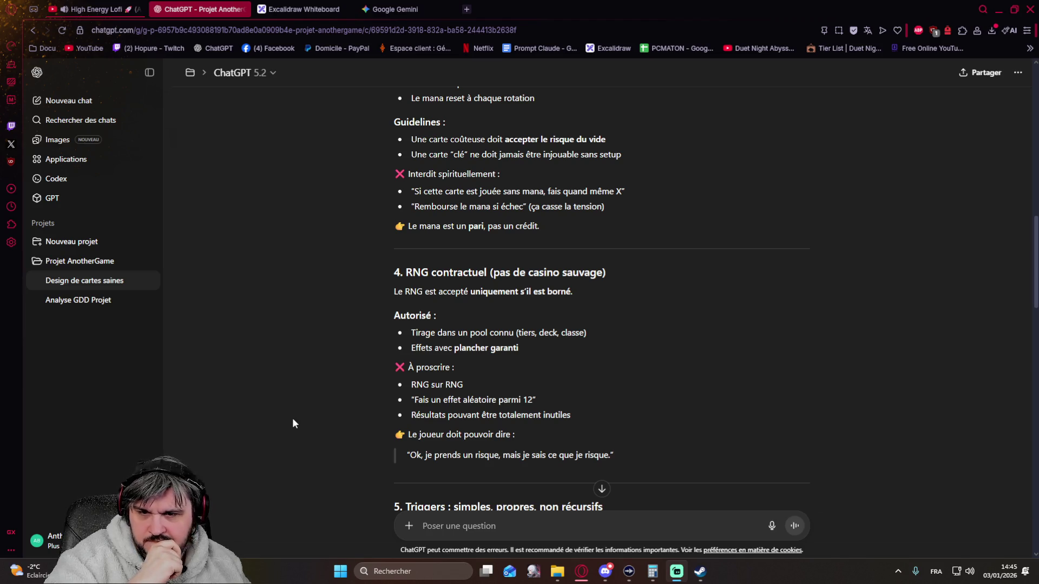
pyautogui.scroll(-1, 292, 419)
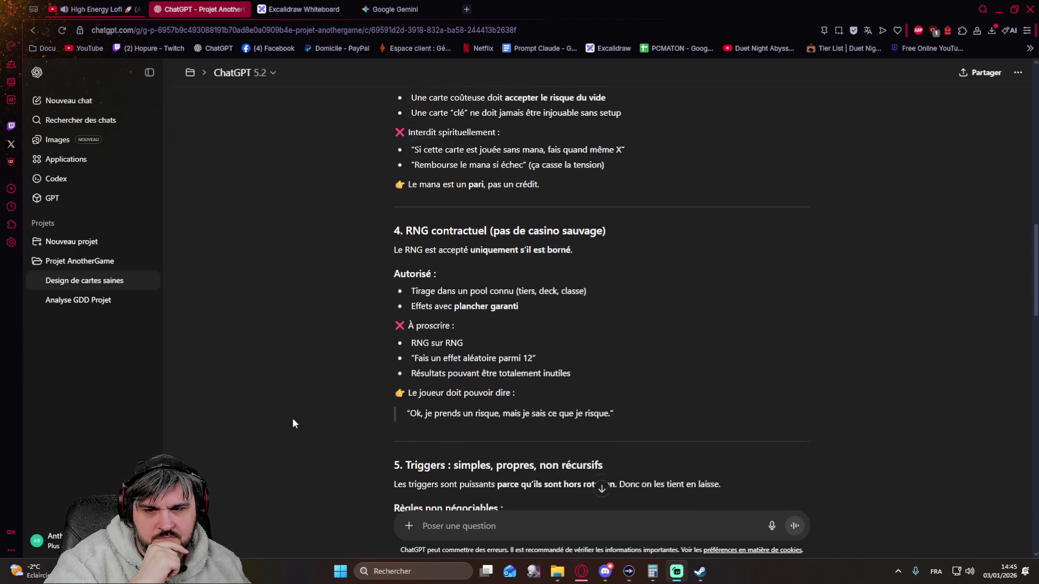
pyautogui.scroll(-1, 293, 420)
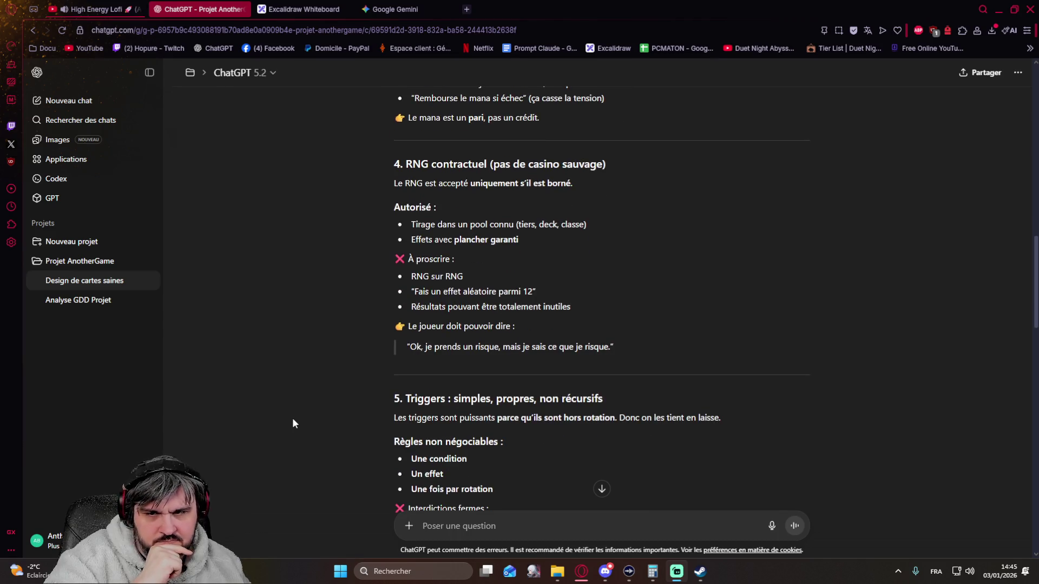
pyautogui.scroll(-3, 293, 418)
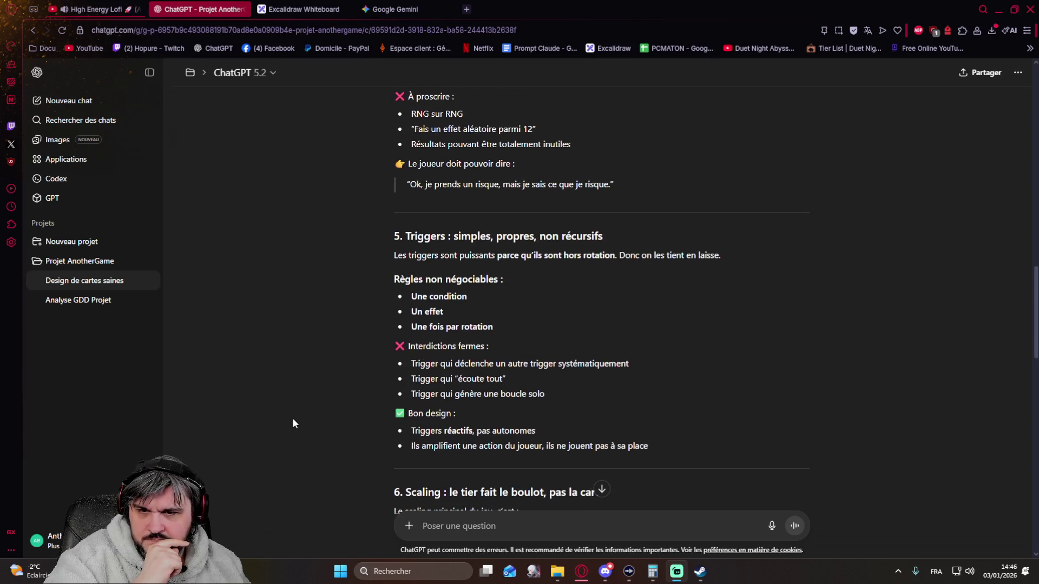
pyautogui.scroll(-1, 293, 419)
pyautogui.scroll(-3, 292, 419)
pyautogui.scroll(-5, 293, 418)
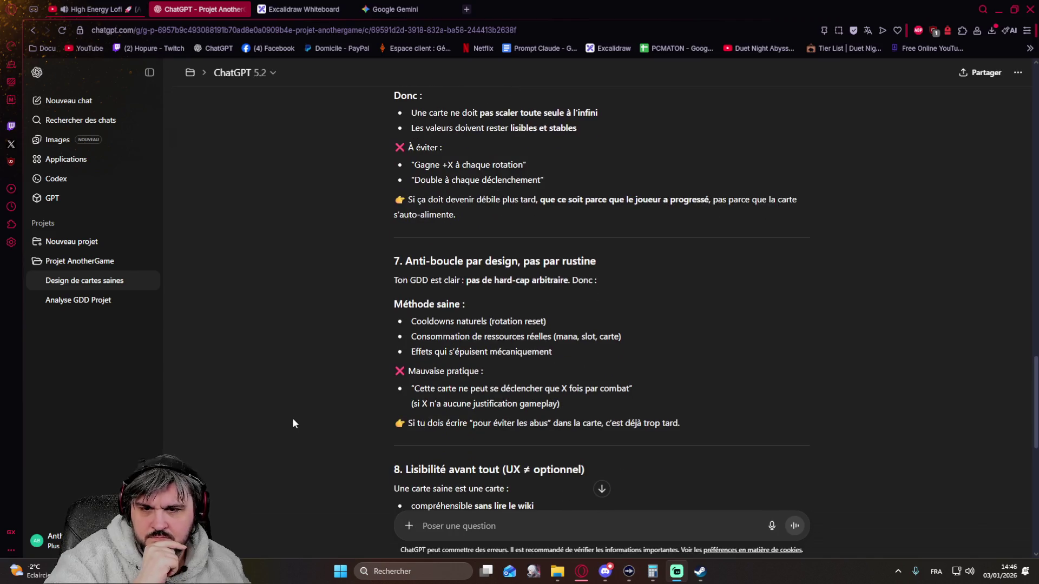
pyautogui.scroll(-1, 292, 423)
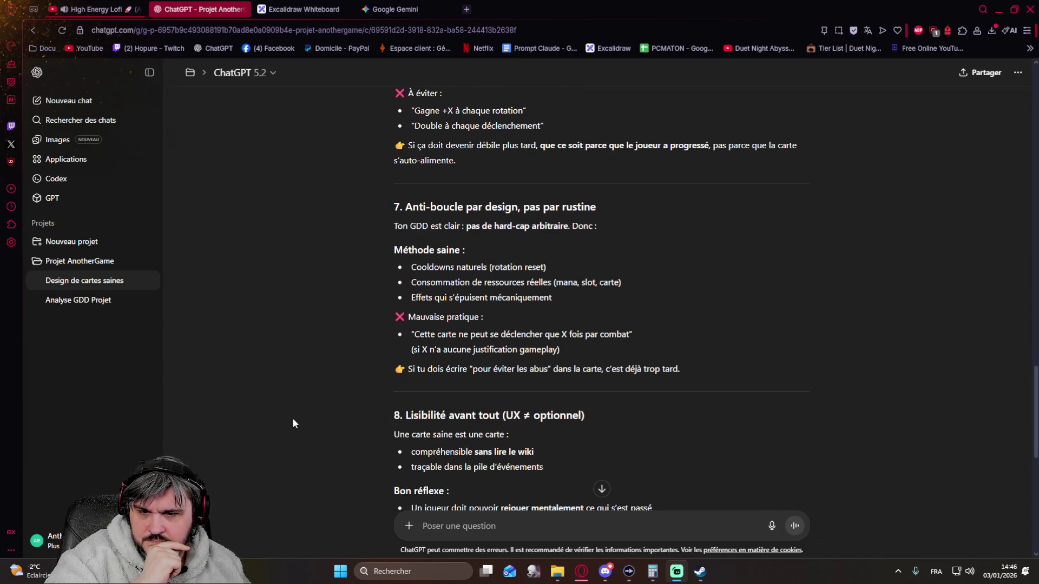
pyautogui.scroll(-3, 292, 423)
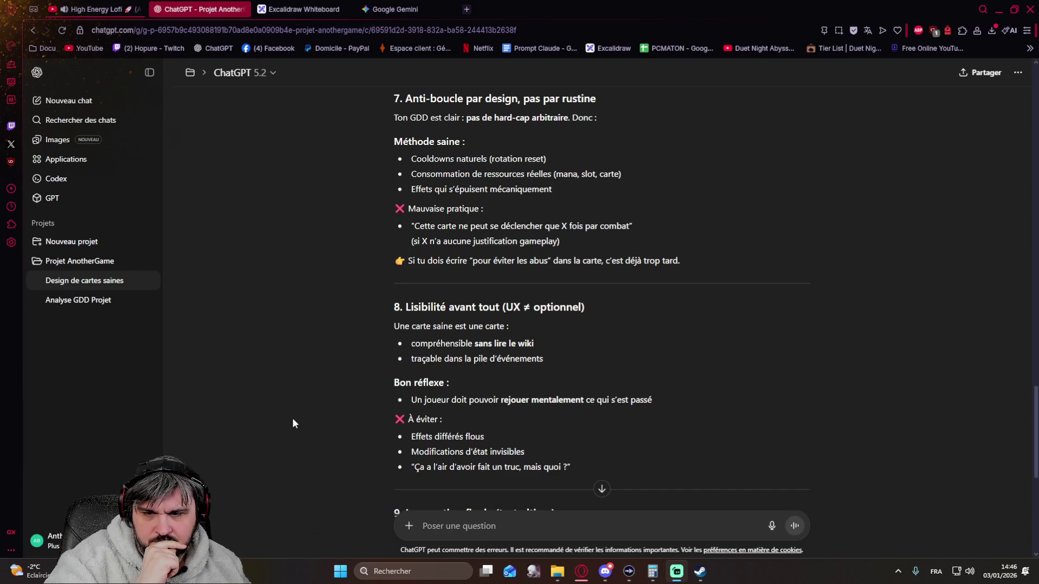
pyautogui.scroll(-3, 292, 423)
pyautogui.scroll(-1, 293, 423)
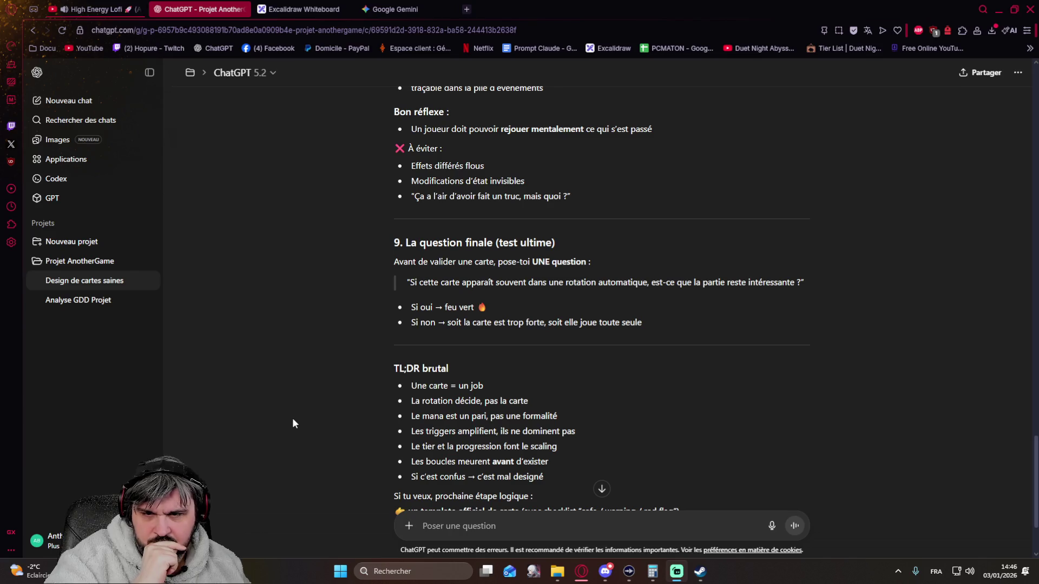
pyautogui.scroll(-2, 293, 423)
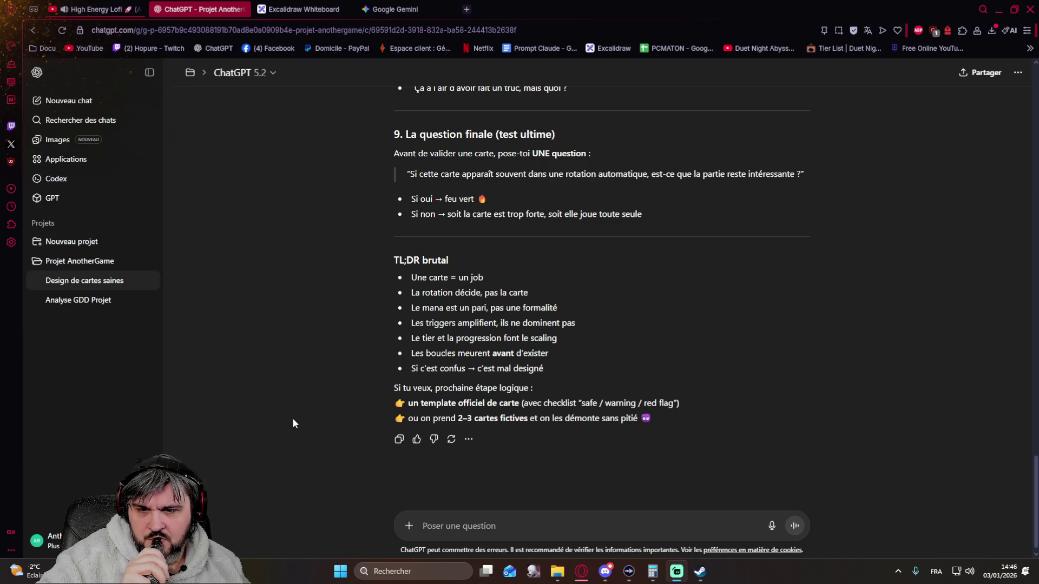
# Draft a message asking to check the classes and define 4 in their style, attaching Classes_MVP_Set_With_Effects.docx.
pyautogui.click(523, 526)
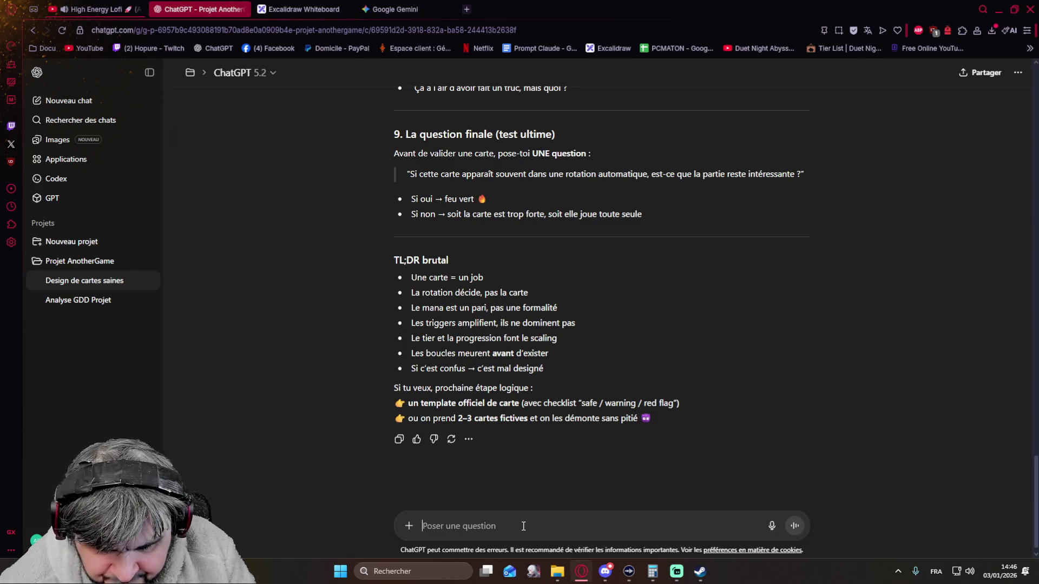
pyautogui.write('ok avant, on va faire un check des classes et en définir 4 (dans leur sty')
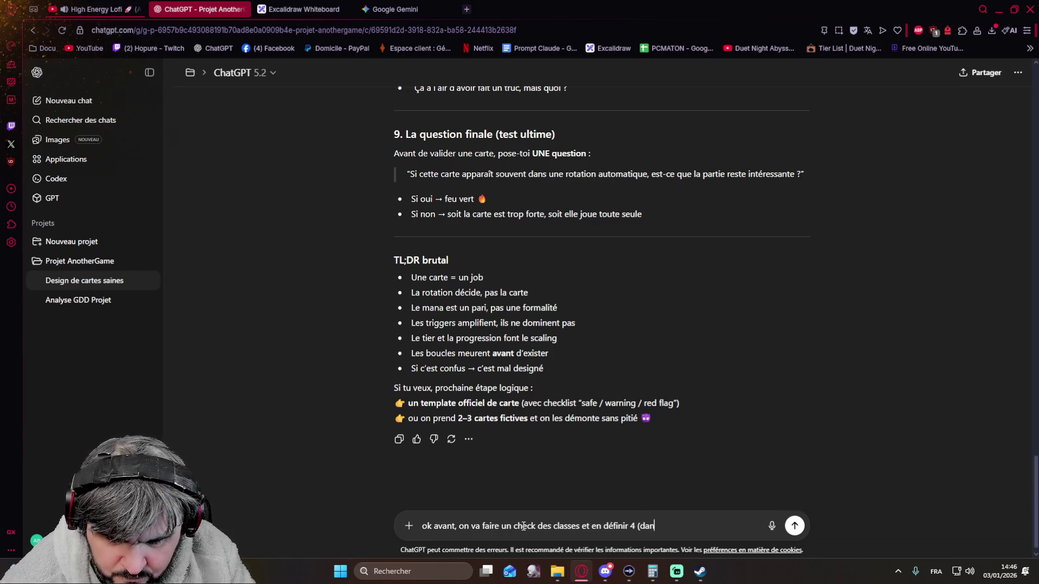
pyautogui.write('le')
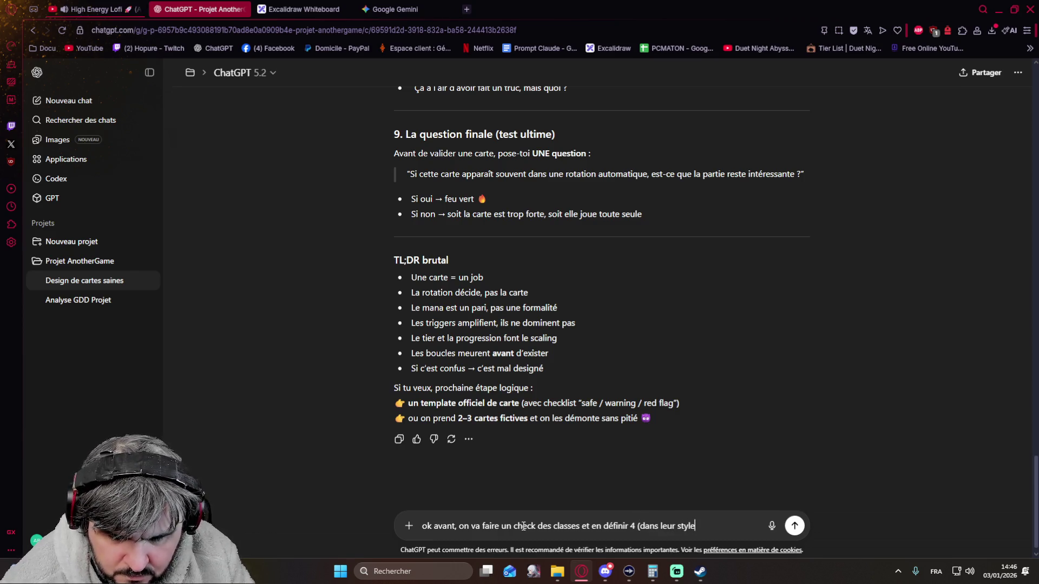
pyautogui.write(', pas en profon')
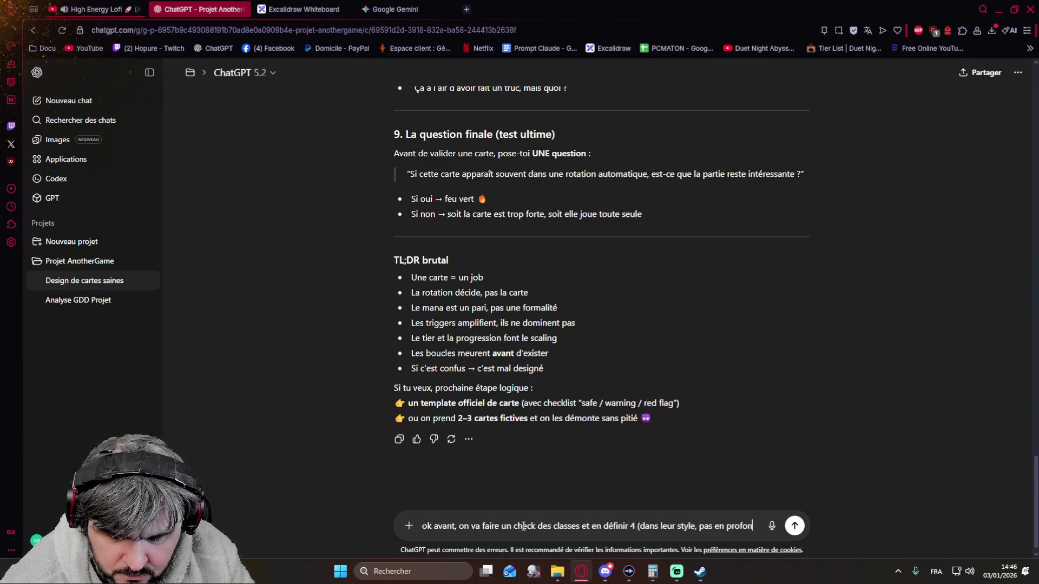
pyautogui.write('deur ni dé')
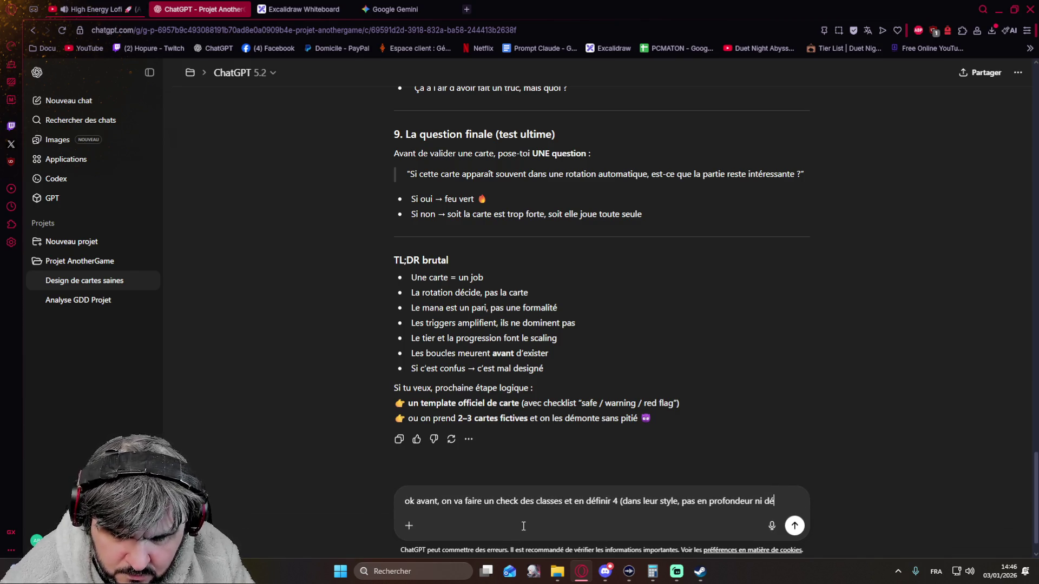
pyautogui.write('taillé), je')
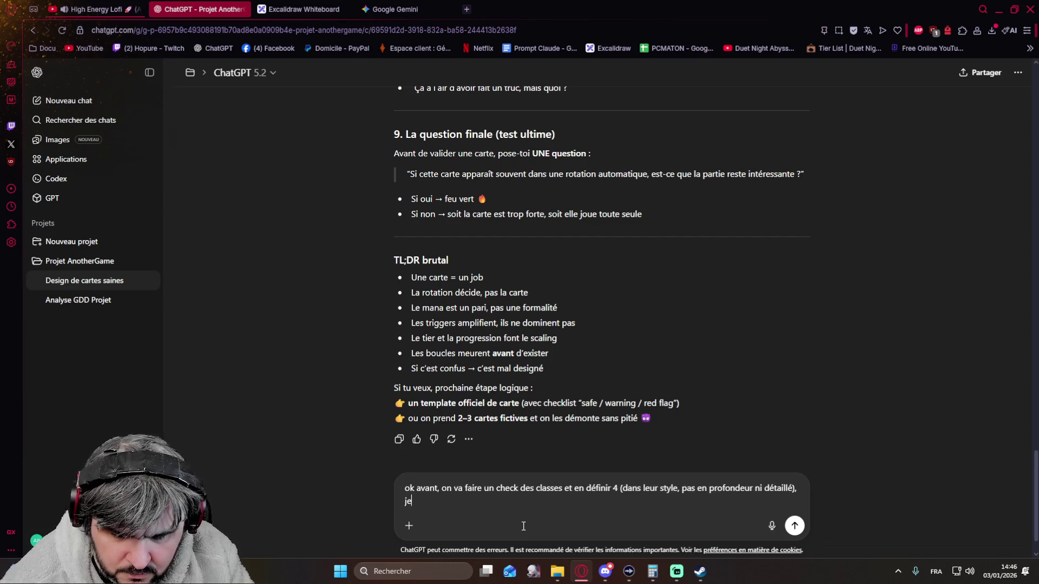
pyautogui.write(' te donne un ')
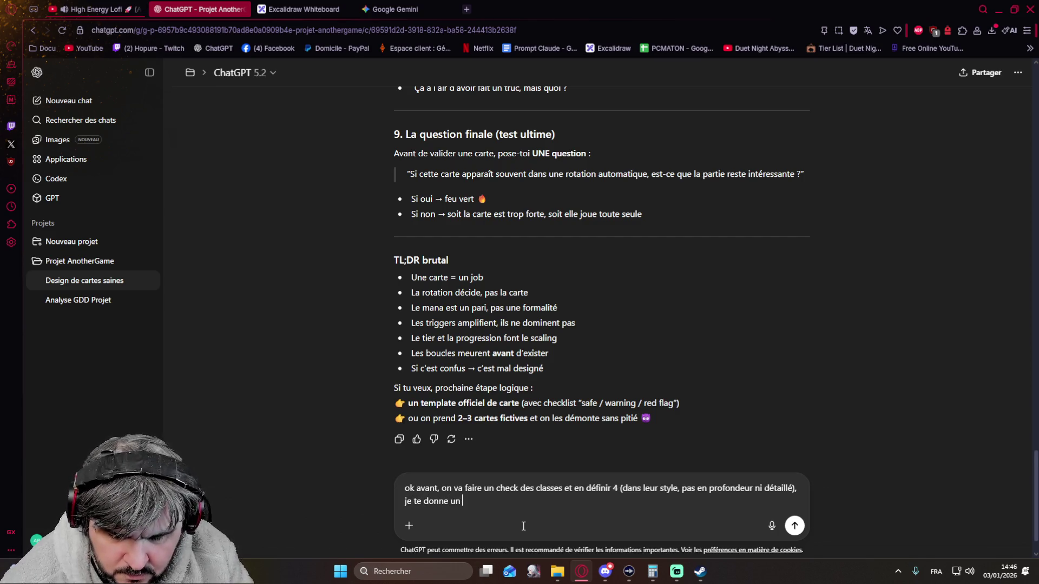
pyautogui.write('document')
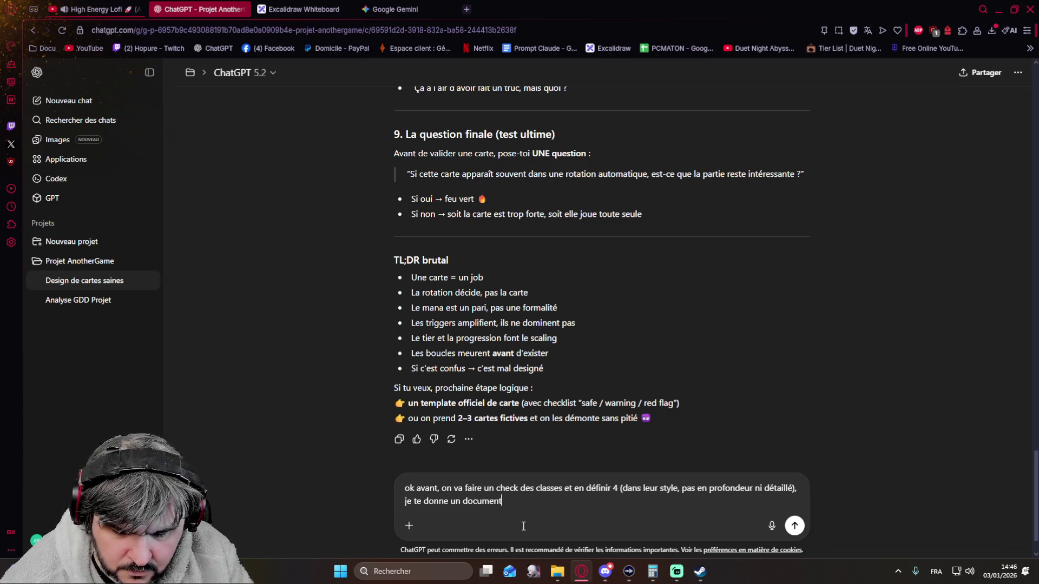
pyautogui.write(' et on en parle')
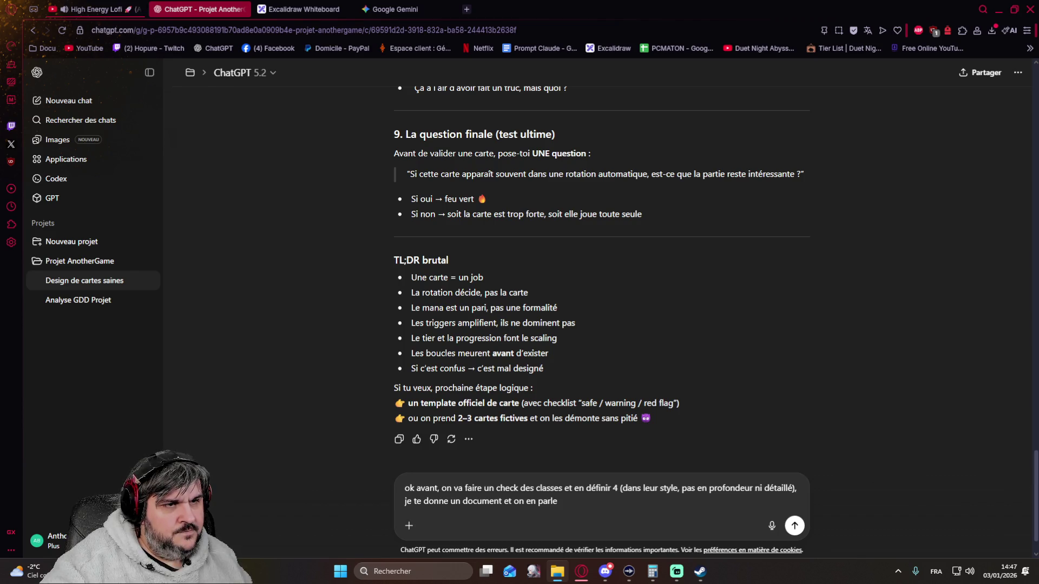
pyautogui.moveTo(811, 270)
pyautogui.mouseDown()
pyautogui.moveTo(630, 414)
pyautogui.moveTo(597, 502)
pyautogui.mouseUp()
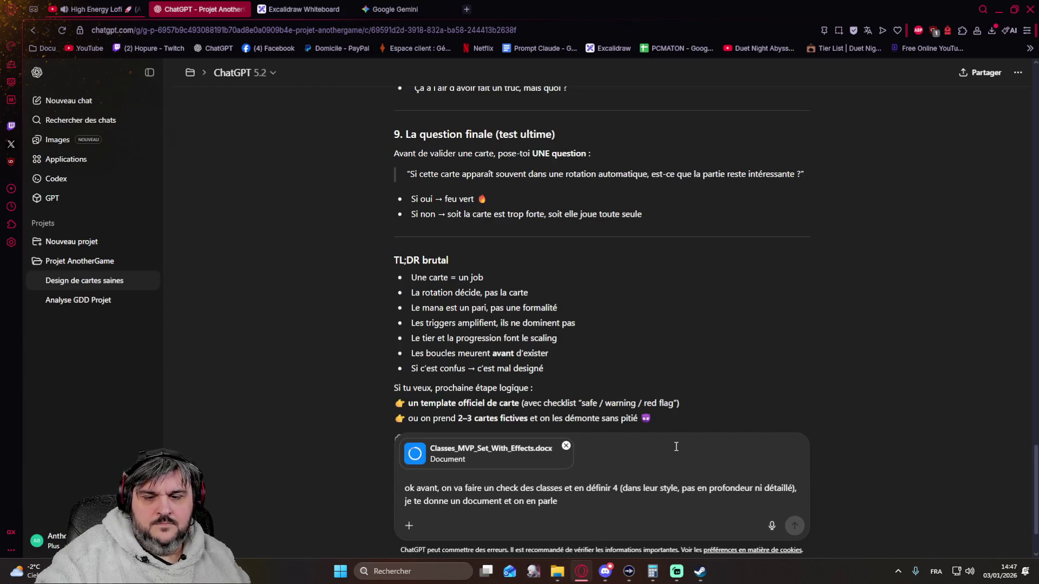
# Add a paragraph to skip the cards, keep playstyle and philosophy, summarise and adapt to the project, then send.
pyautogui.write('.')
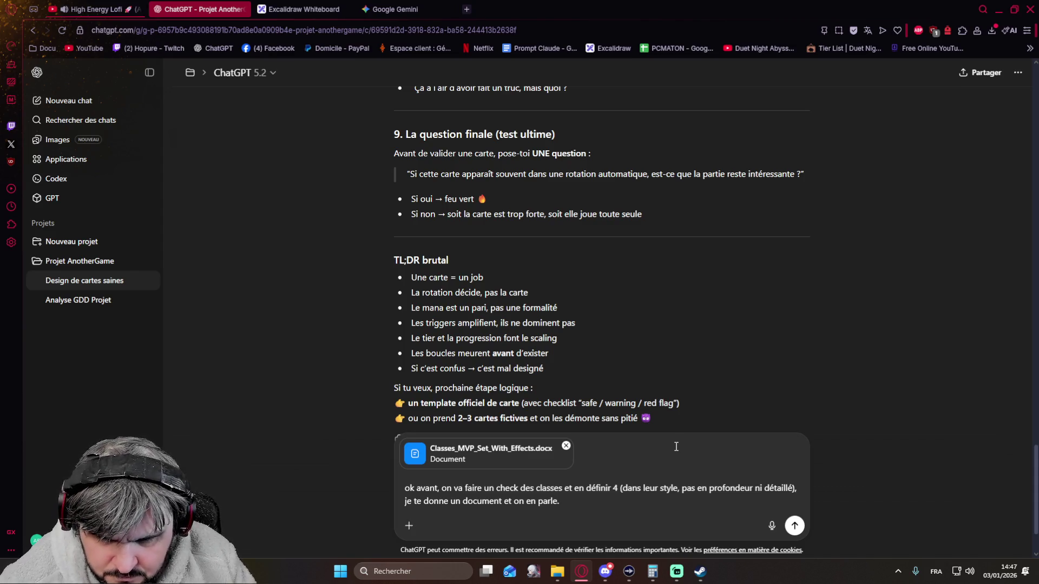
pyautogui.hotkey('shift', 'Return')
pyautogui.hotkey('shift', 'Return')
pyautogui.write('S')
pyautogui.write('kip la')
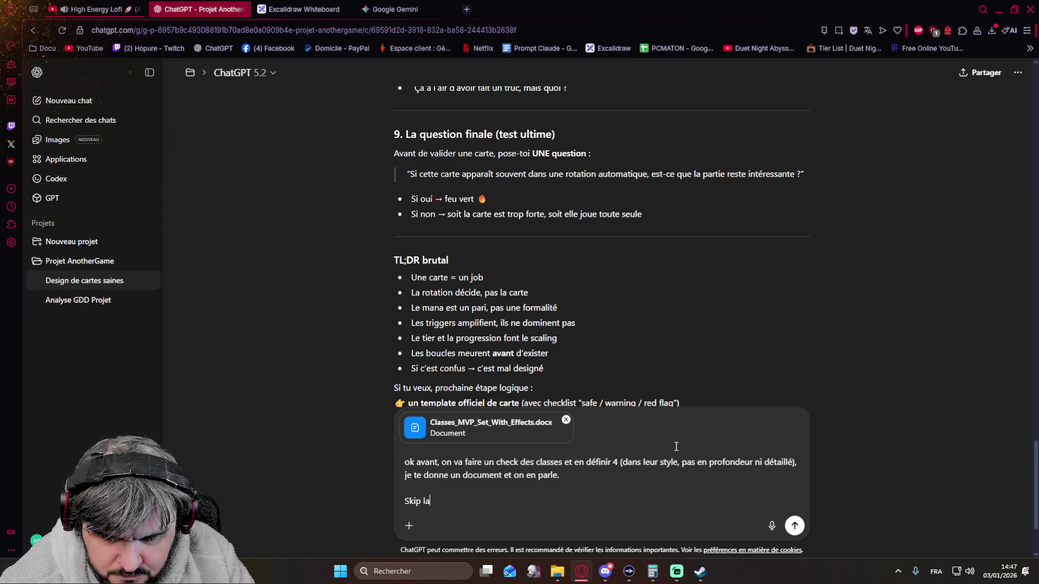
pyautogui.write(' partie cart')
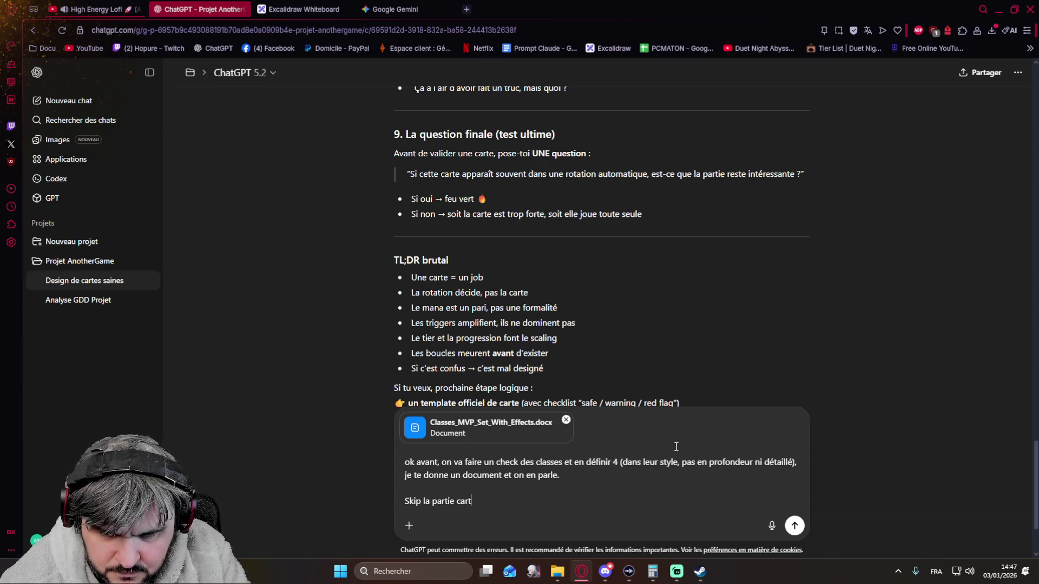
pyautogui.write('e, ne g')
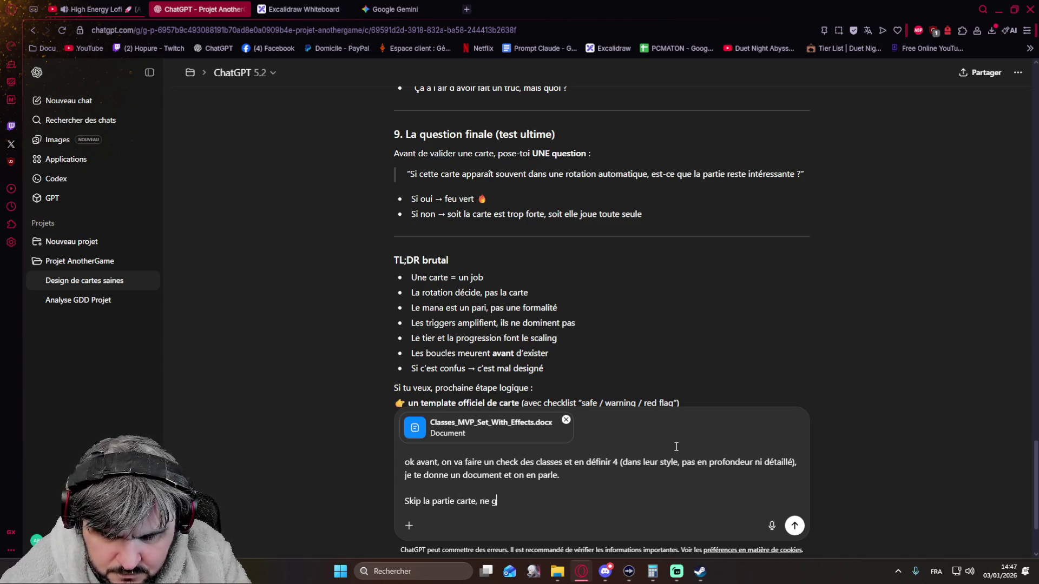
pyautogui.write('arde que le')
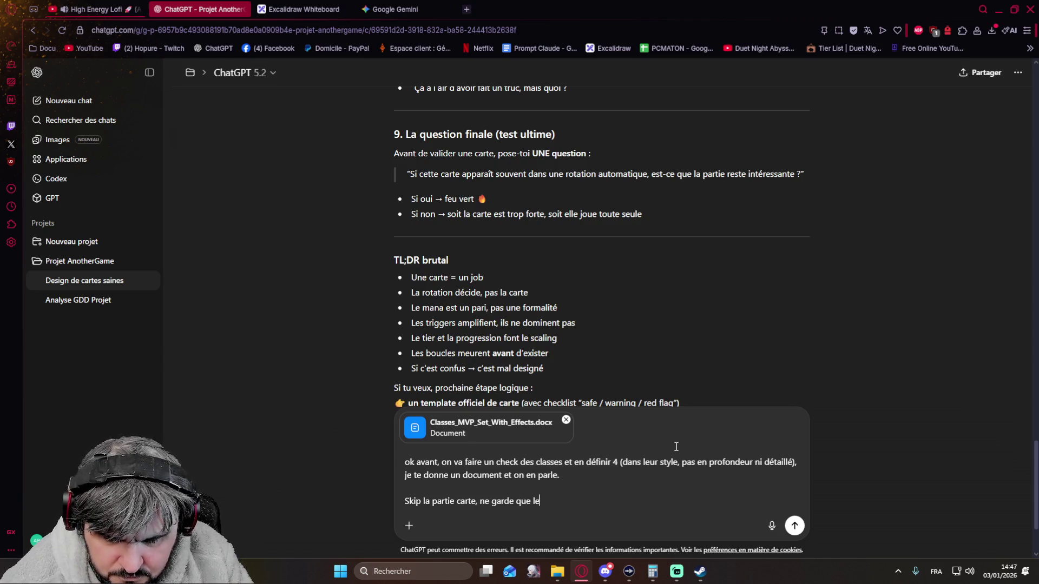
pyautogui.write(' playsty')
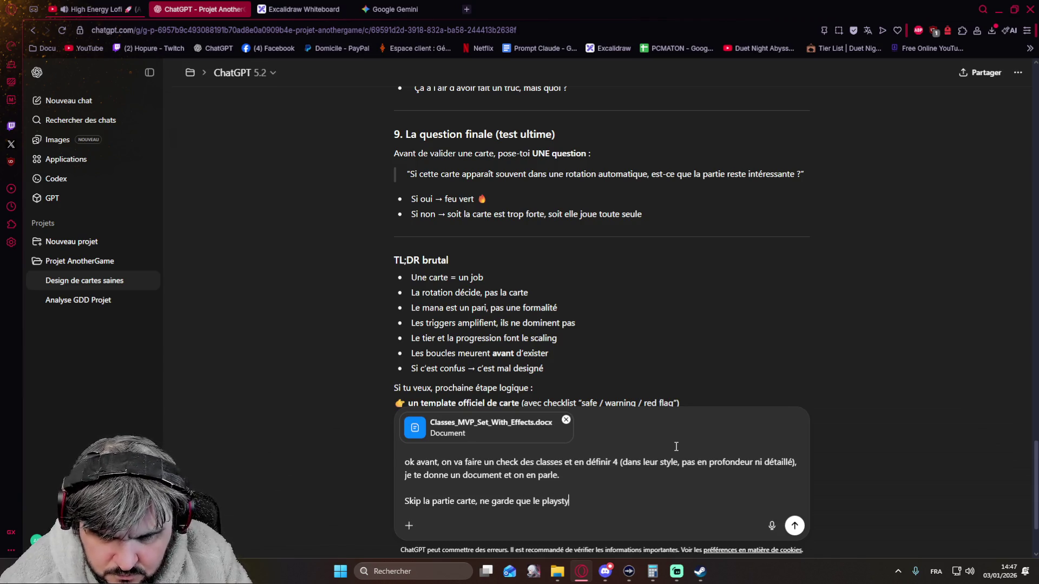
pyautogui.write('le et la ph')
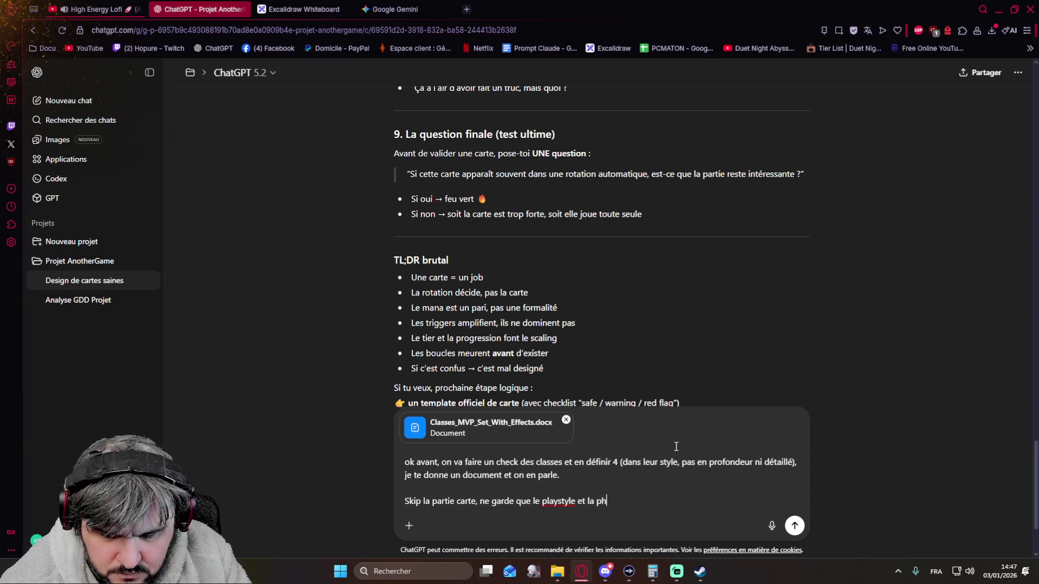
pyautogui.write('ilisophjie de la cla')
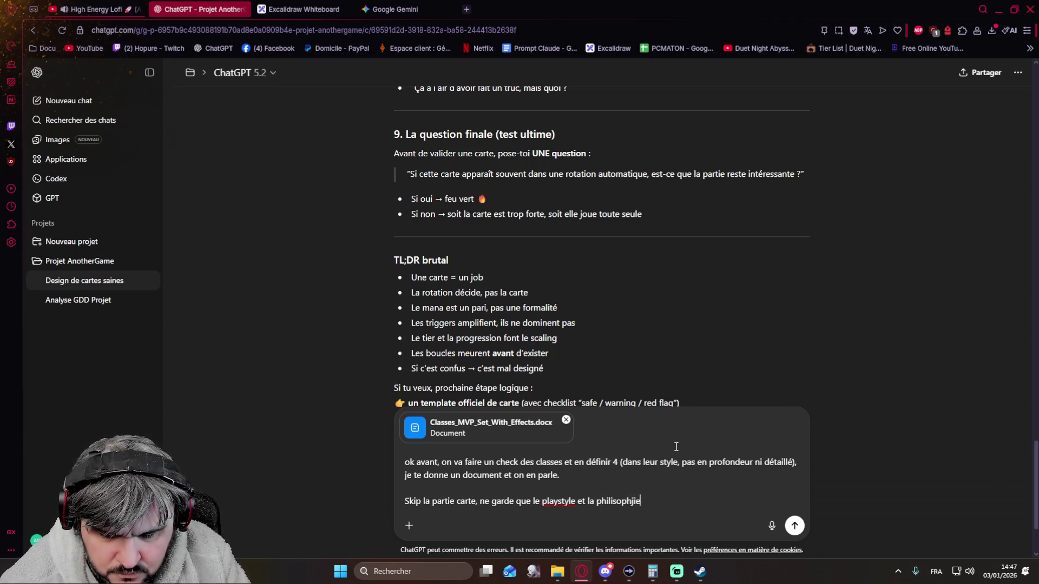
pyautogui.press('BackSpace')
pyautogui.press('BackSpace')
pyautogui.press('BackSpace')
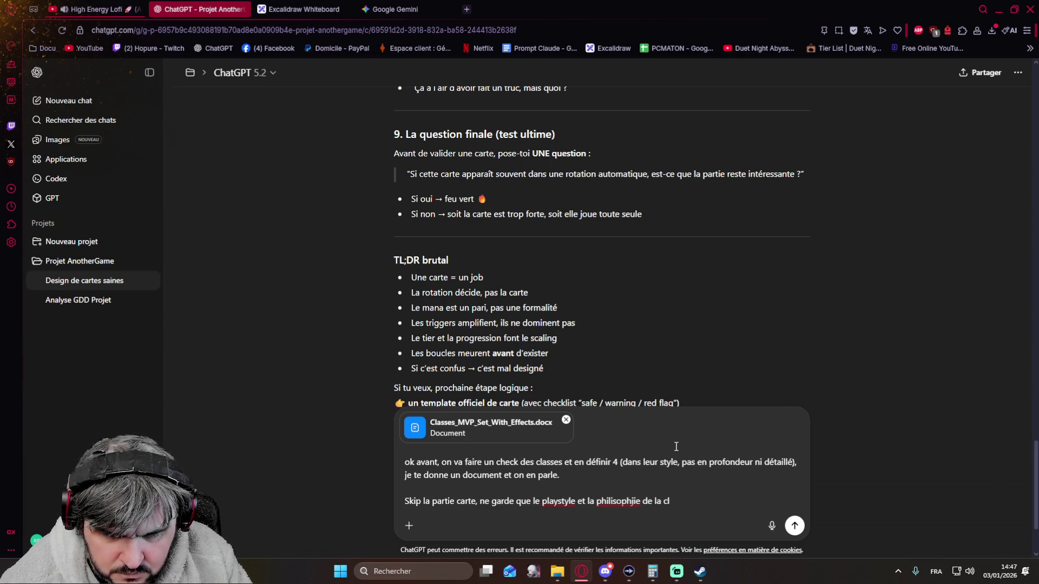
pyautogui.write('ie ')
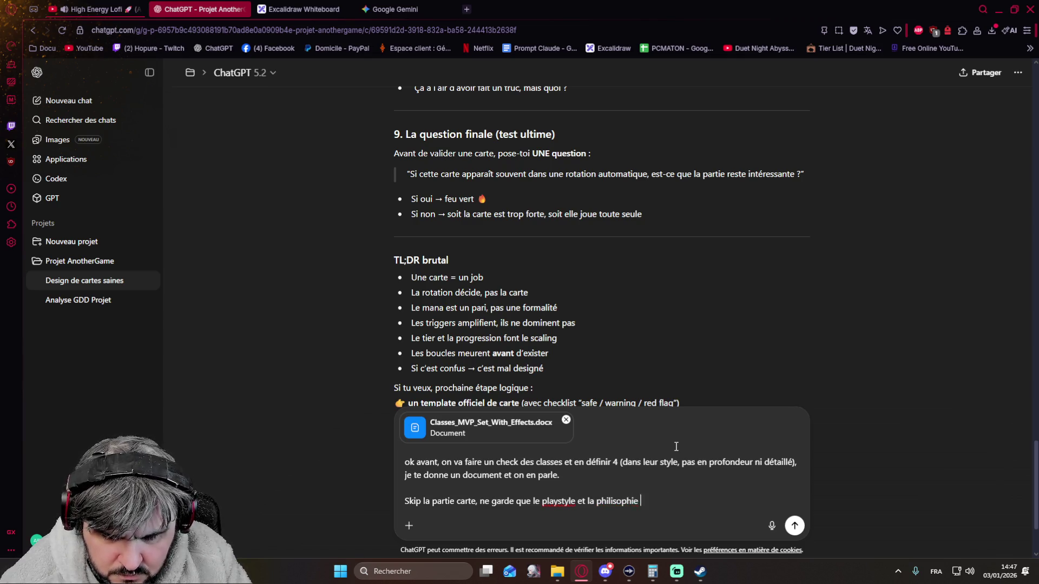
pyautogui.write('de la classe, ')
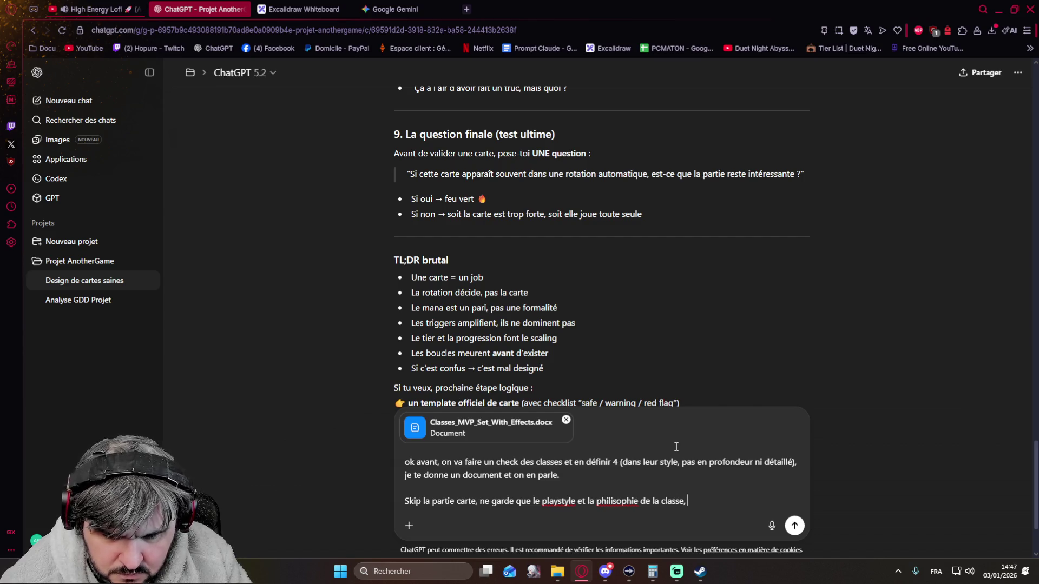
pyautogui.write('fais moie')
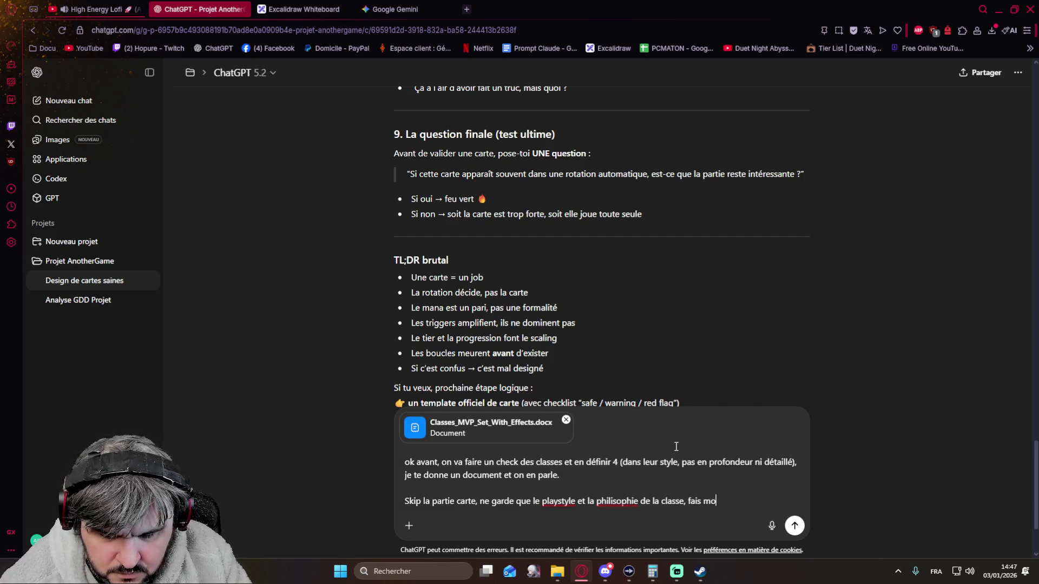
pyautogui.press('BackSpace')
pyautogui.write('un résu')
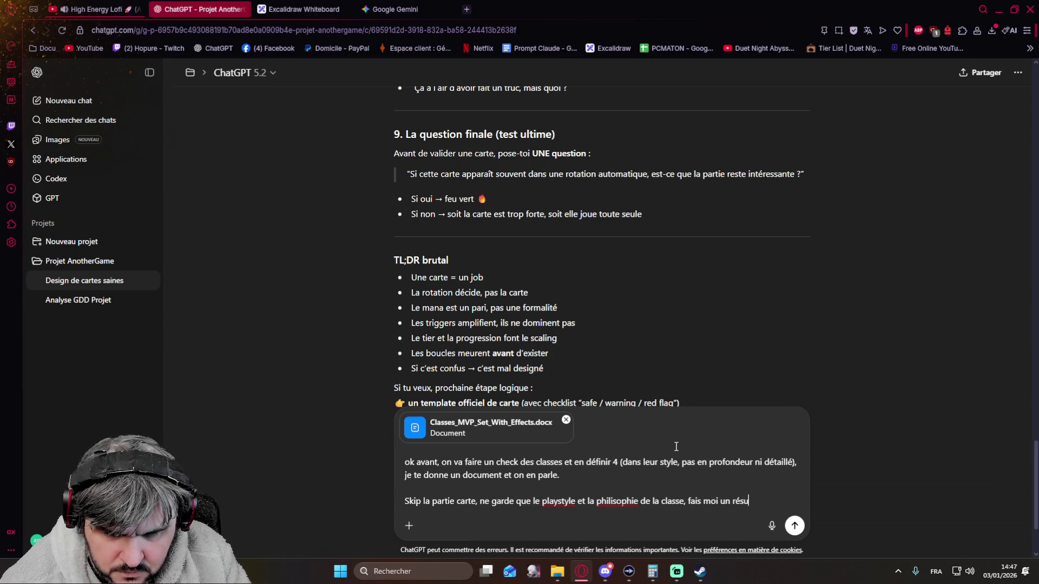
pyautogui.write('mé et adap')
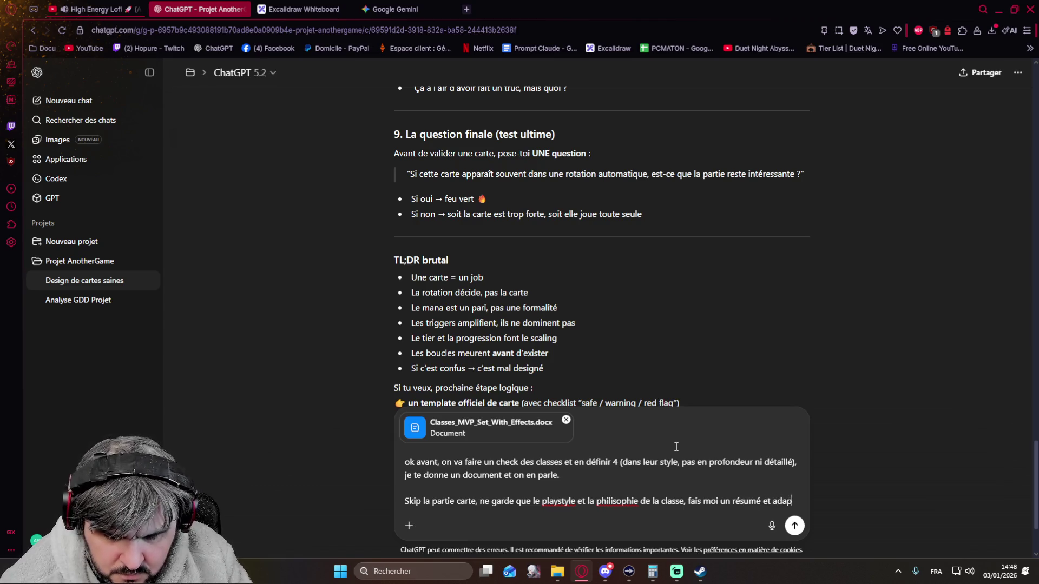
pyautogui.write('tons ca avecx l')
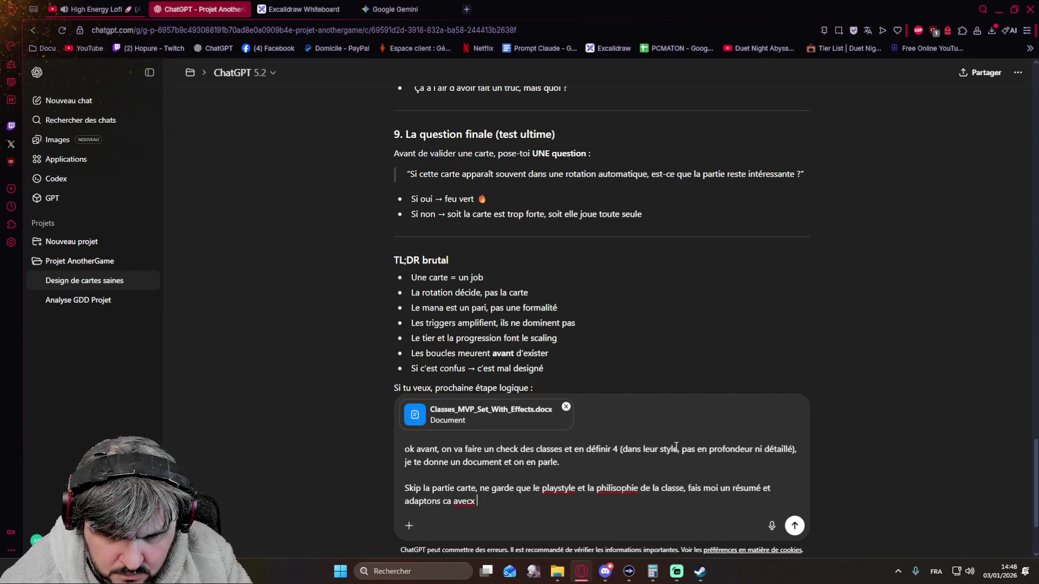
pyautogui.press('BackSpace')
pyautogui.press('BackSpace')
pyautogui.press('BackSpace')
pyautogui.write('c ')
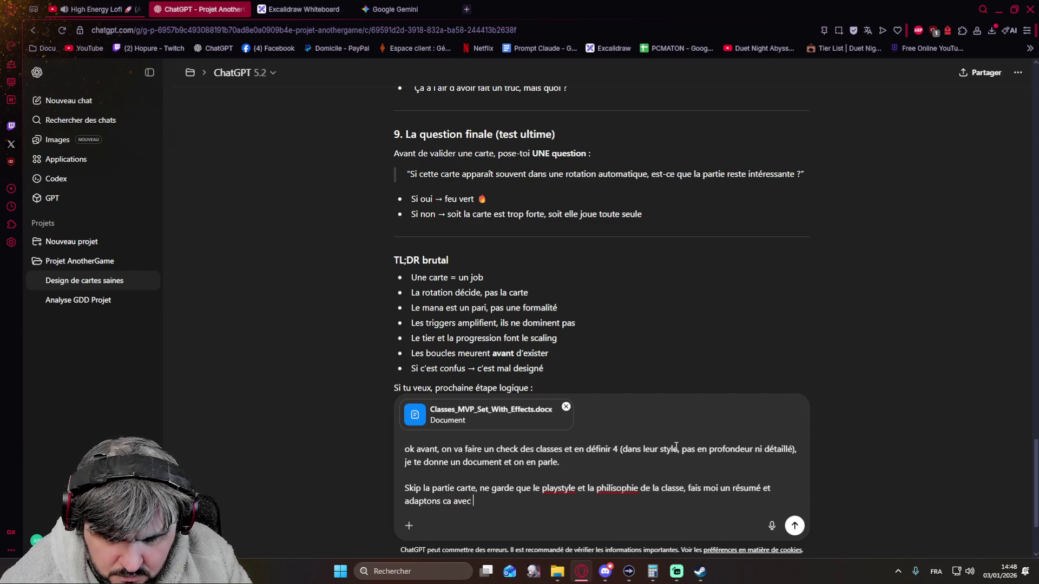
pyautogui.write("ce qu'on a mi")
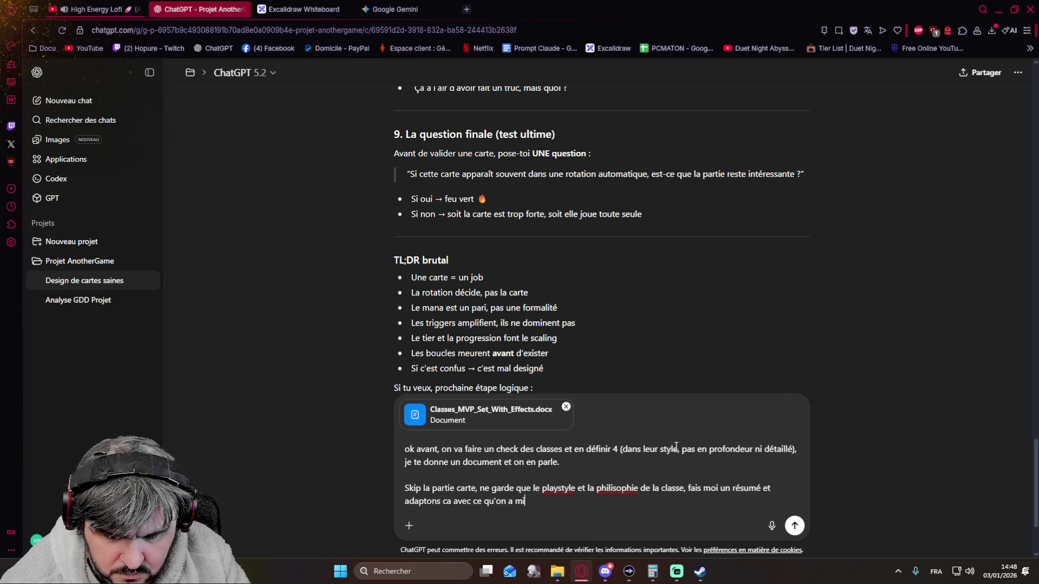
pyautogui.write('s en place pour')
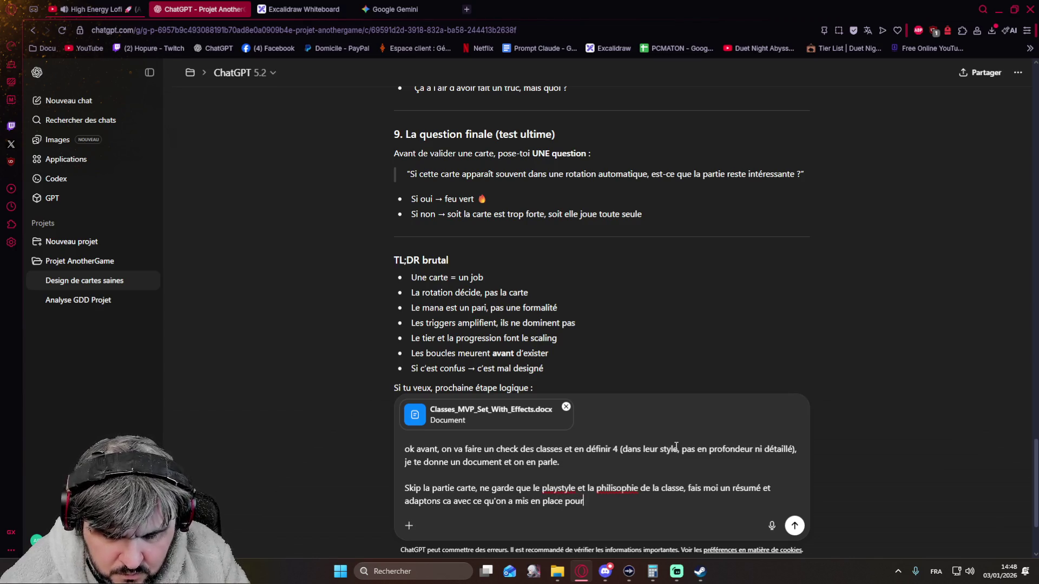
pyautogui.write(' coller au plu')
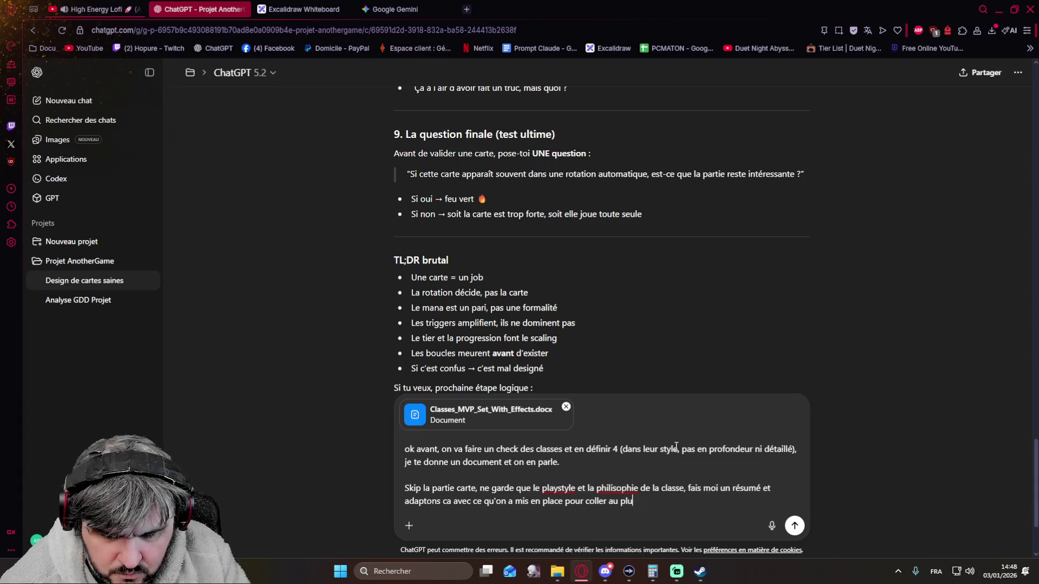
pyautogui.write('s près du projet')
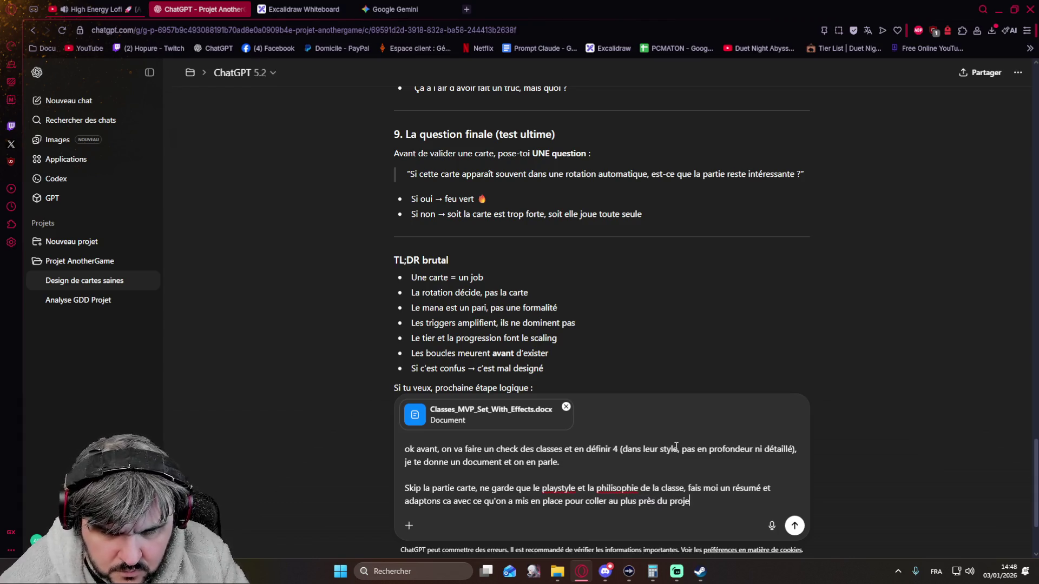
pyautogui.press('Return')
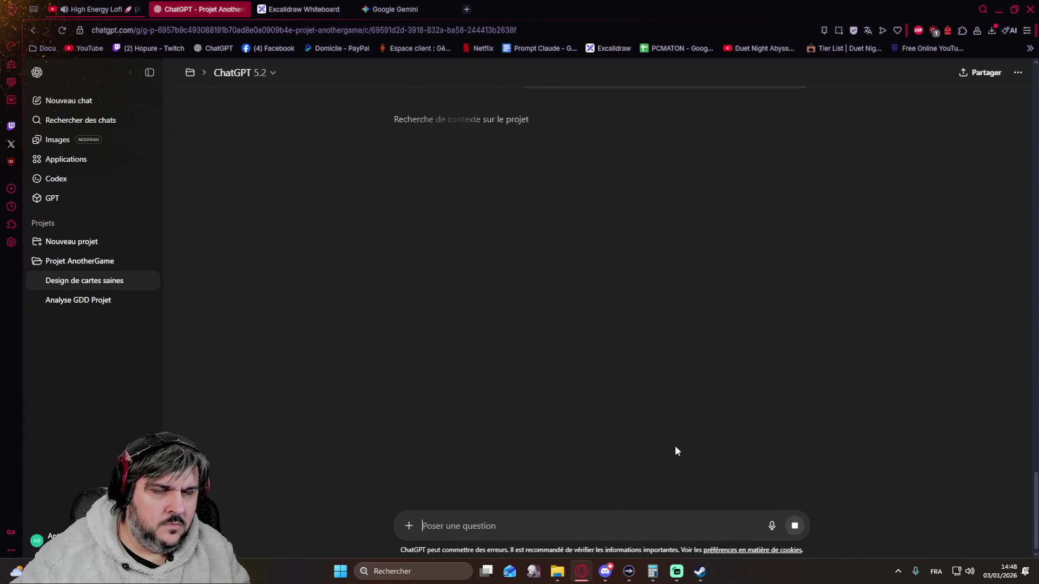
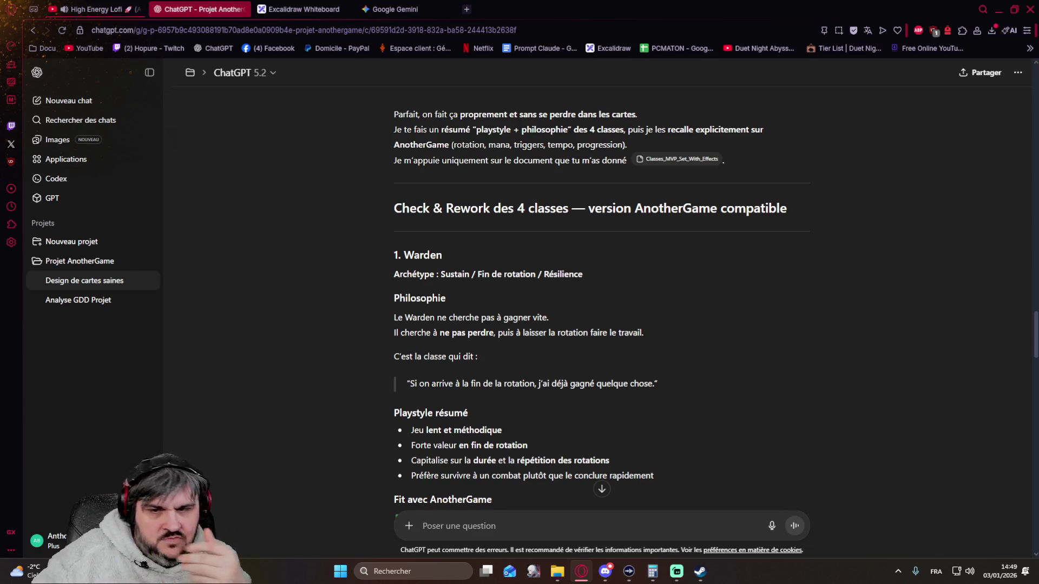
# Read down through ChatGPT's reply on the Warden and the other classes.
pyautogui.doubleClick(423, 250)
pyautogui.click(733, 280)
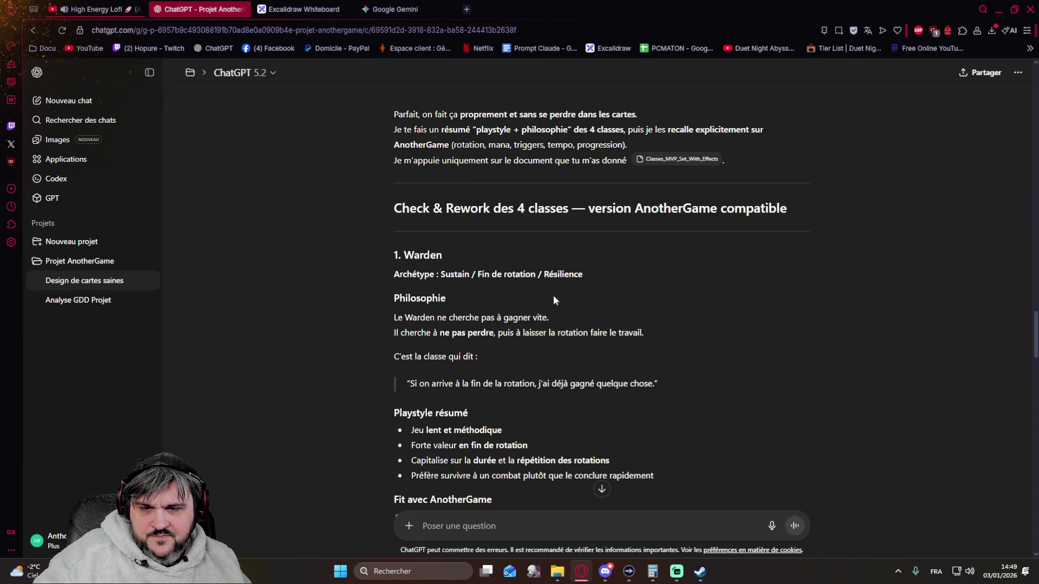
pyautogui.scroll(-1, 358, 284)
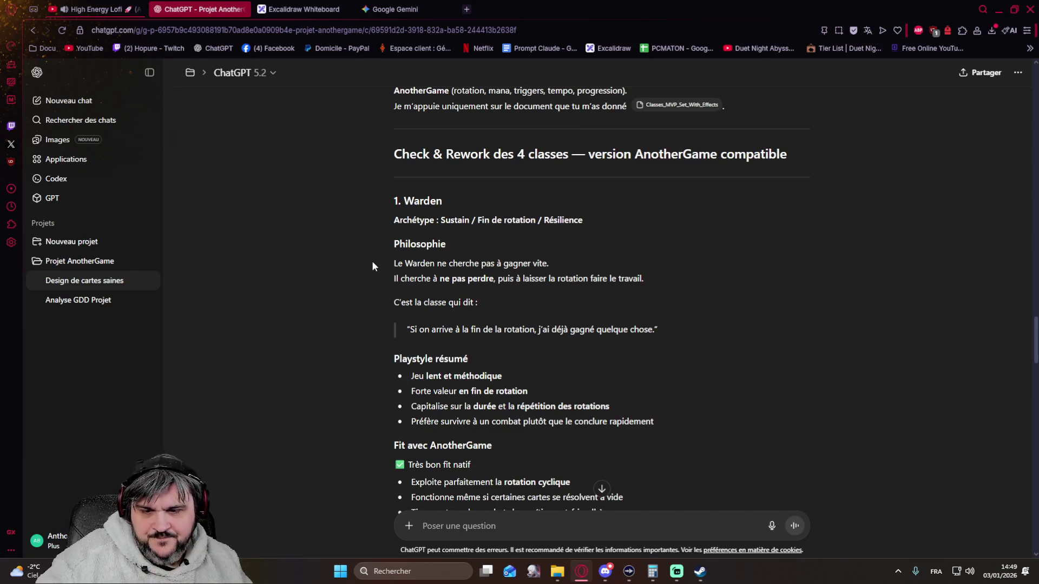
pyautogui.scroll(-4, 372, 262)
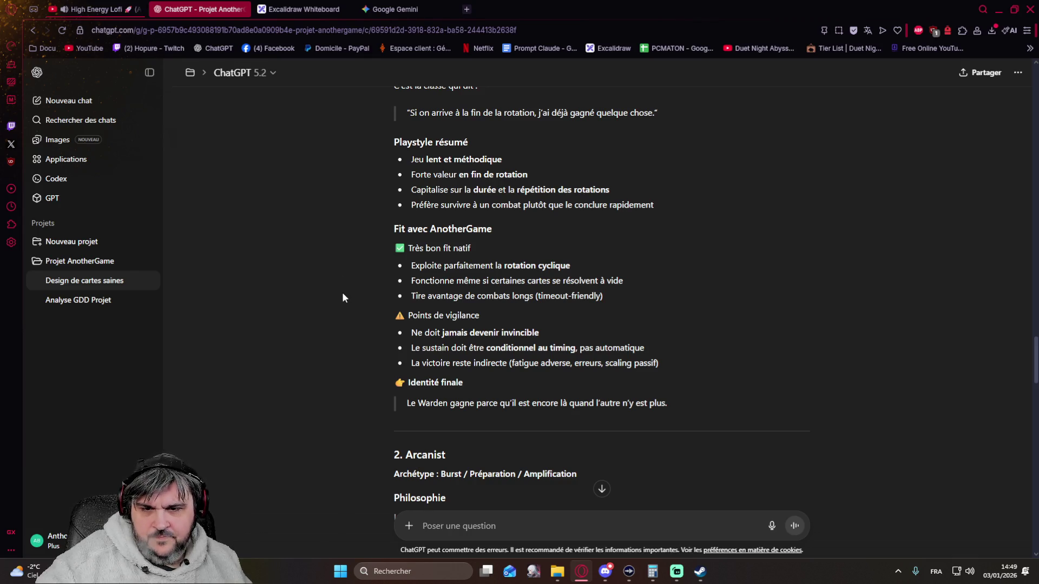
pyautogui.scroll(-1, 342, 296)
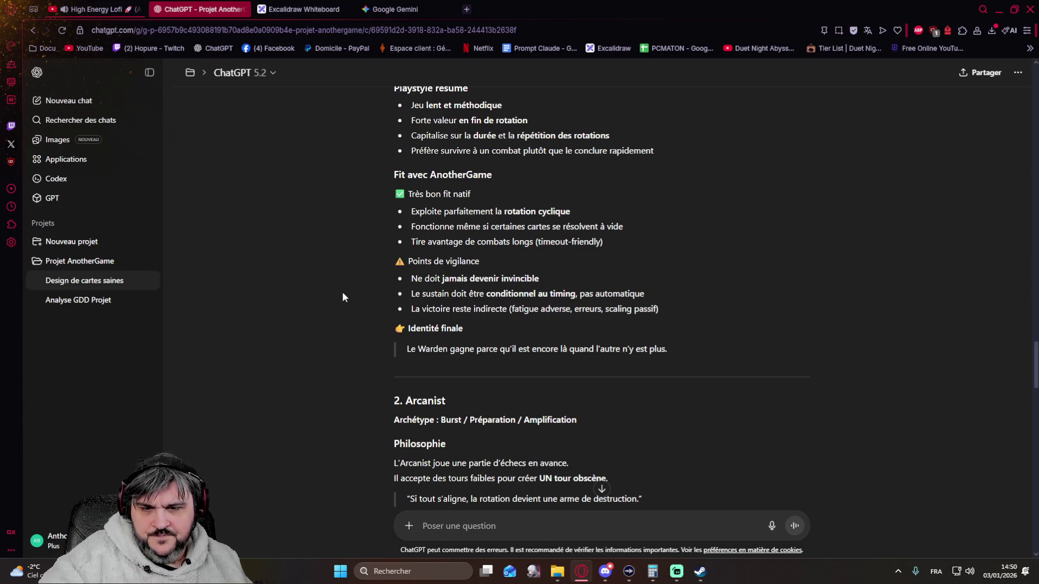
pyautogui.scroll(-4, 342, 296)
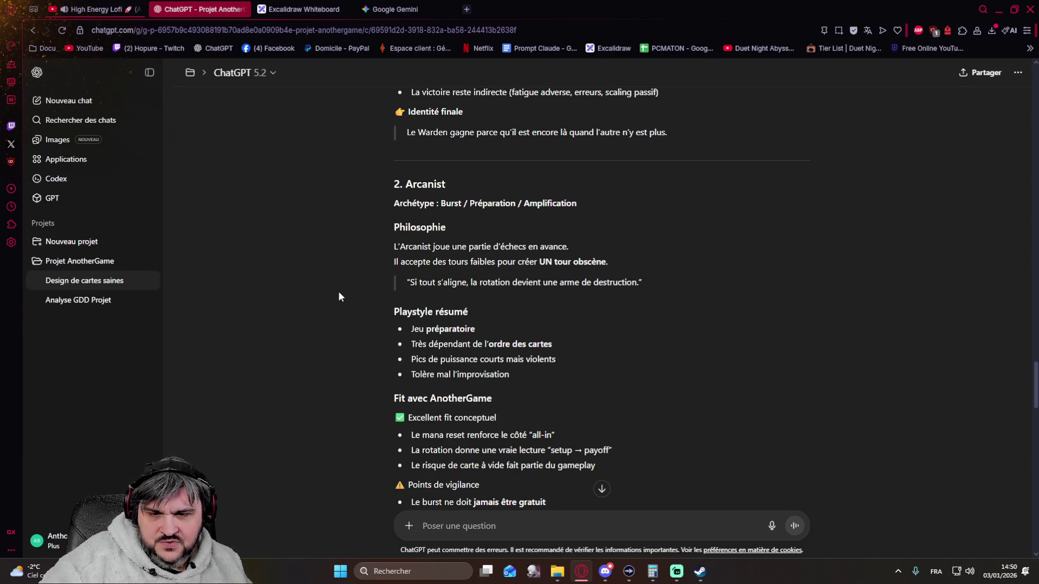
pyautogui.scroll(-2, 339, 292)
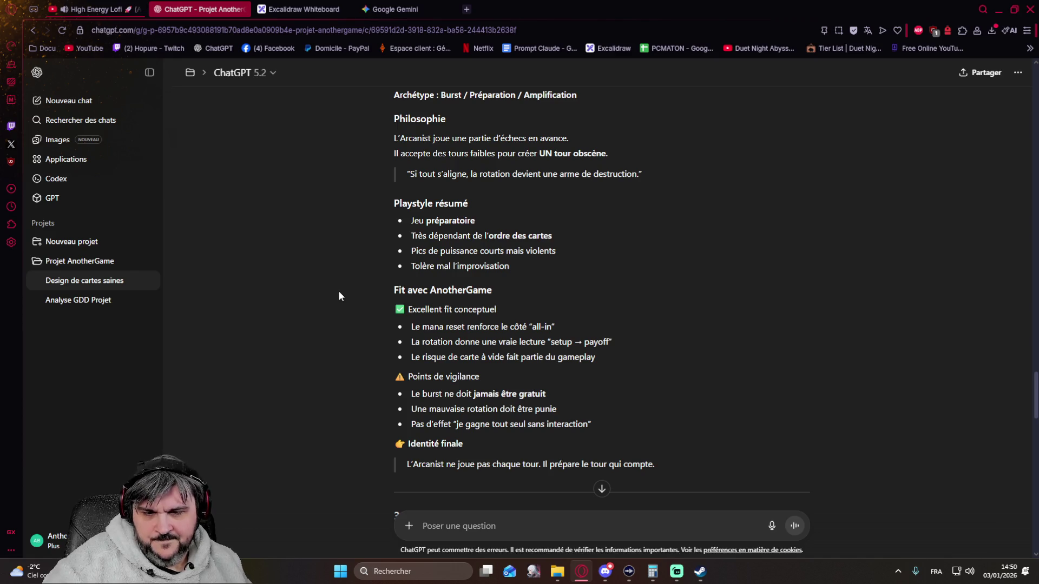
pyautogui.scroll(-7, 338, 290)
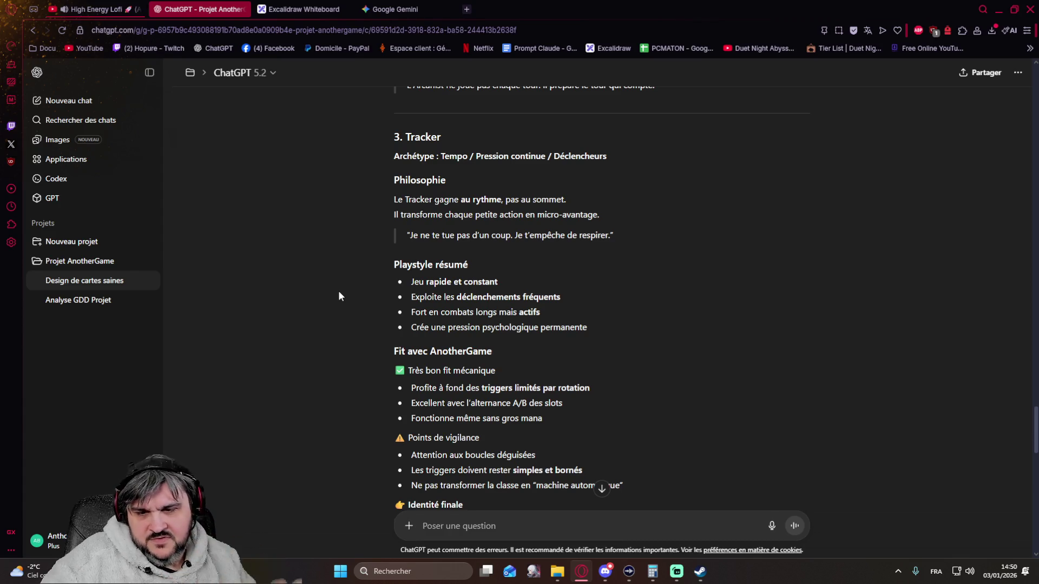
pyautogui.scroll(-1, 339, 291)
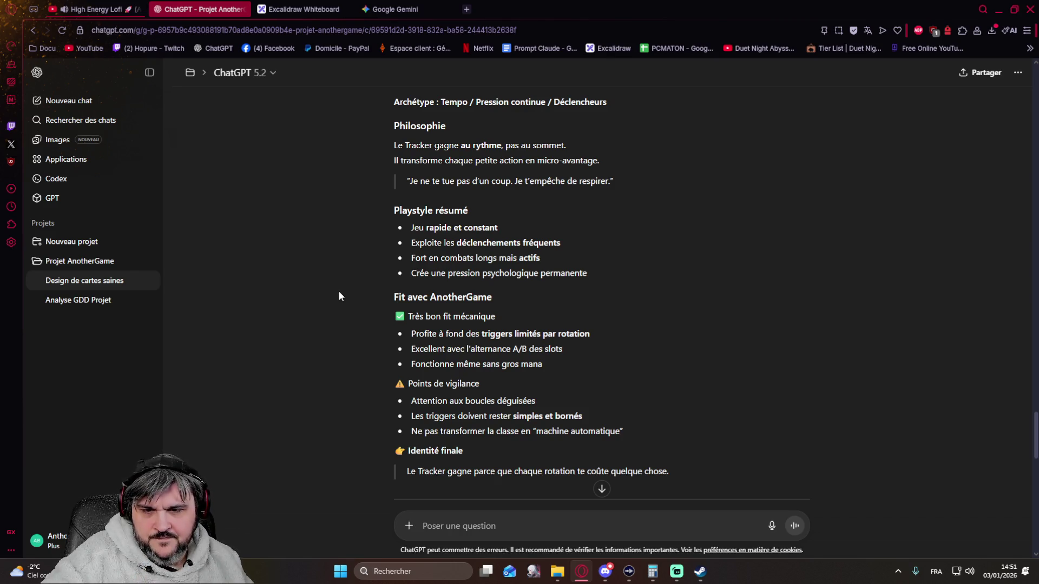
pyautogui.scroll(-2, 339, 293)
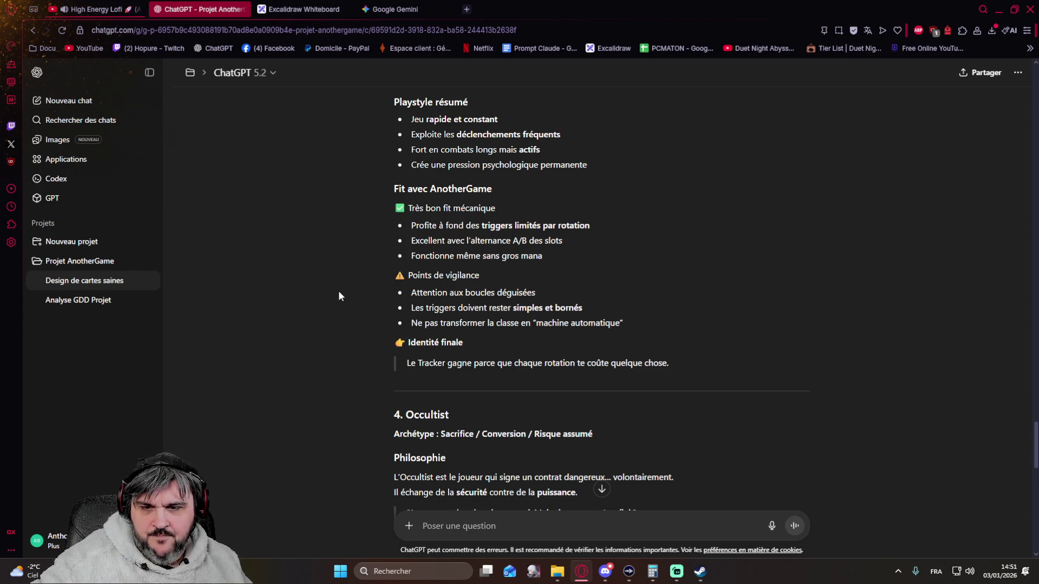
pyautogui.scroll(-1, 338, 292)
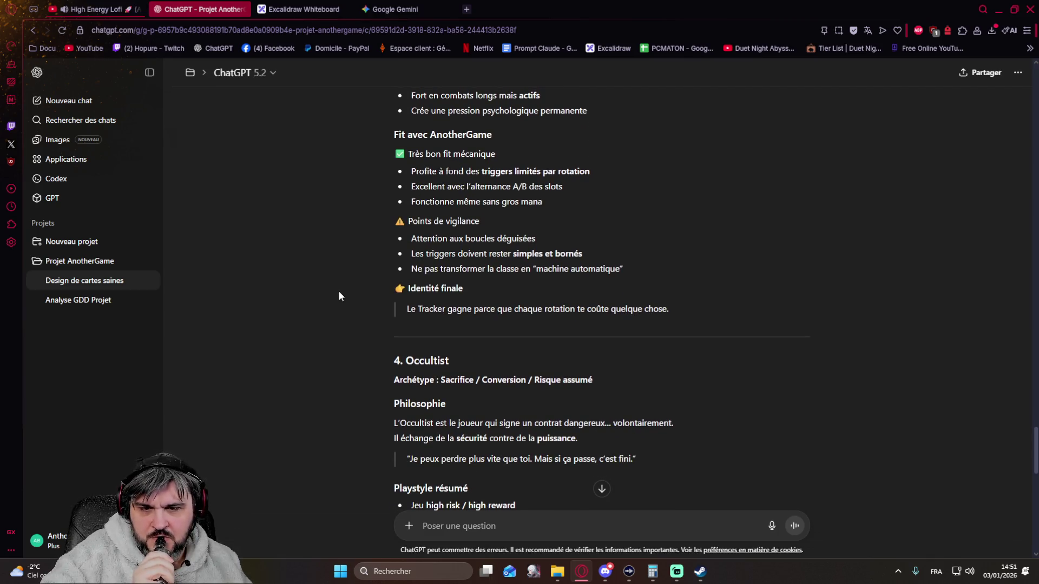
pyautogui.scroll(-4, 339, 293)
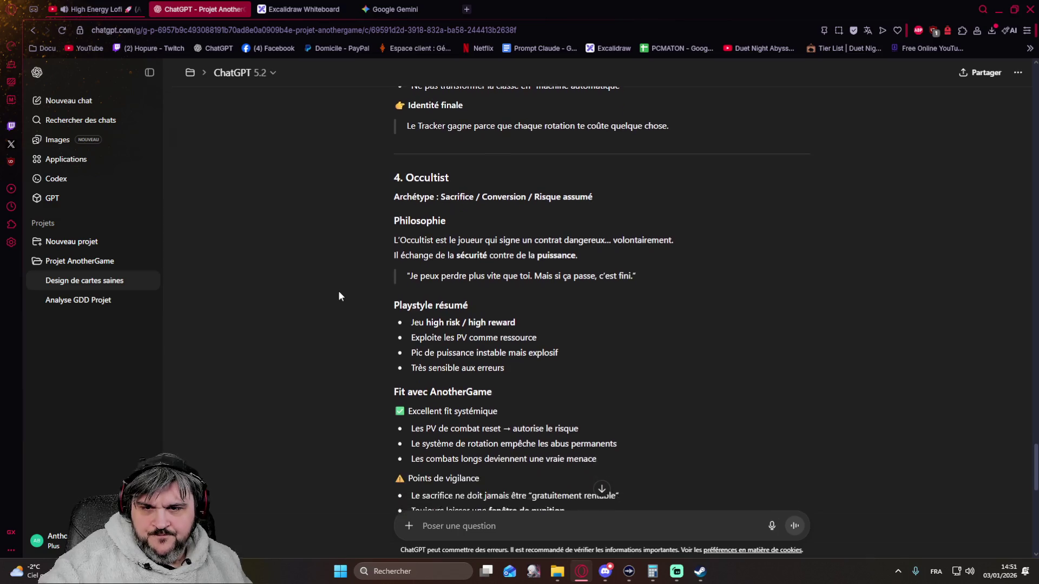
pyautogui.scroll(-1, 338, 296)
pyautogui.scroll(1, 339, 295)
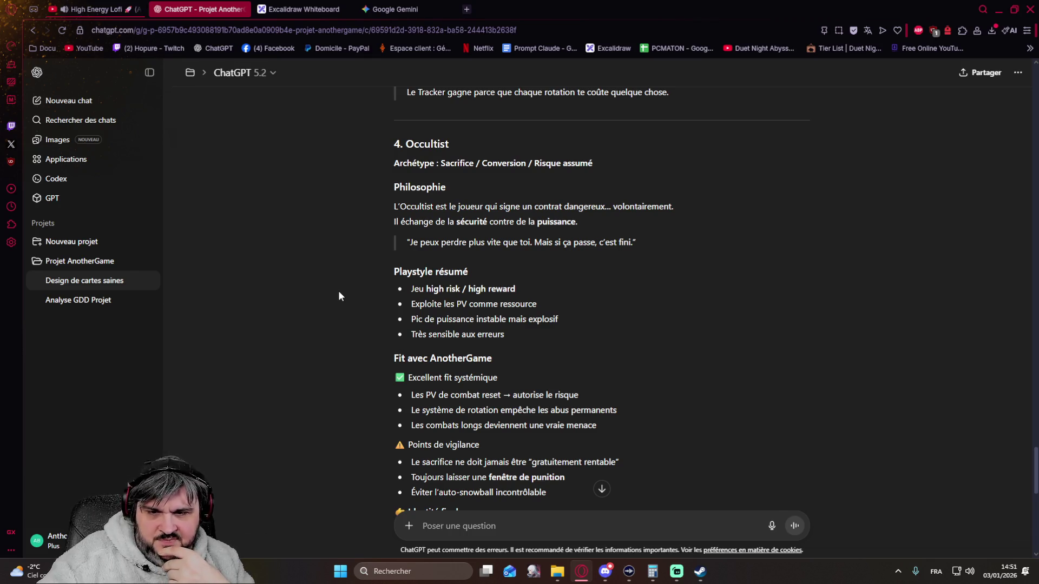
pyautogui.scroll(-2, 339, 291)
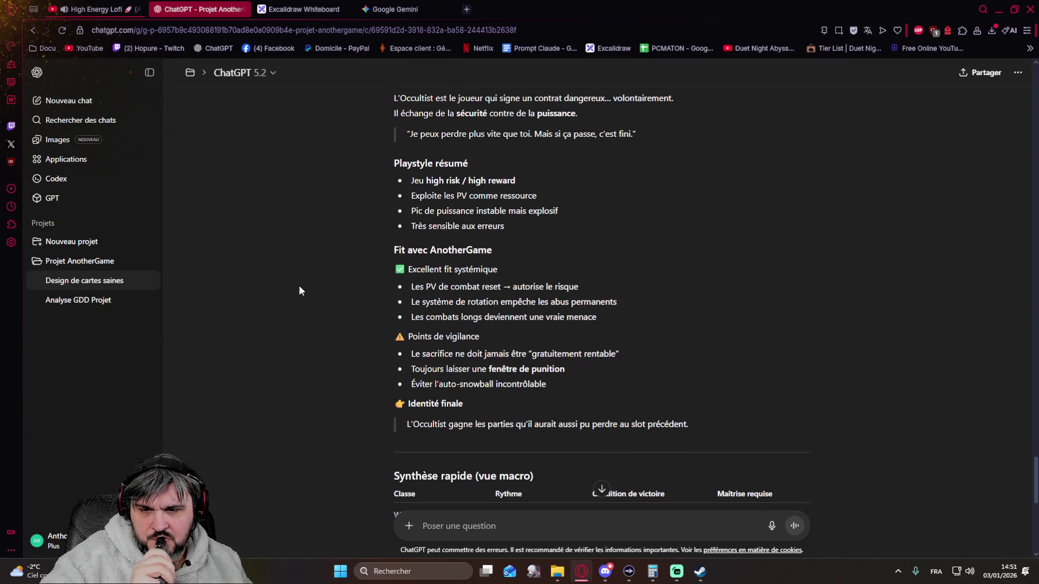
pyautogui.scroll(-4, 299, 290)
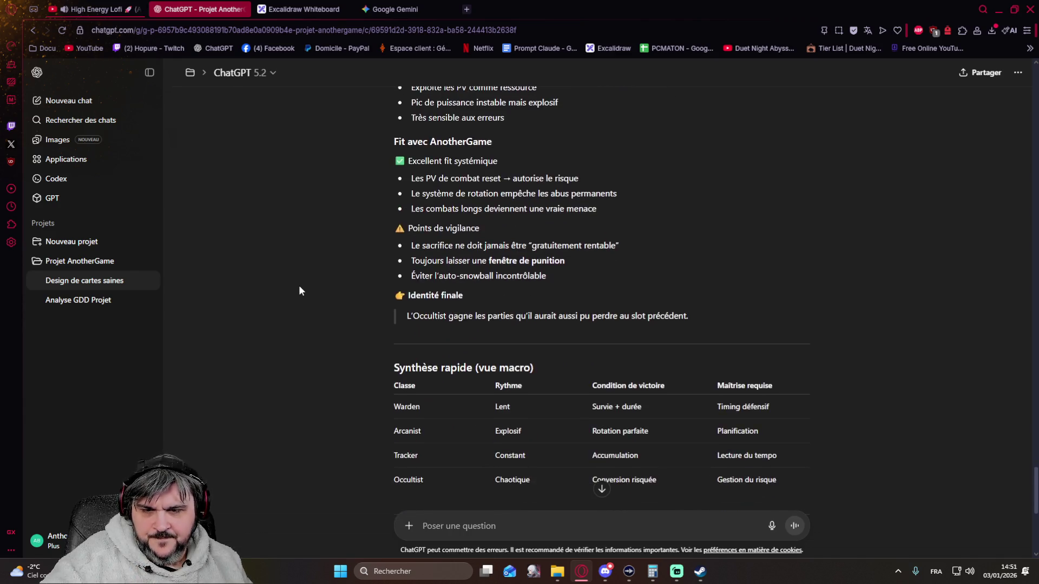
pyautogui.scroll(-5, 299, 291)
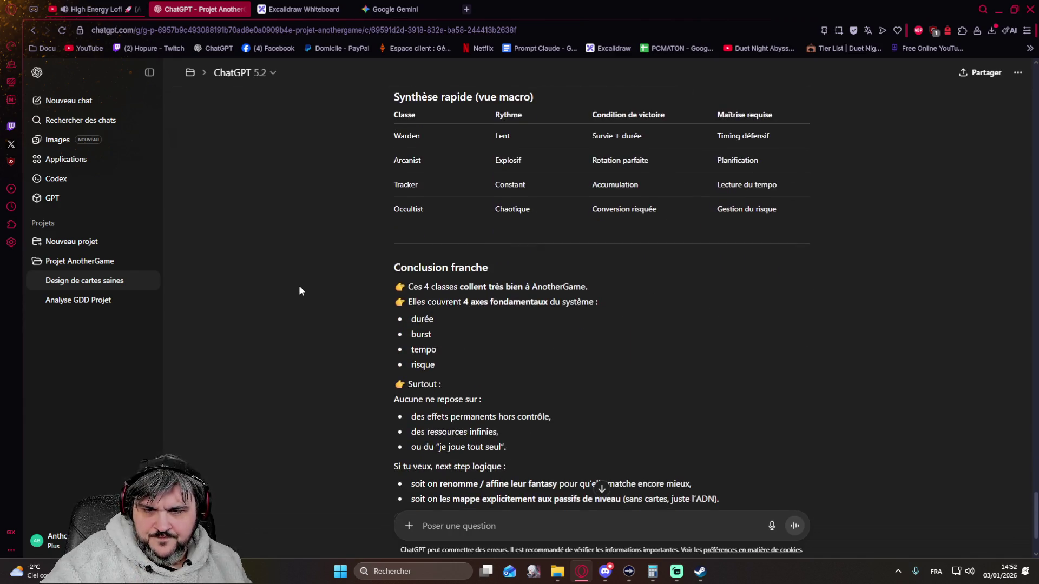
pyautogui.scroll(-1, 299, 290)
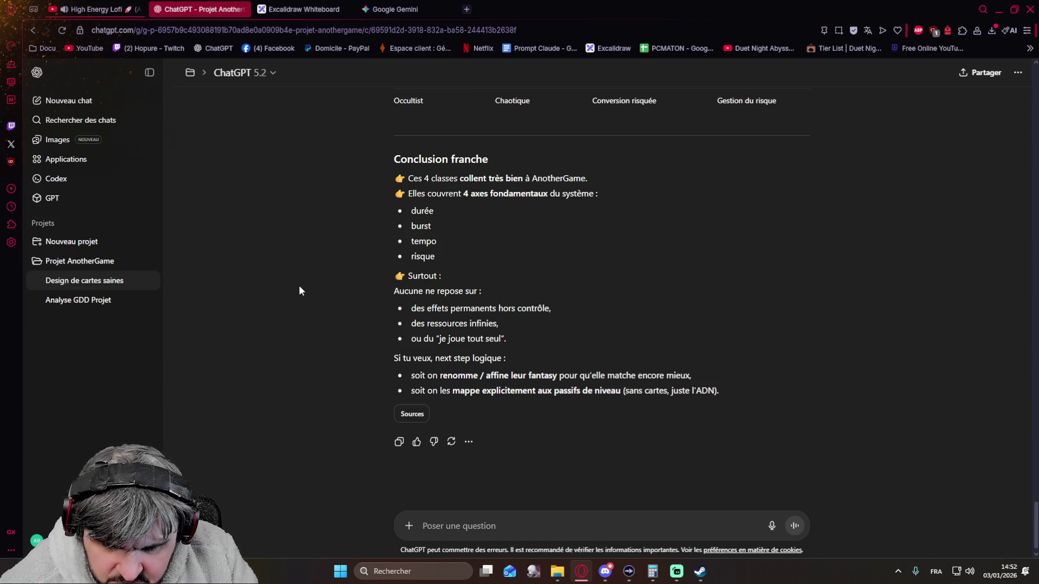
# Draft a message asking for a first pass on passives for the Warden, then erase it.
pyautogui.write('Ouep faisons un')
pyautogui.write(' je')
pyautogui.press('BackSpace')
pyautogui.press('BackSpace')
pyautogui.write('premier jet sur les passifs, ')
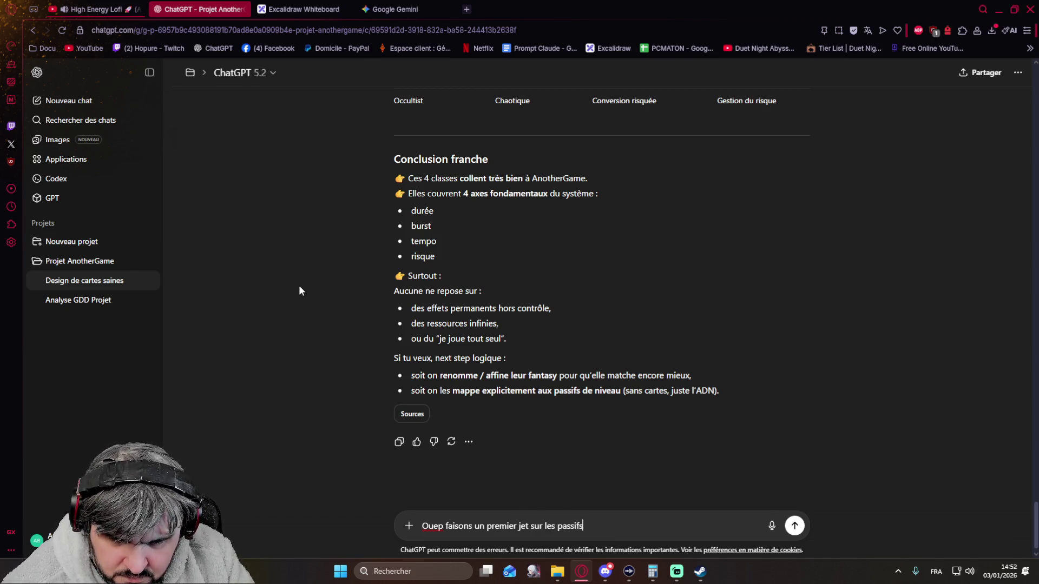
pyautogui.write('mais co')
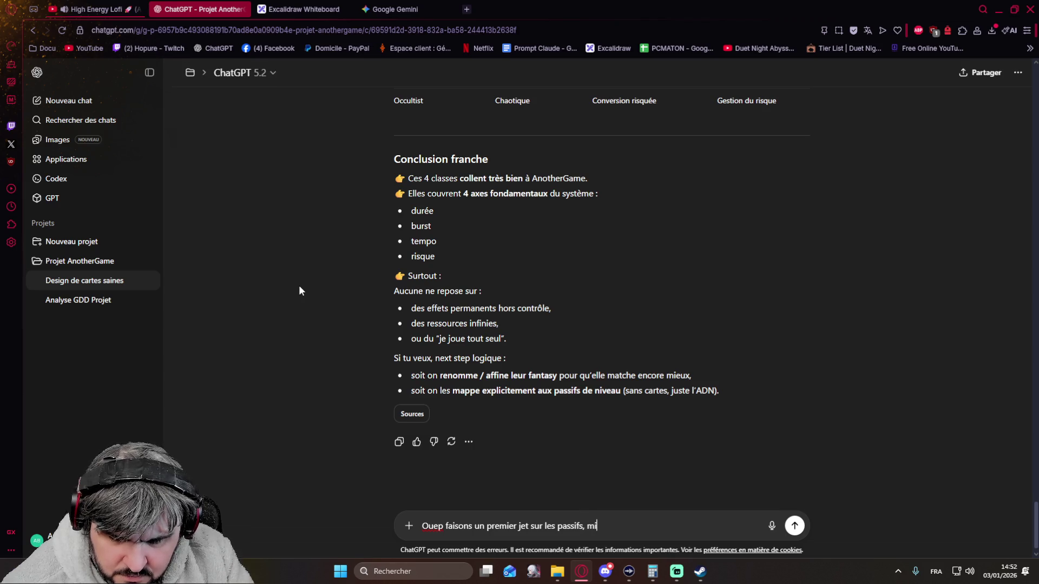
pyautogui.write('ncen')
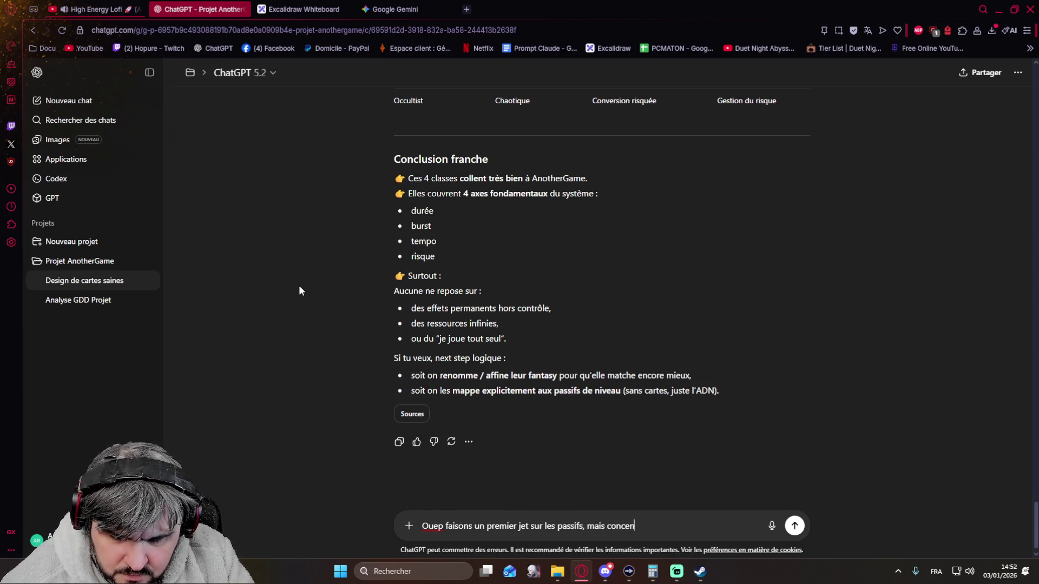
pyautogui.write('trons nous ')
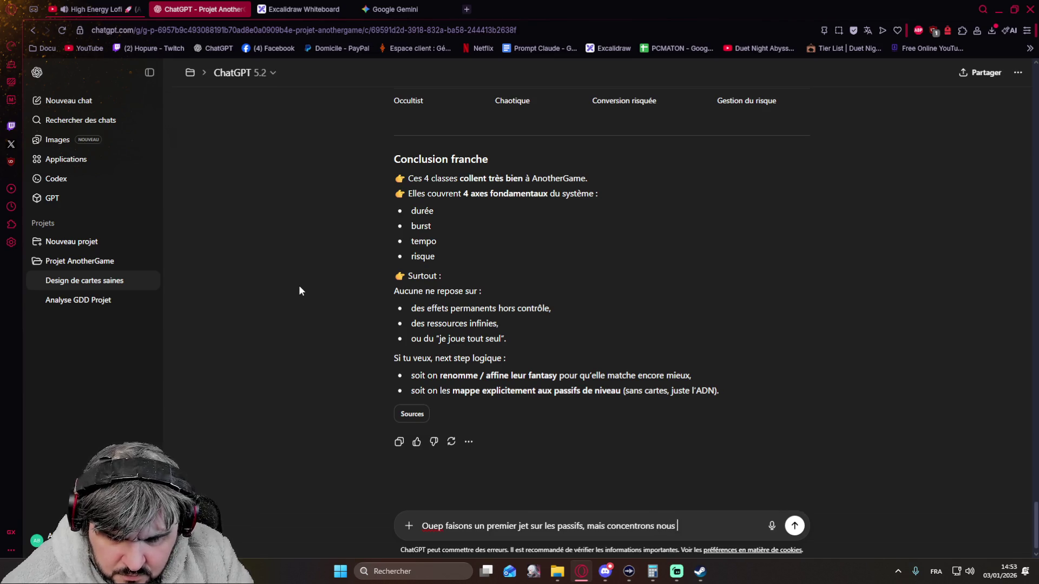
pyautogui.write('uniquement sur le wa')
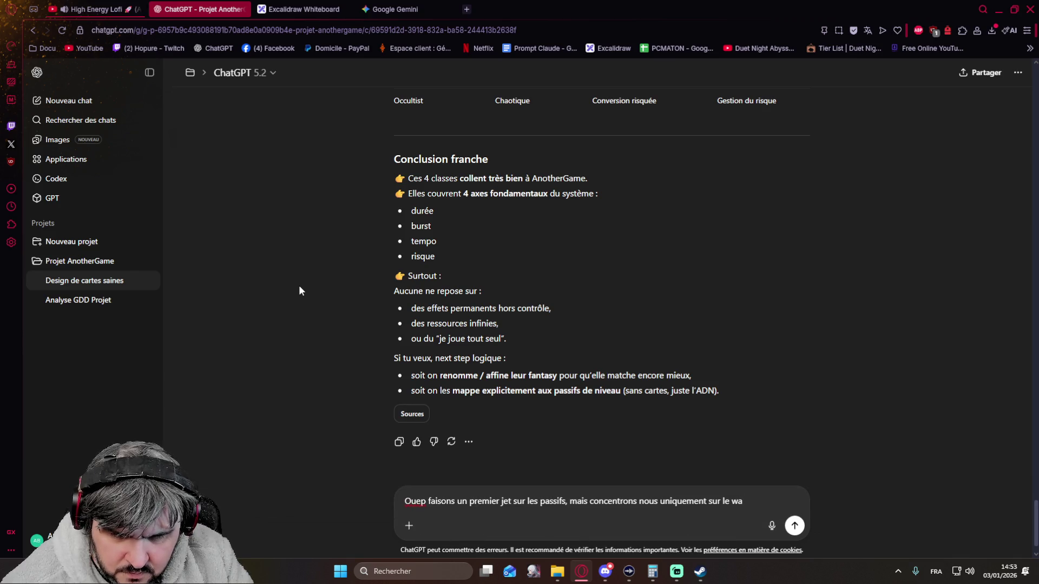
pyautogui.press('BackSpace')
pyautogui.press('BackSpace')
pyautogui.press('BackSpace')
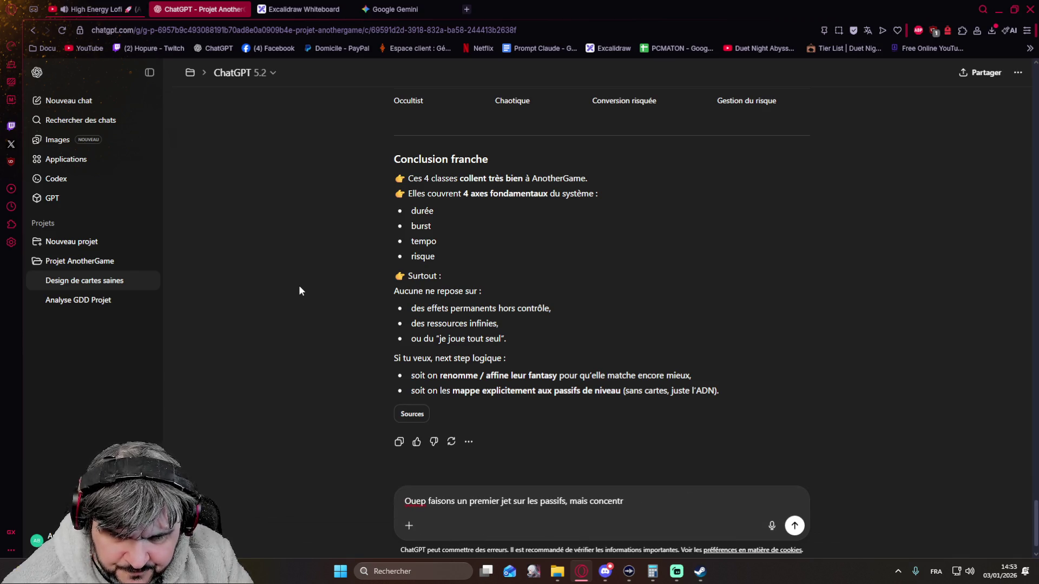
pyautogui.press('BackSpace')
pyautogui.press('BackSpace')
pyautogui.press('BackSpace')
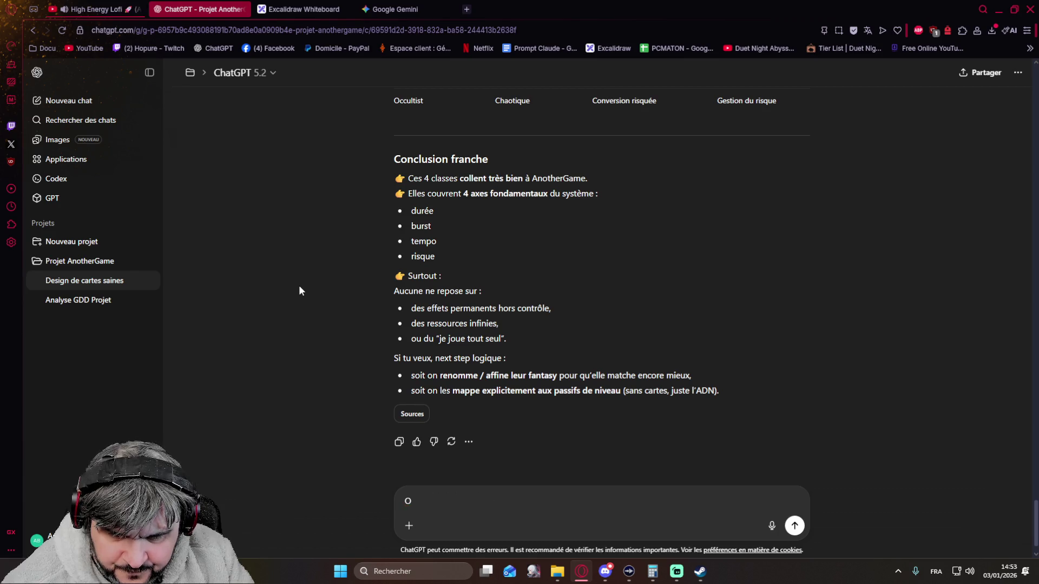
# Write the request to reformat the document by class section with Cartes T1, T2, T3, T4, T5 subsections.
pyautogui.write('Ok voilà')
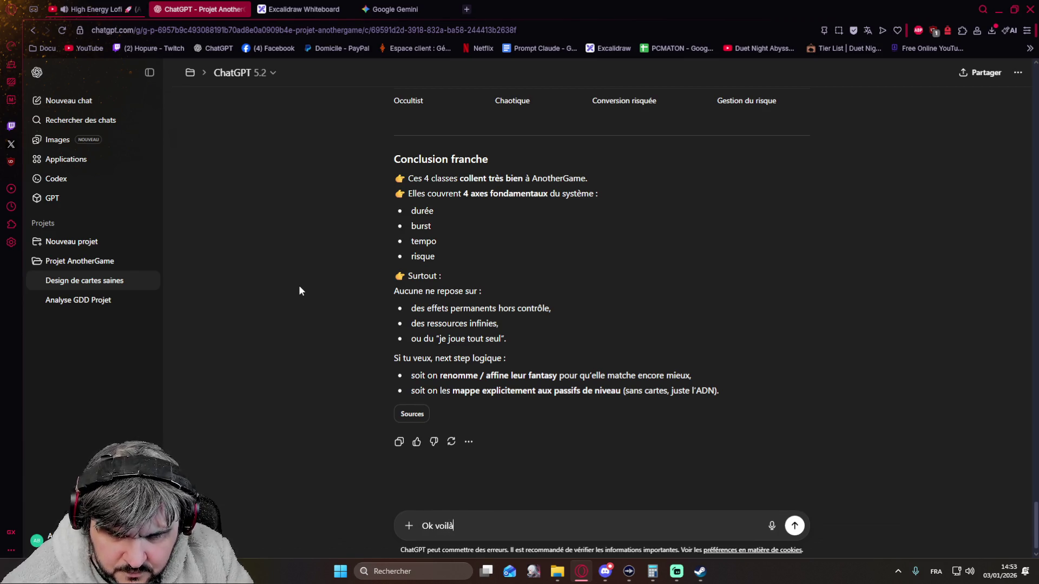
pyautogui.write(" ce qu'on f")
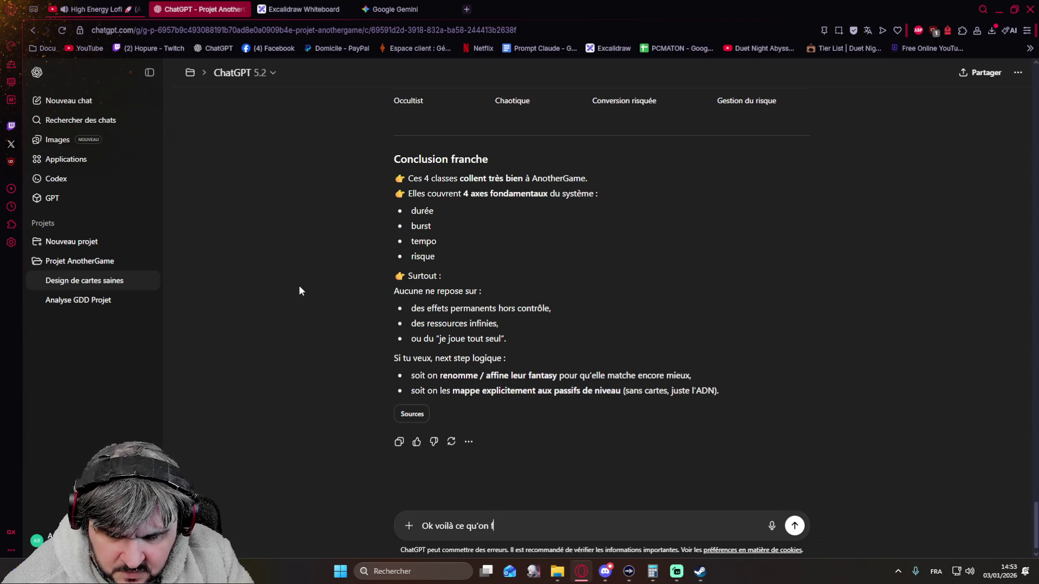
pyautogui.write('aire.')
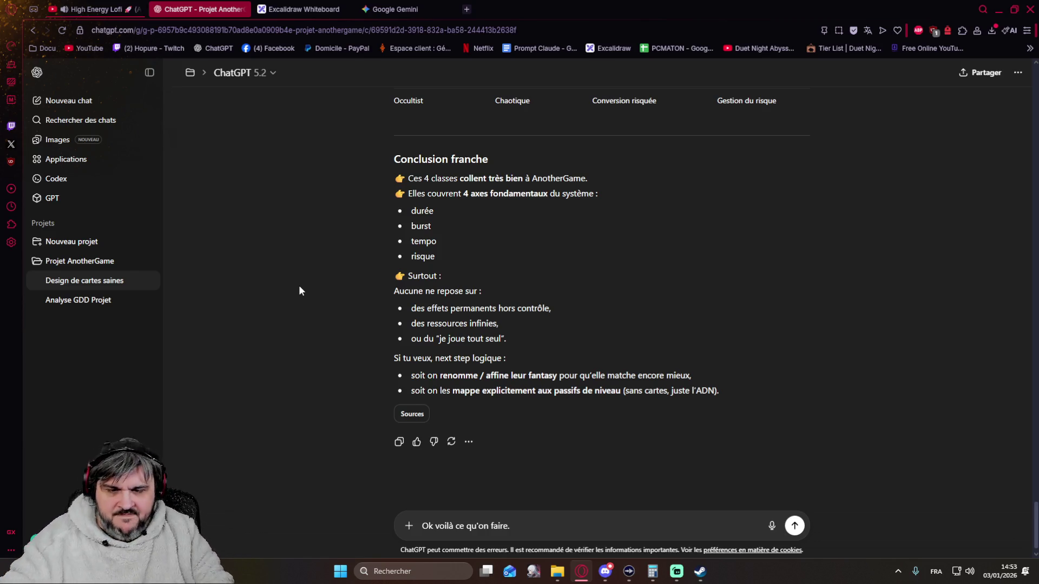
pyautogui.write(' Reforma')
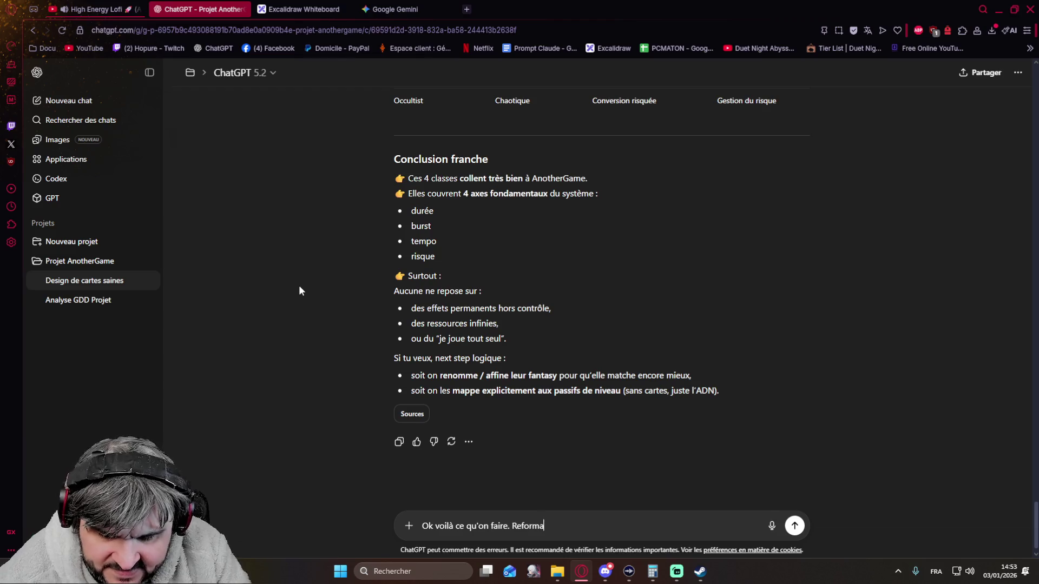
pyautogui.write('te le docume')
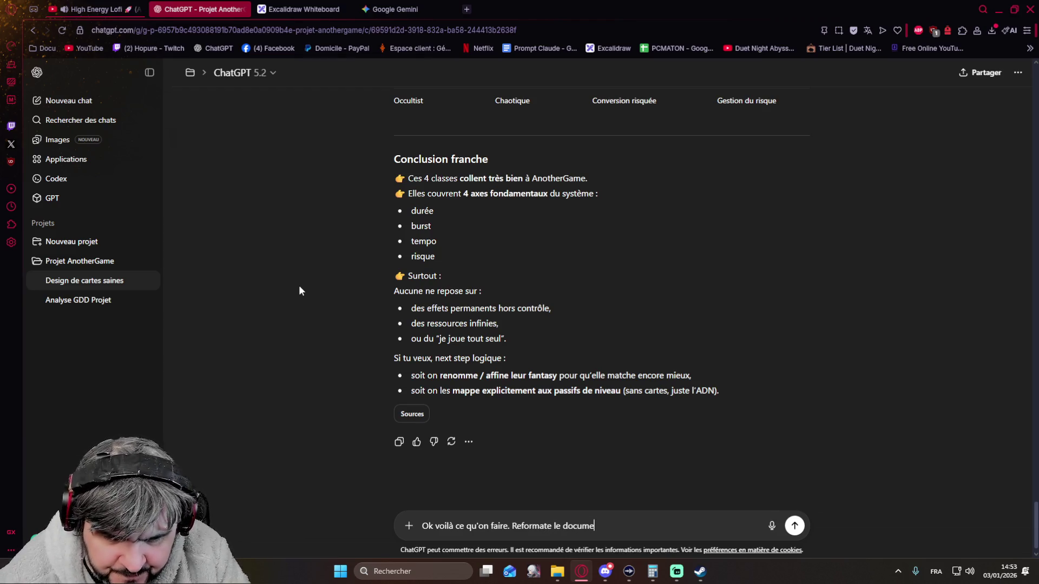
pyautogui.write('nt pour')
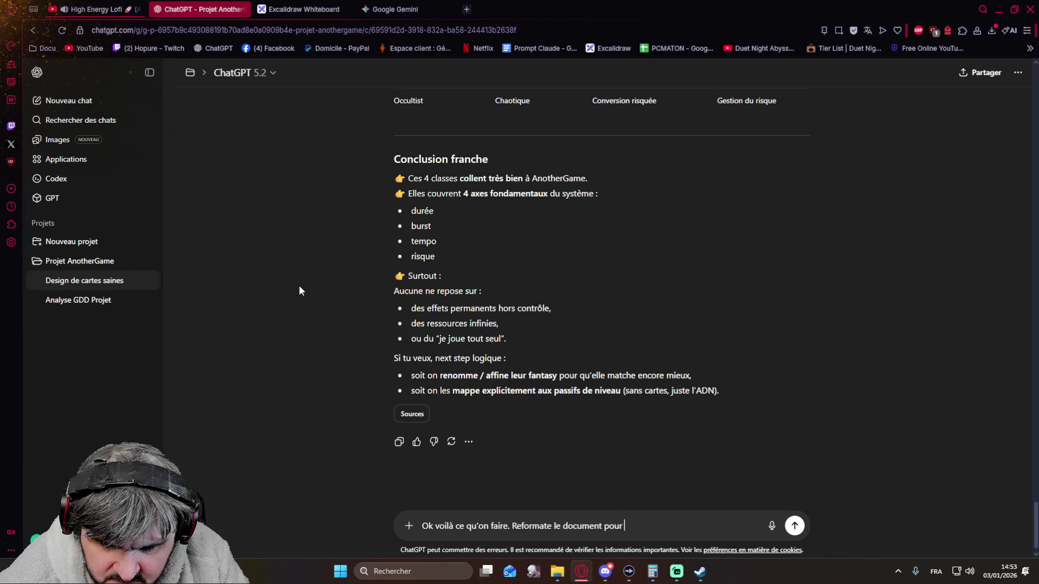
pyautogui.press('BackSpace')
pyautogui.press('BackSpace')
pyautogui.press('BackSpace')
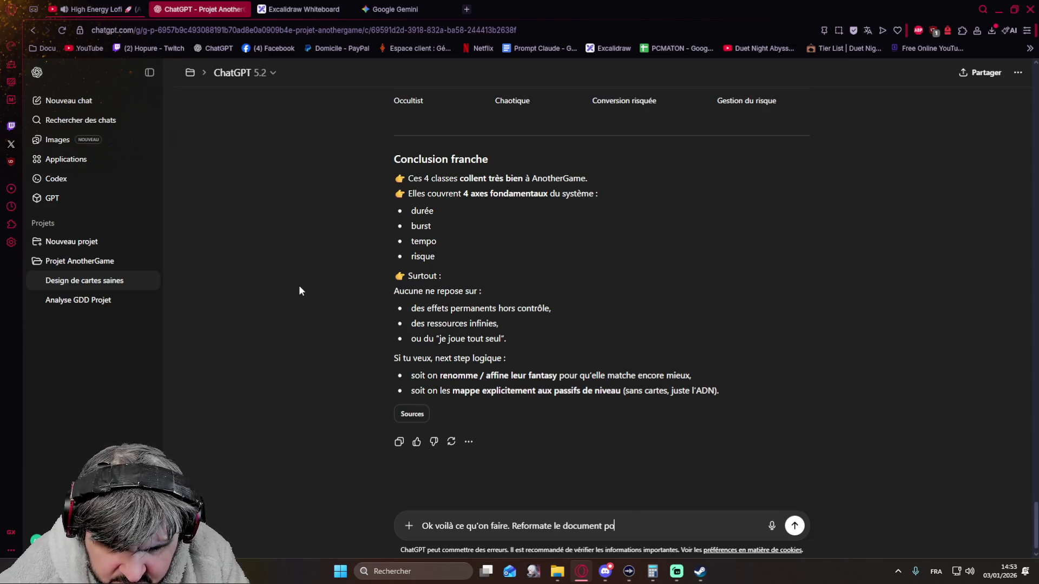
pyautogui.write('pa')
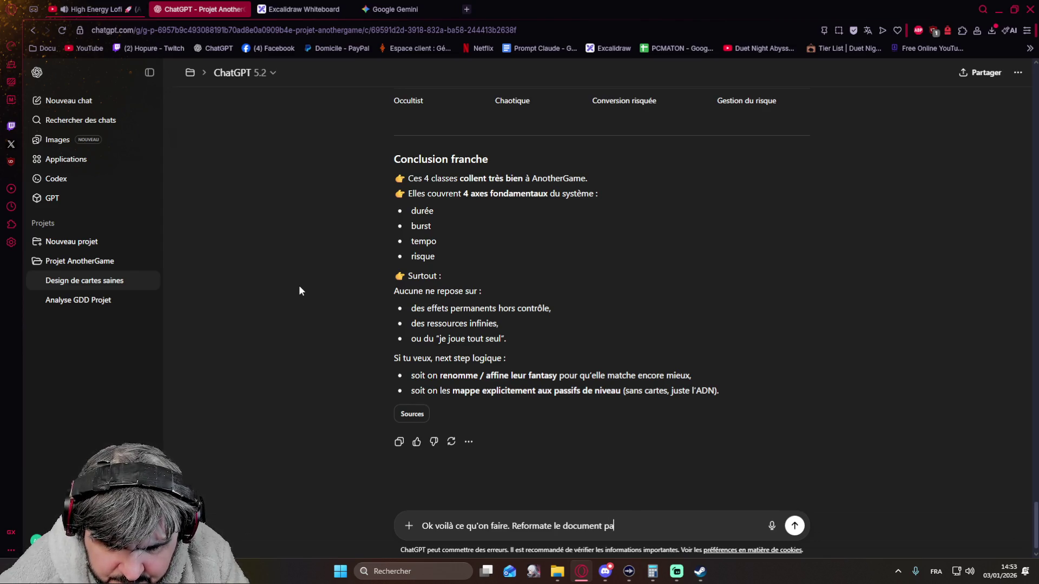
pyautogui.write('r section')
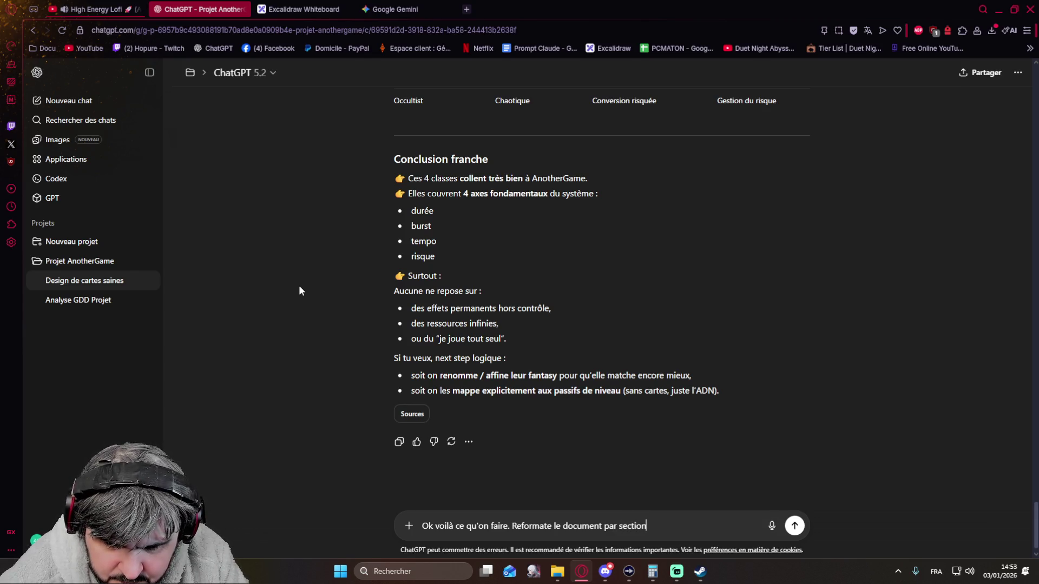
pyautogui.write(' (une classe ')
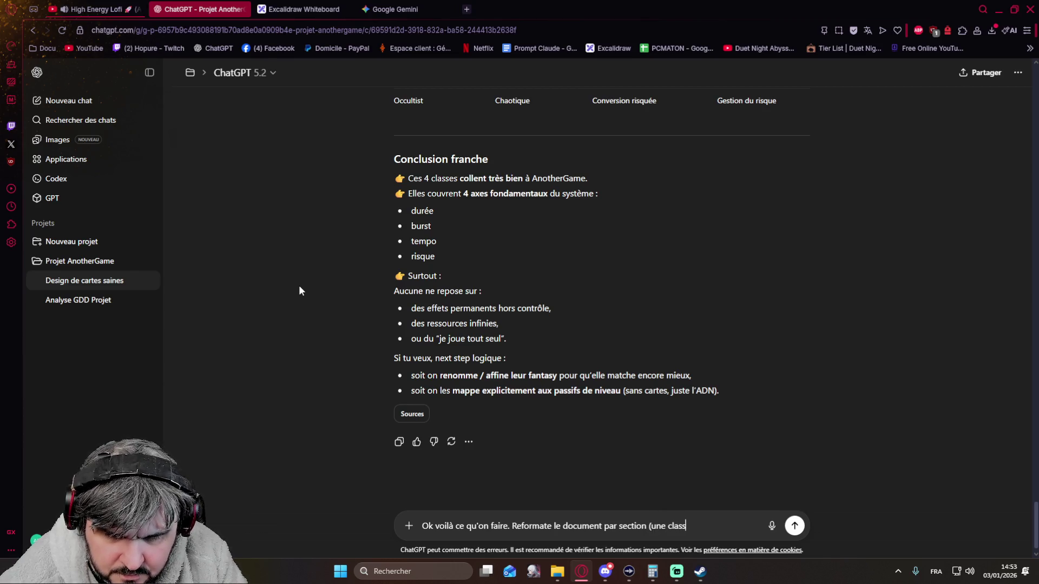
pyautogui.write('= ')
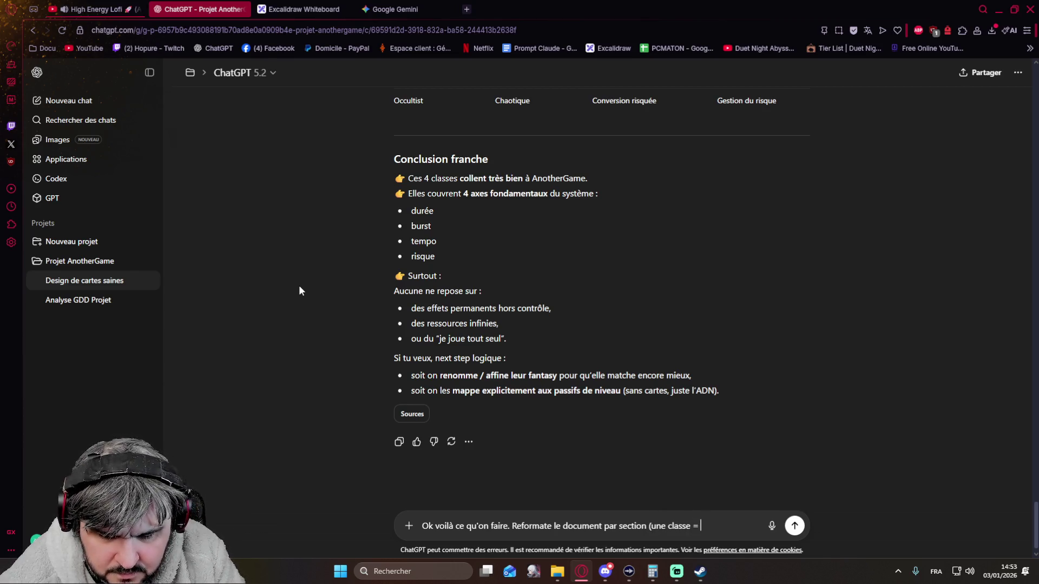
pyautogui.write('une section')
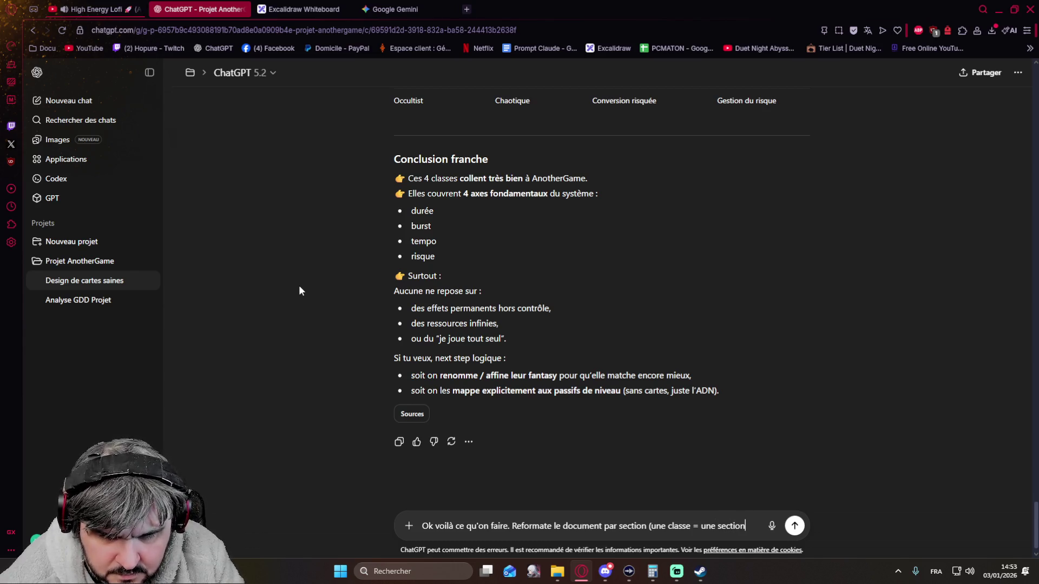
pyautogui.write(') puis en')
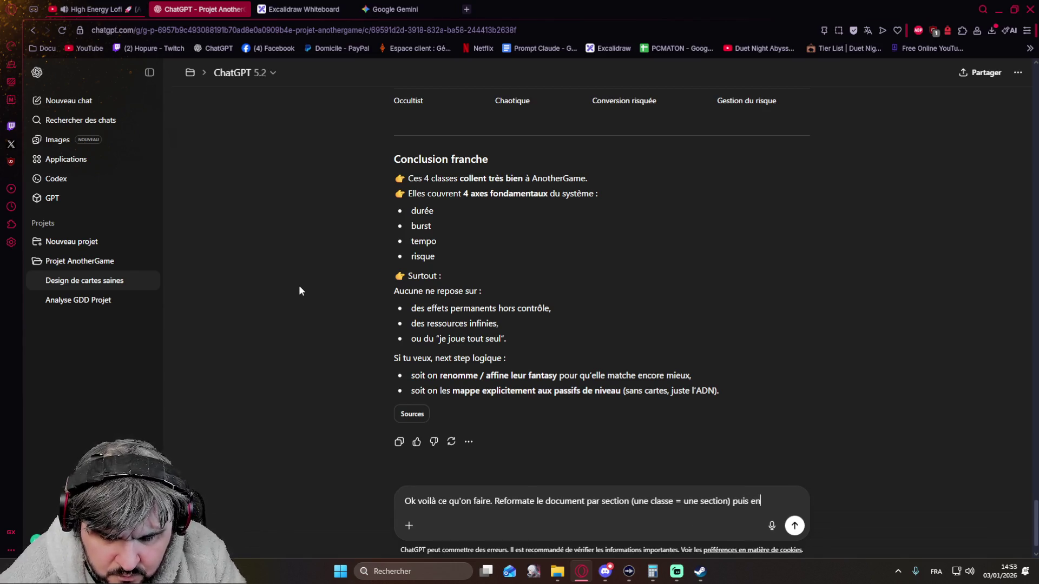
pyautogui.write(' sous section')
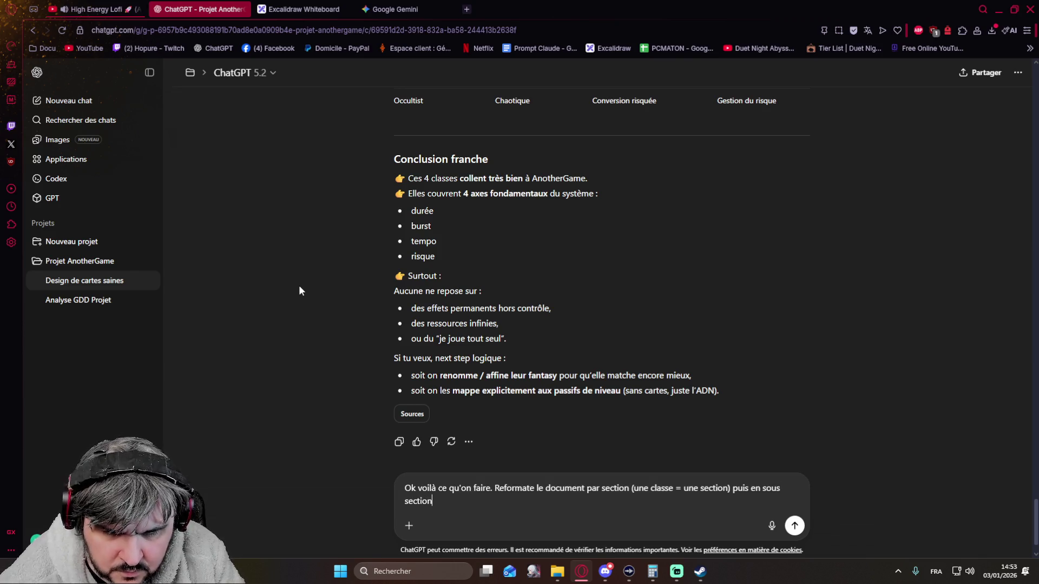
pyautogui.write(' (Cartes T1 T2 T')
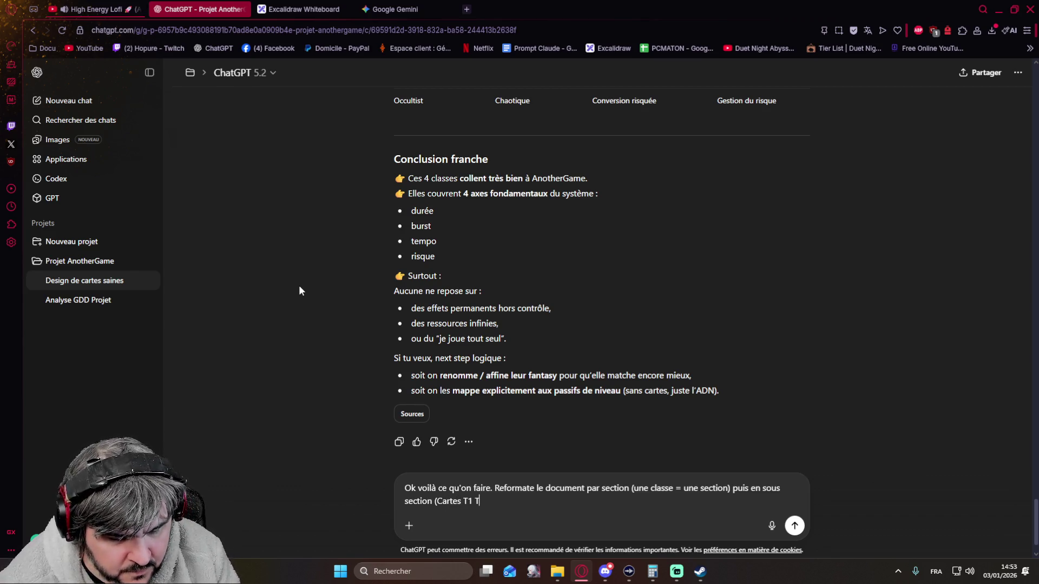
pyautogui.write('3')
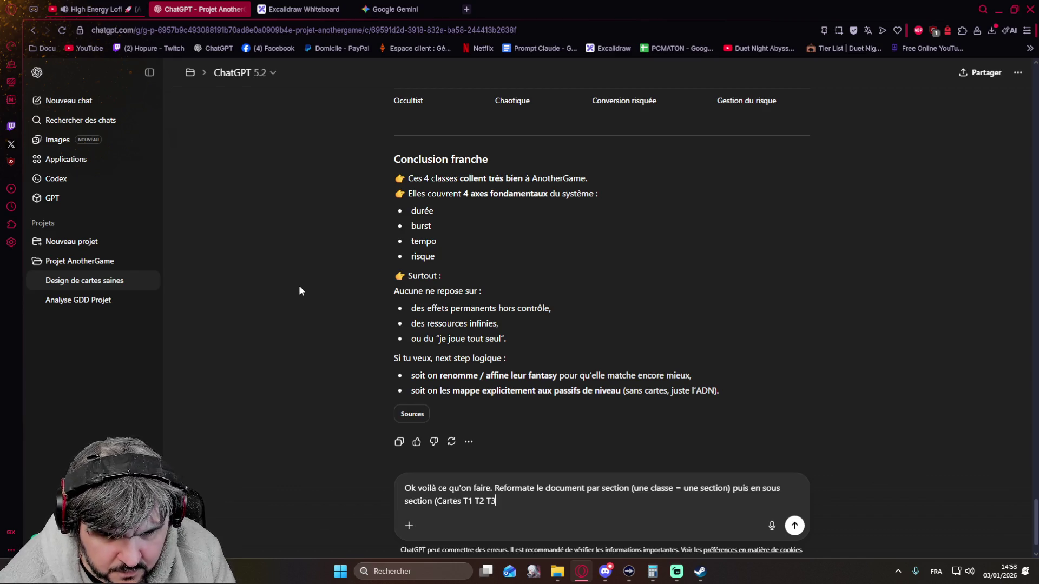
pyautogui.write(' T4 T5')
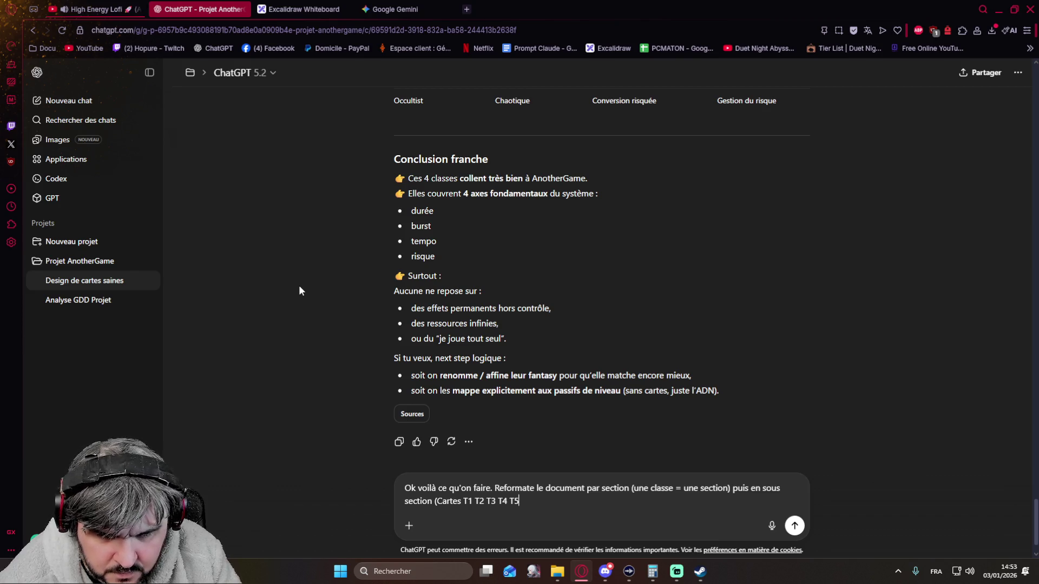
pyautogui.press('Left')
pyautogui.press('Left')
pyautogui.press('Left')
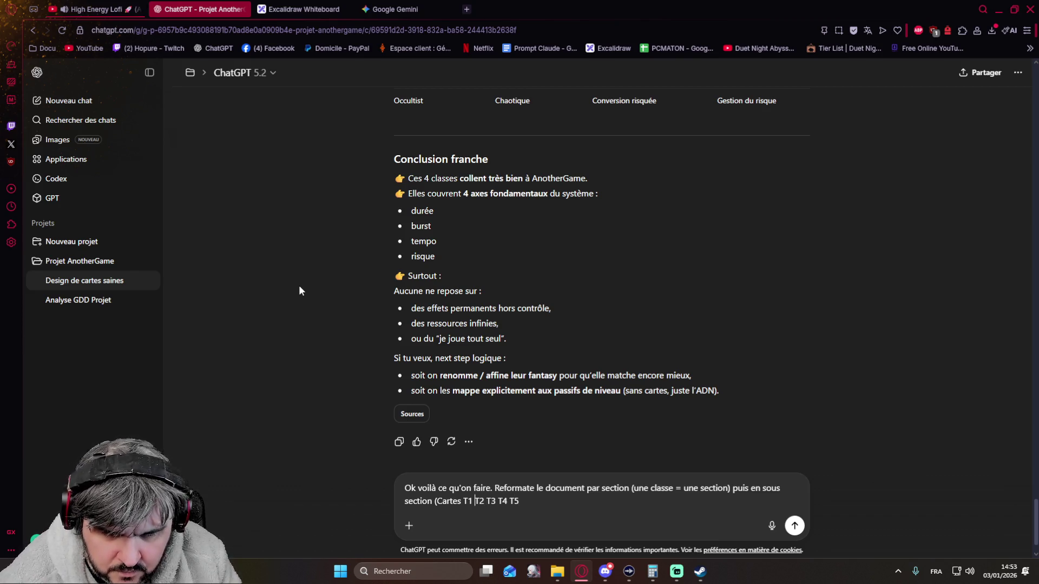
pyautogui.write(',')
pyautogui.press('Right')
pyautogui.write(',')
pyautogui.press('Right')
pyautogui.press('Right')
pyautogui.press('Right')
pyautogui.write(',')
pyautogui.press('Right')
pyautogui.press('Right')
pyautogui.press('Right')
pyautogui.write(',')
pyautogui.press('Right')
pyautogui.press('Right')
pyautogui.press('Right')
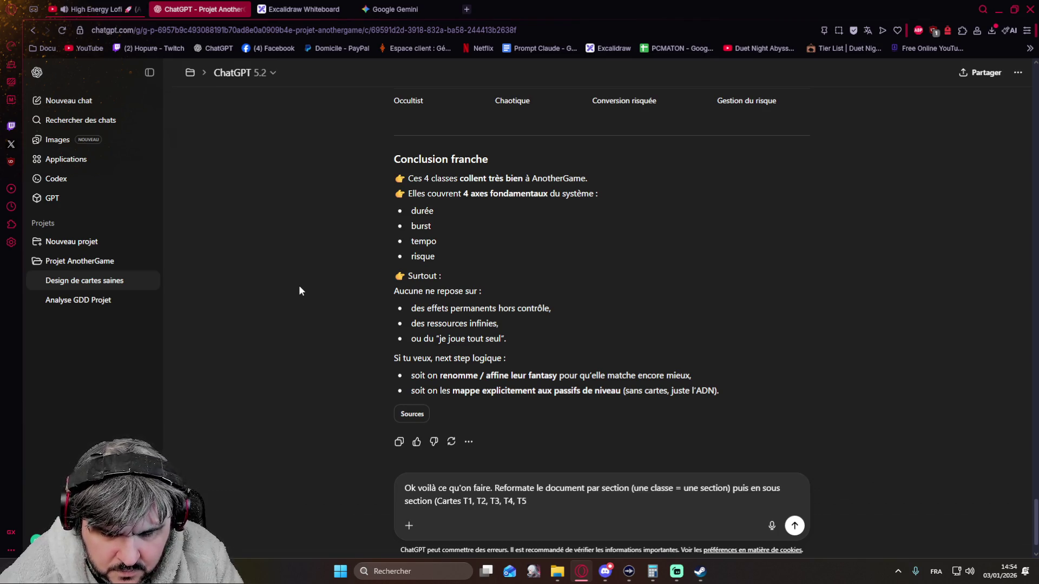
pyautogui.write(') et')
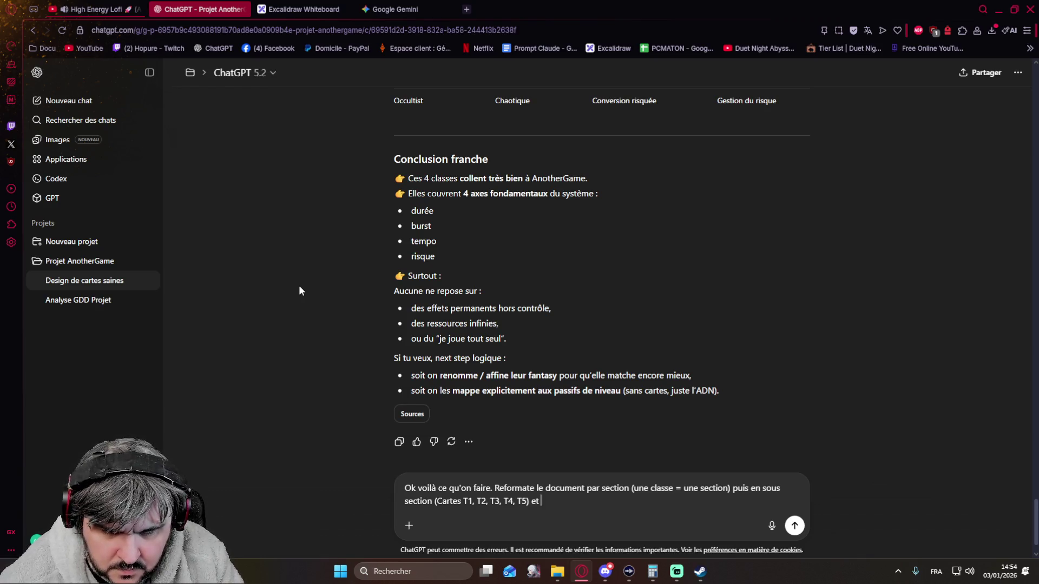
# Add a Passif (T1, T2, T3, T4, T5) subsection and ask for a downloadable version like the GDD.
pyautogui.press('Left')
pyautogui.press('Left')
pyautogui.press('Left')
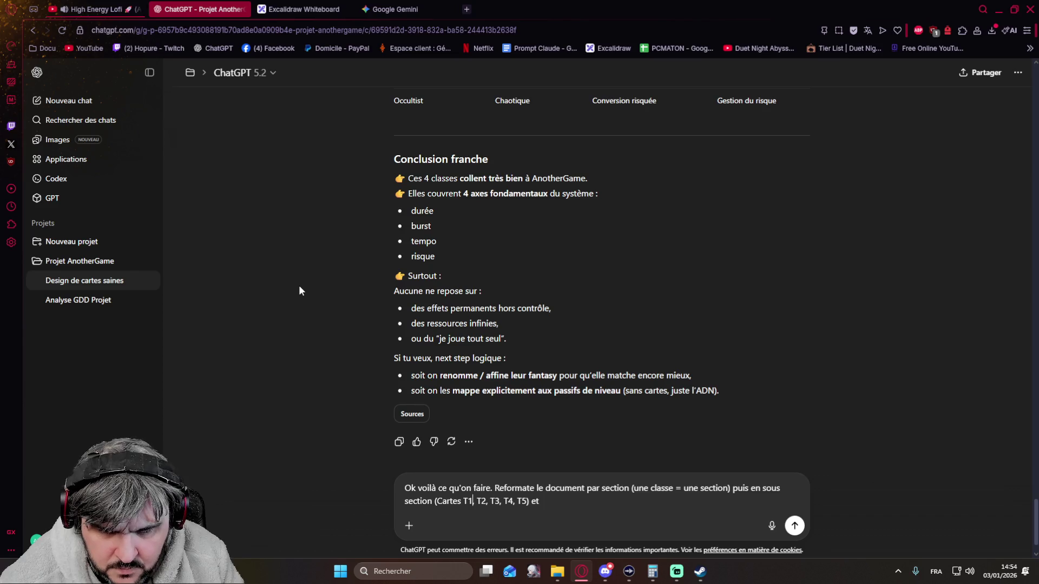
pyautogui.write('(')
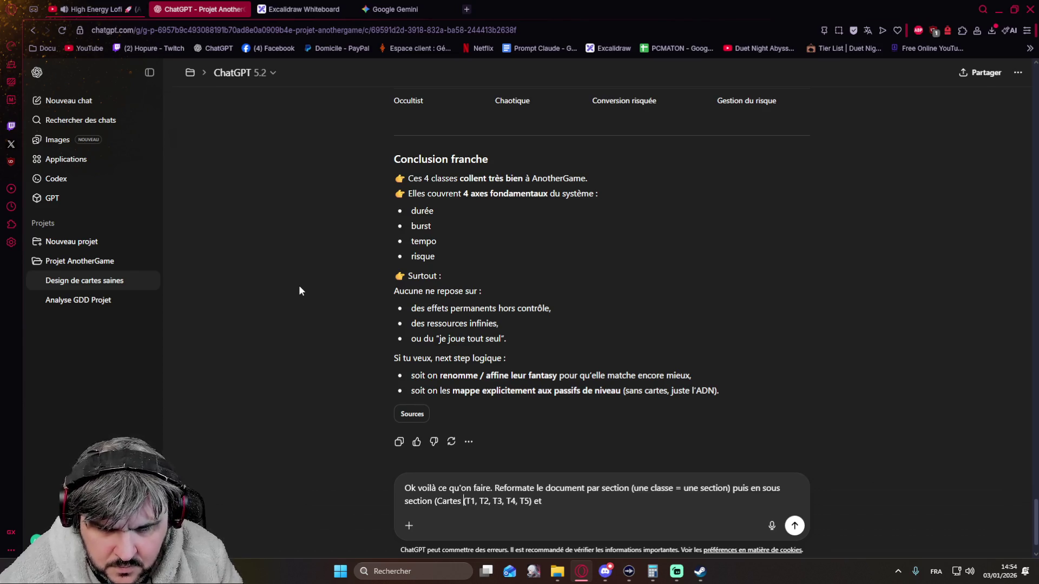
pyautogui.press('Left')
pyautogui.press('Left')
pyautogui.press('Left')
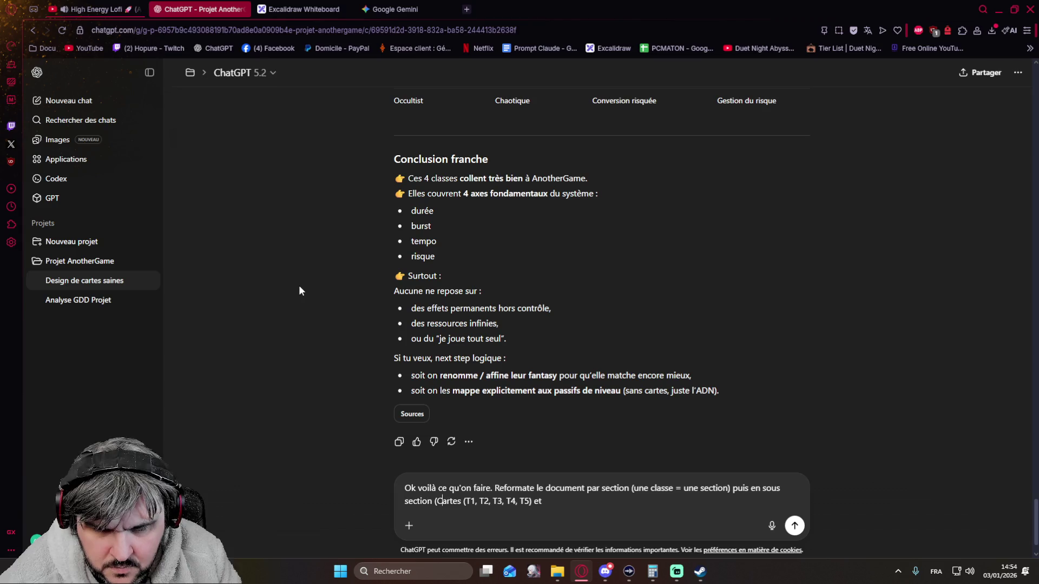
pyautogui.press('BackSpace')
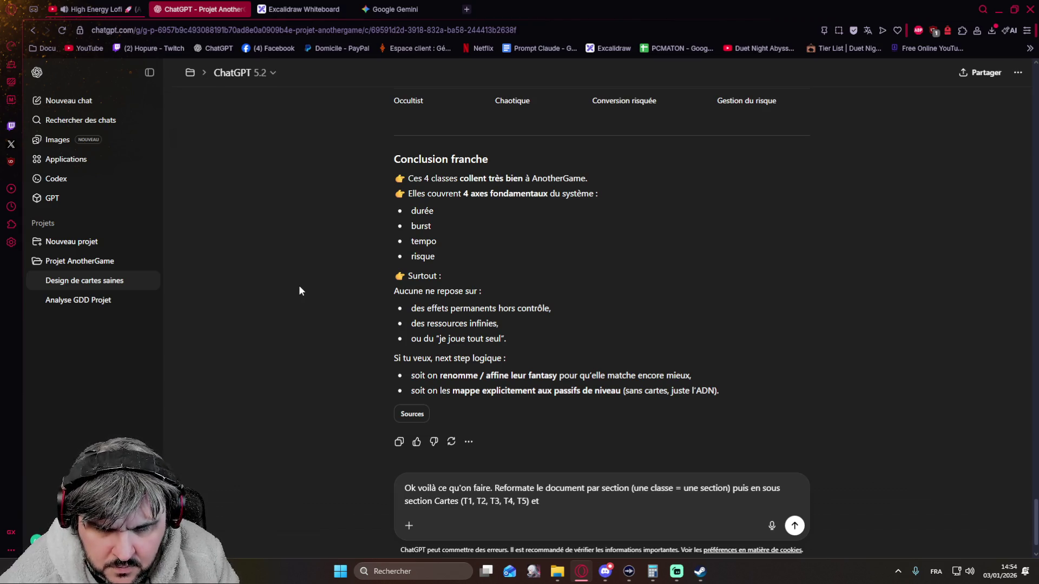
pyautogui.press('End')
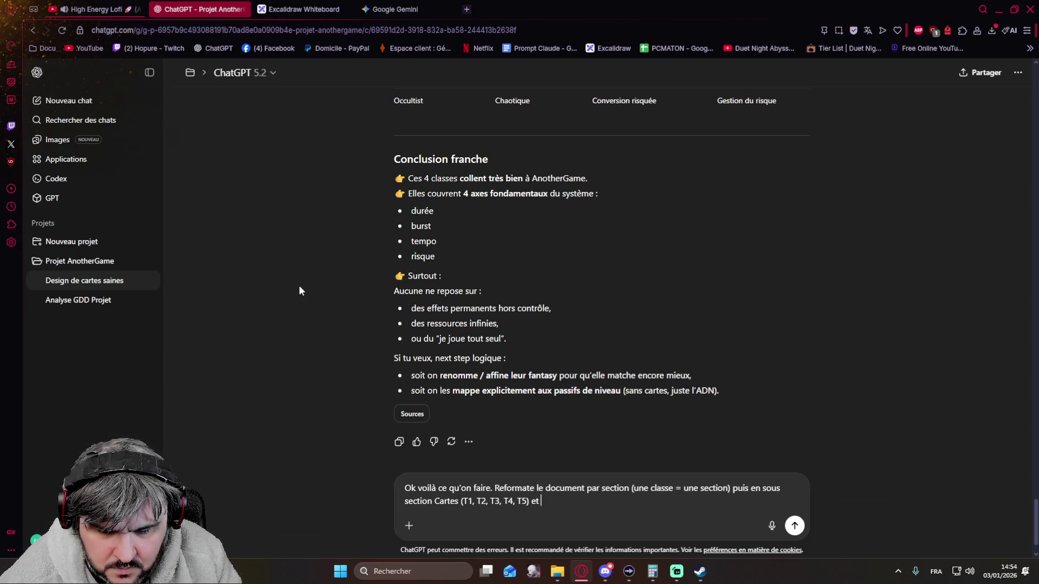
pyautogui.write('Passi')
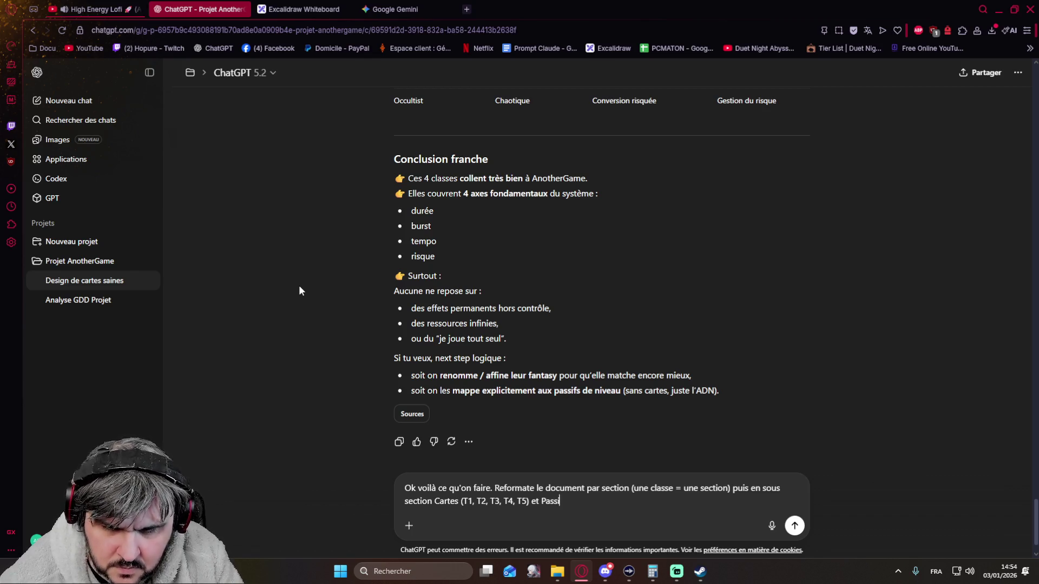
pyautogui.write('f (T')
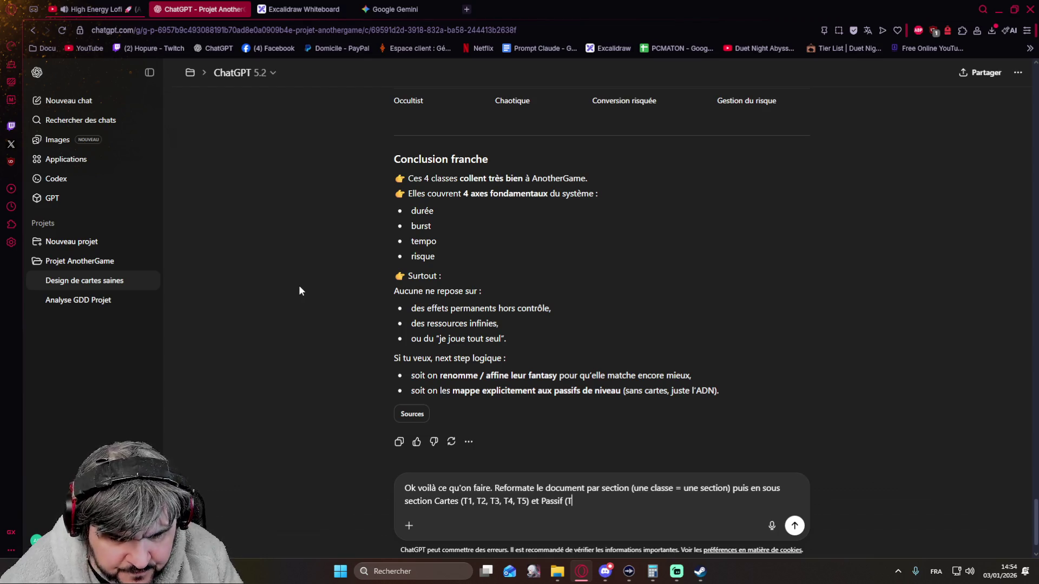
pyautogui.write('1')
pyautogui.write(', T2, T')
pyautogui.write('3 T4')
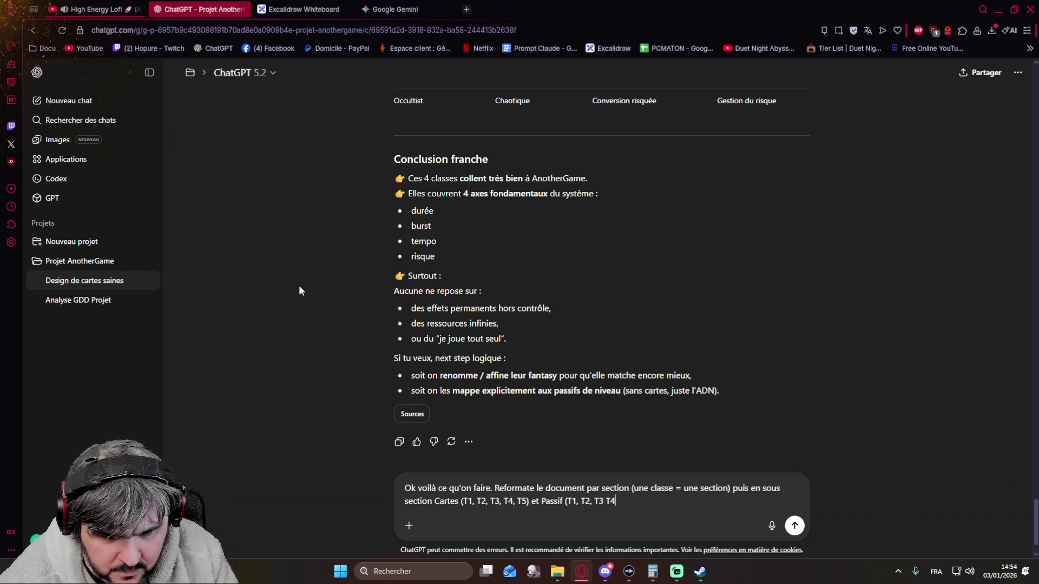
pyautogui.press('BackSpace')
pyautogui.press('BackSpace')
pyautogui.press('BackSpace')
pyautogui.write('T3, T4, ')
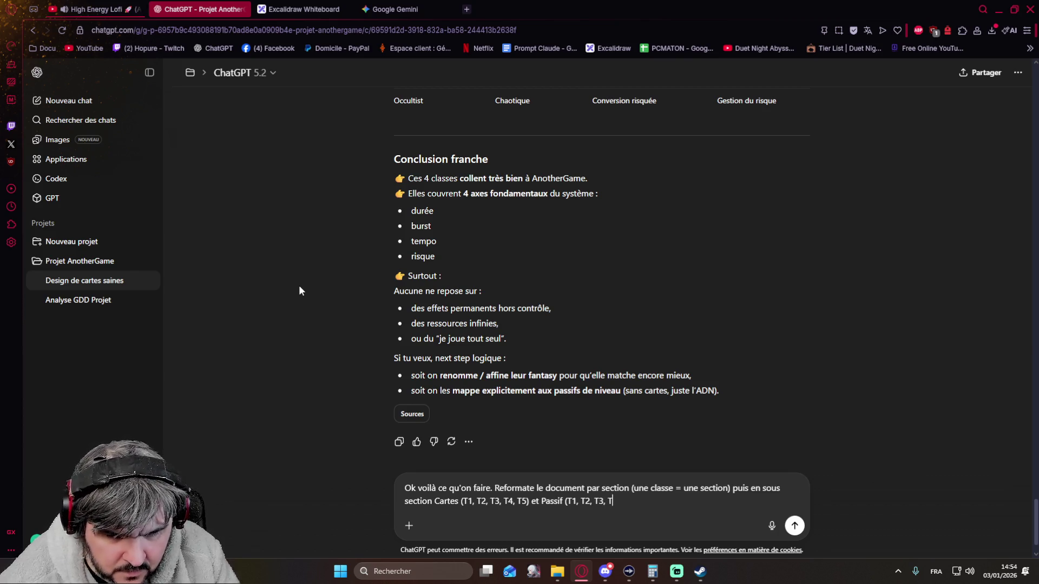
pyautogui.write('T5).')
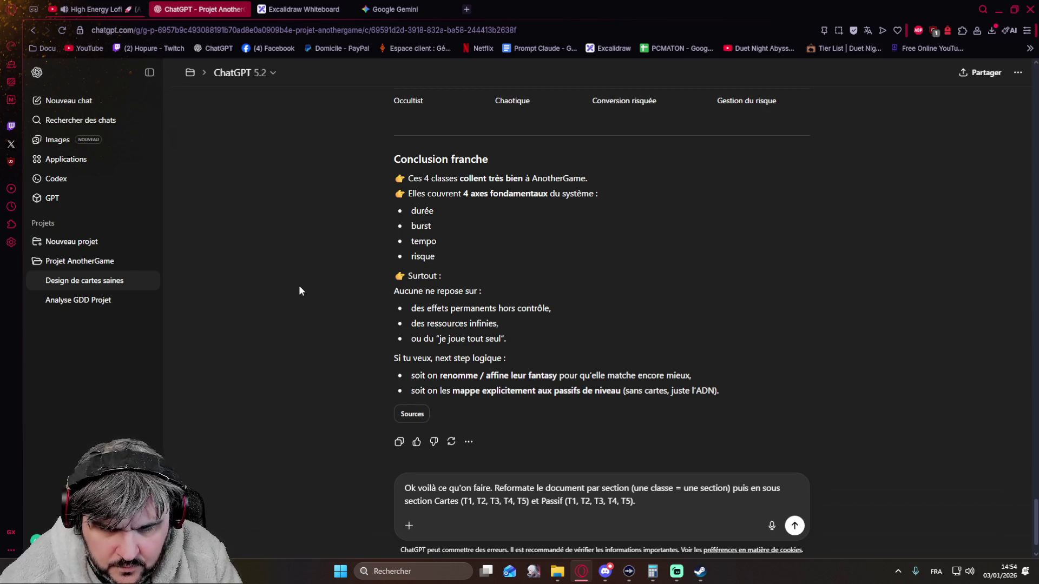
pyautogui.press('BackSpace')
pyautogui.write(' et ')
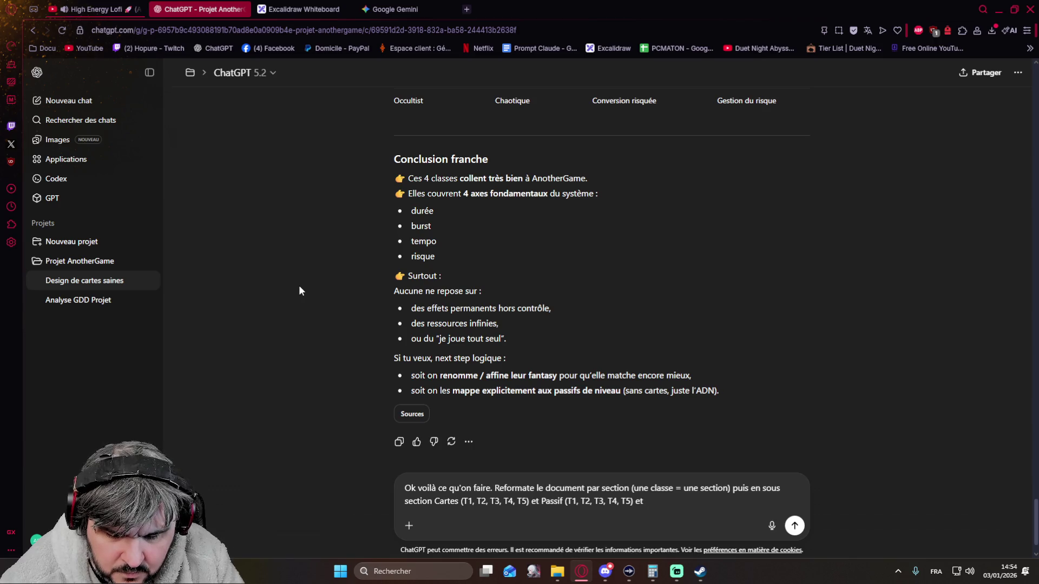
pyautogui.write('balance m')
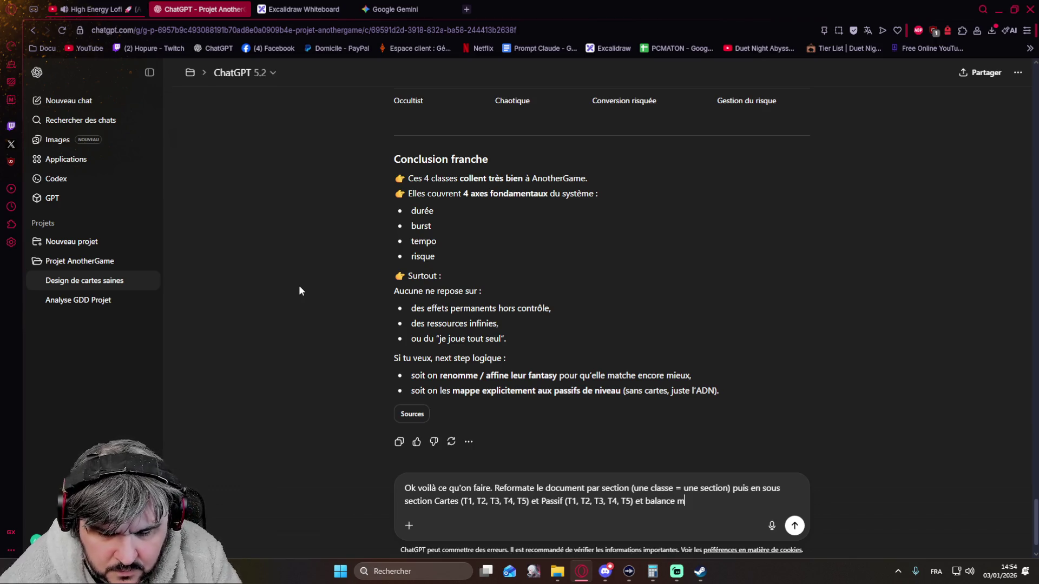
pyautogui.write('oi une version ')
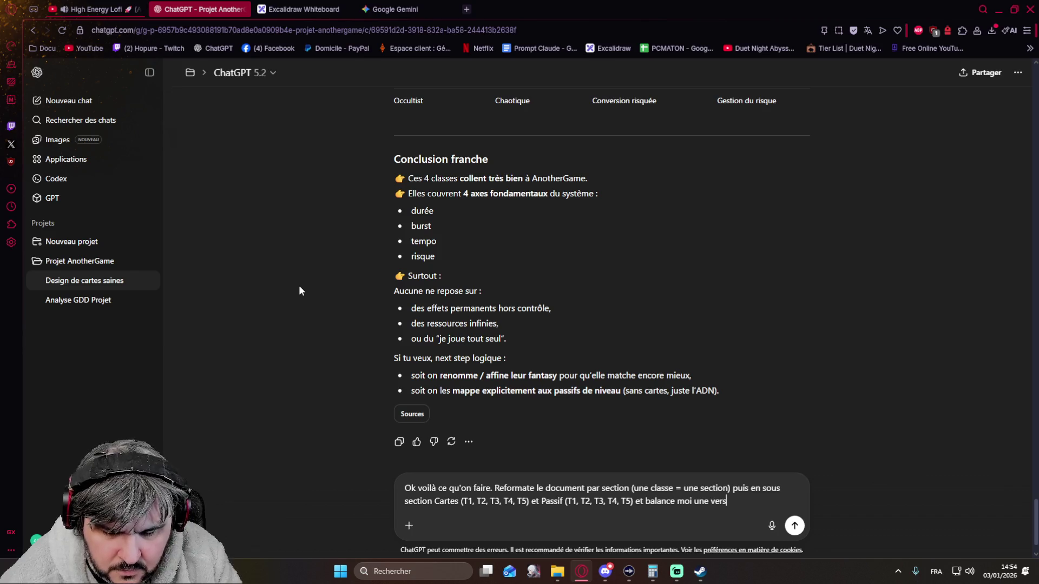
pyautogui.write('télécha')
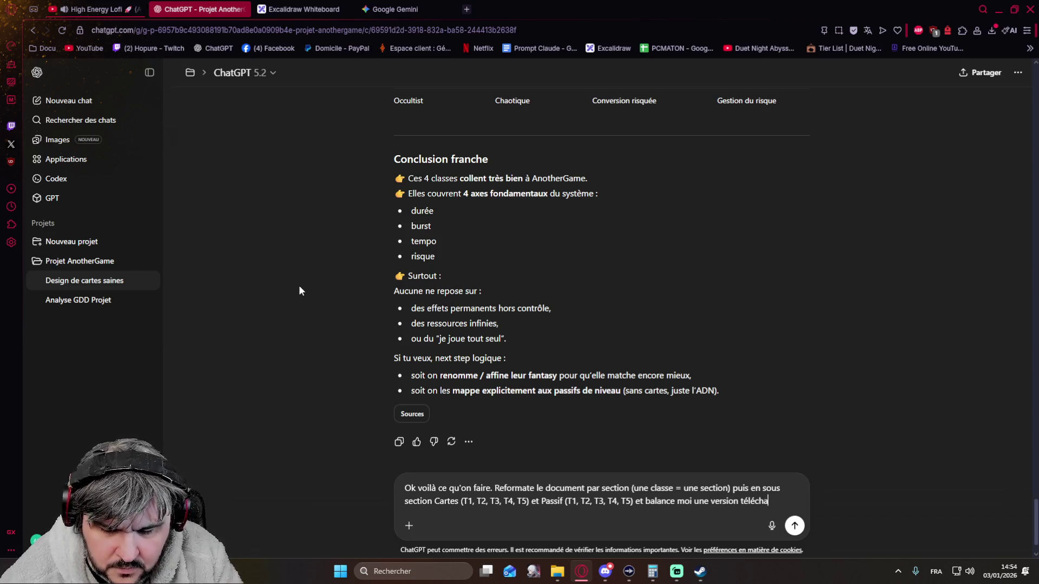
pyautogui.write('rgeable ici')
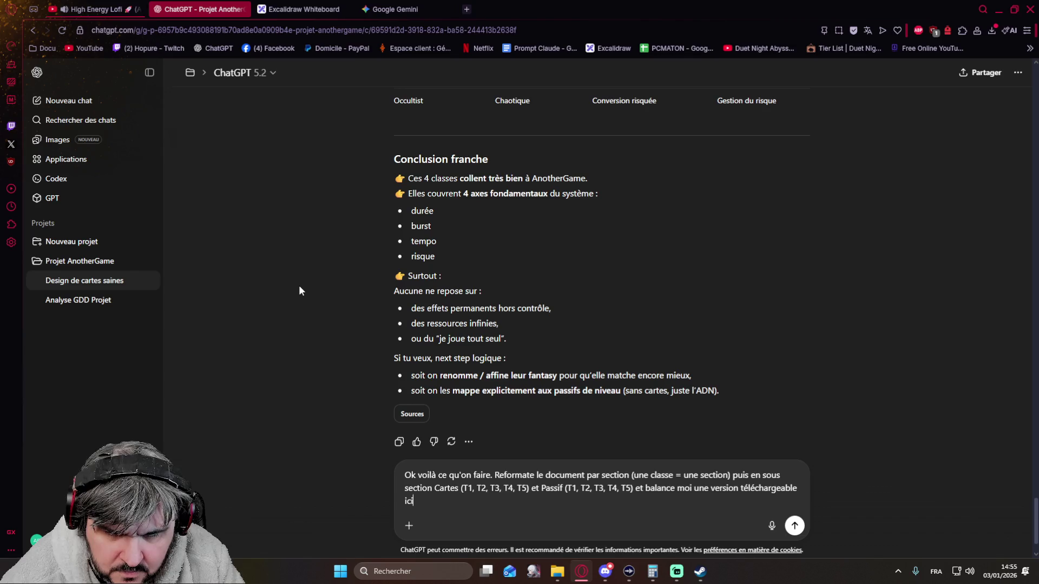
pyautogui.write('comme on a fait pour le GG')
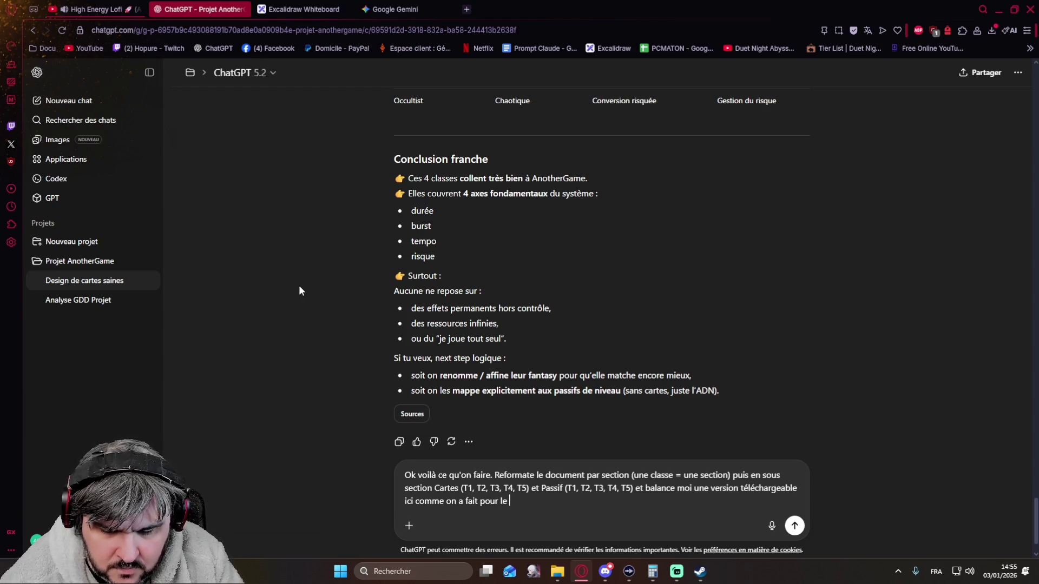
pyautogui.press('BackSpace')
pyautogui.write('DD')
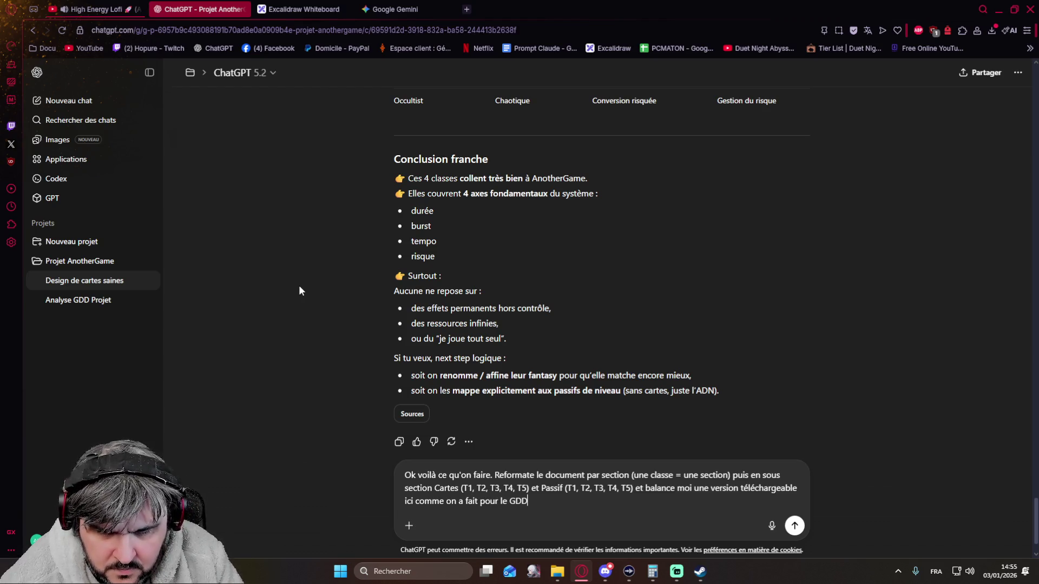
pyautogui.press('Return')
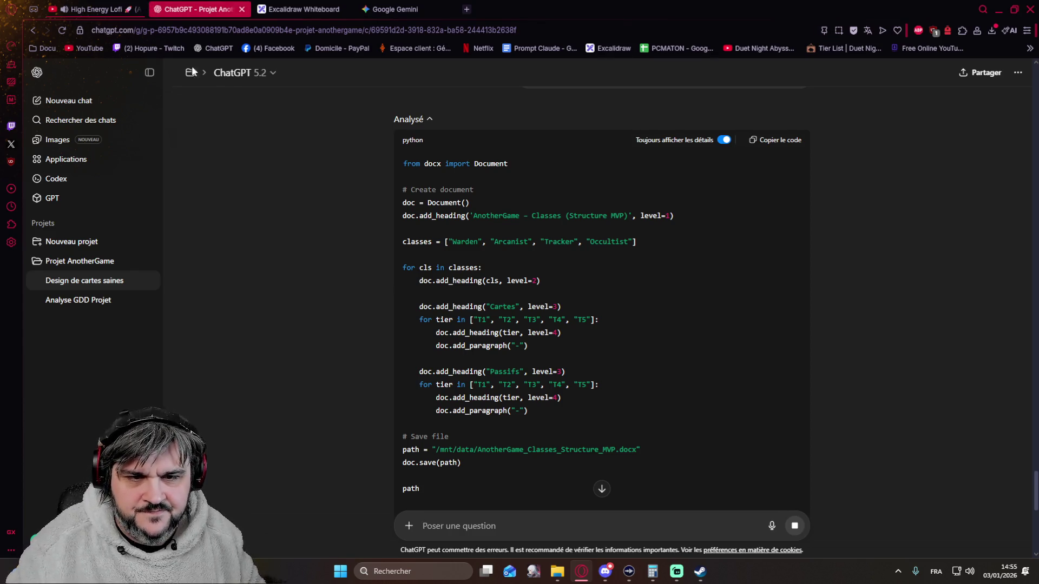
pyautogui.scroll(-3, 379, 321)
pyautogui.scroll(-5, 357, 319)
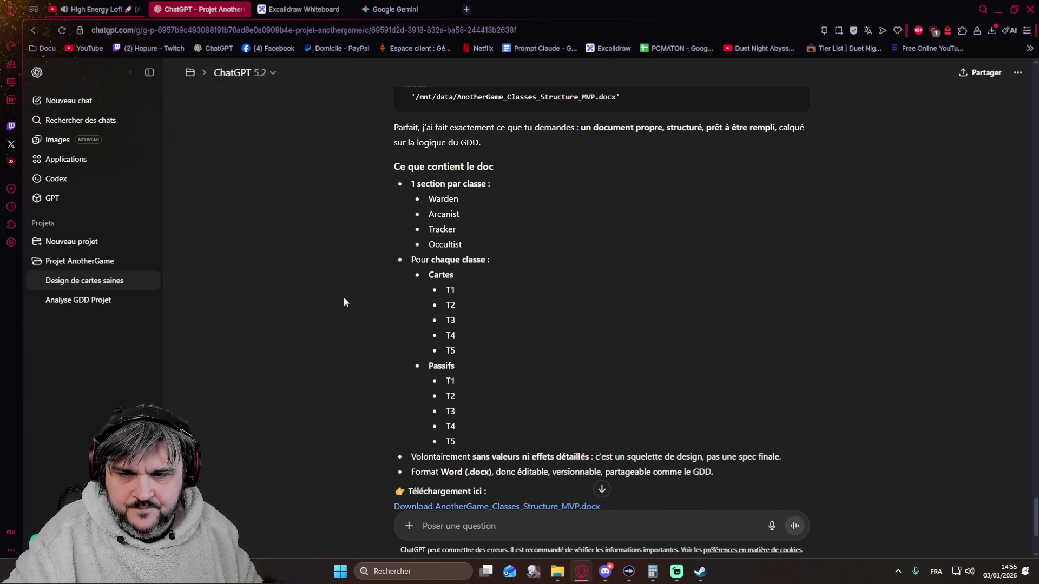
pyautogui.scroll(-3, 354, 268)
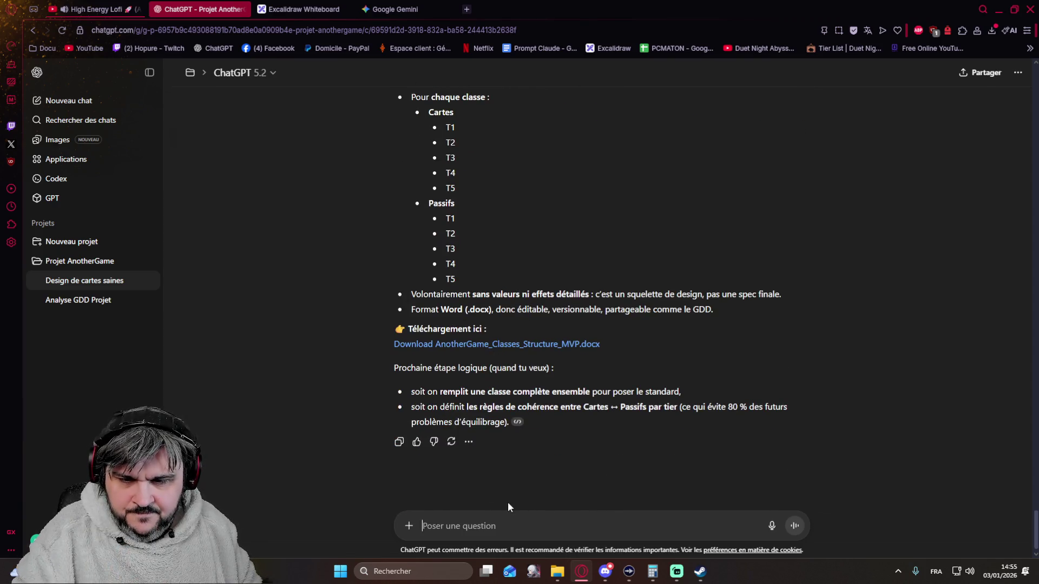
pyautogui.scroll(15, 697, 342)
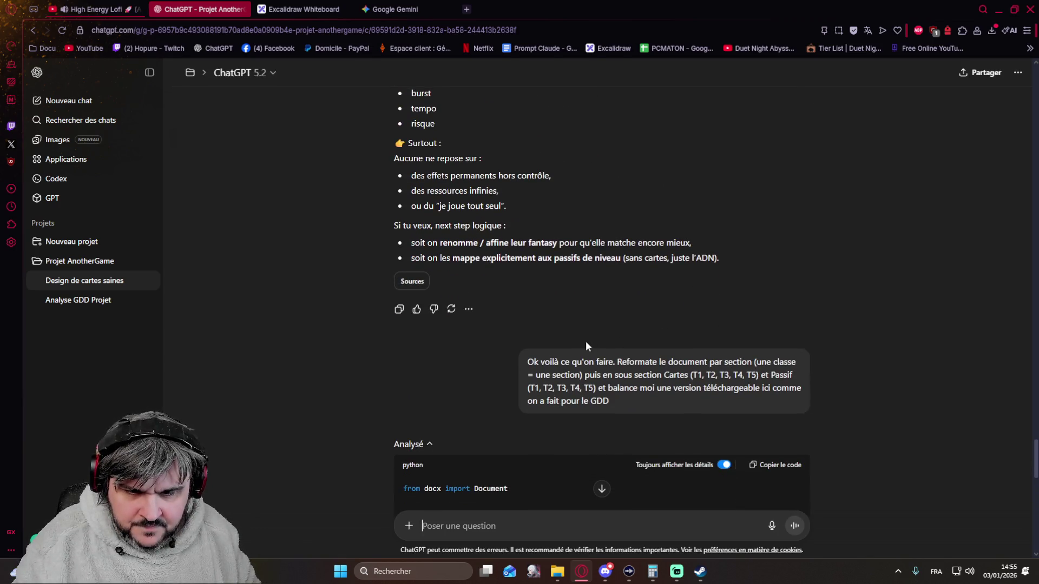
pyautogui.scroll(-15, 680, 368)
pyautogui.scroll(-3, 648, 395)
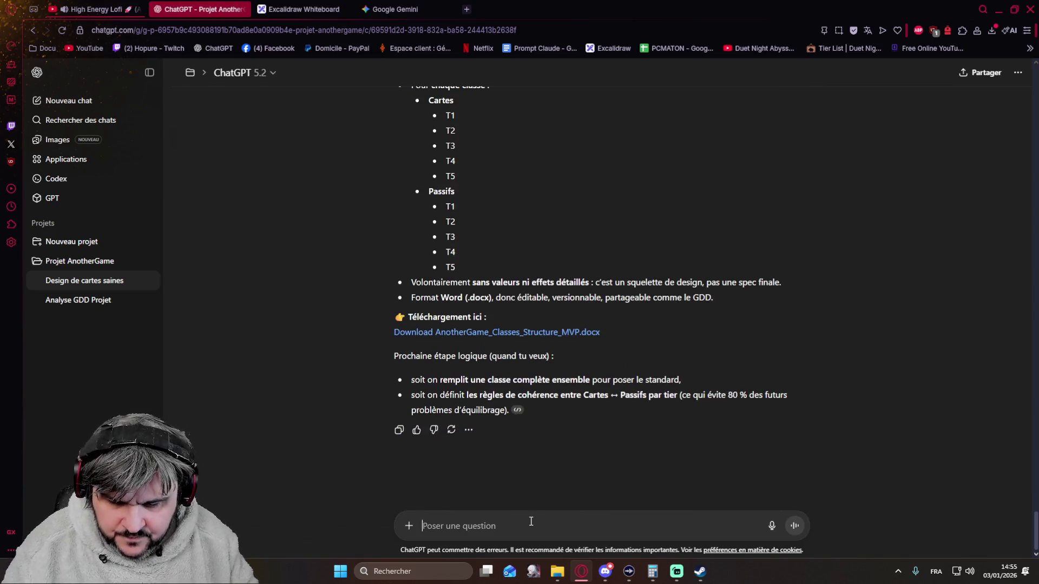
pyautogui.write('en .md')
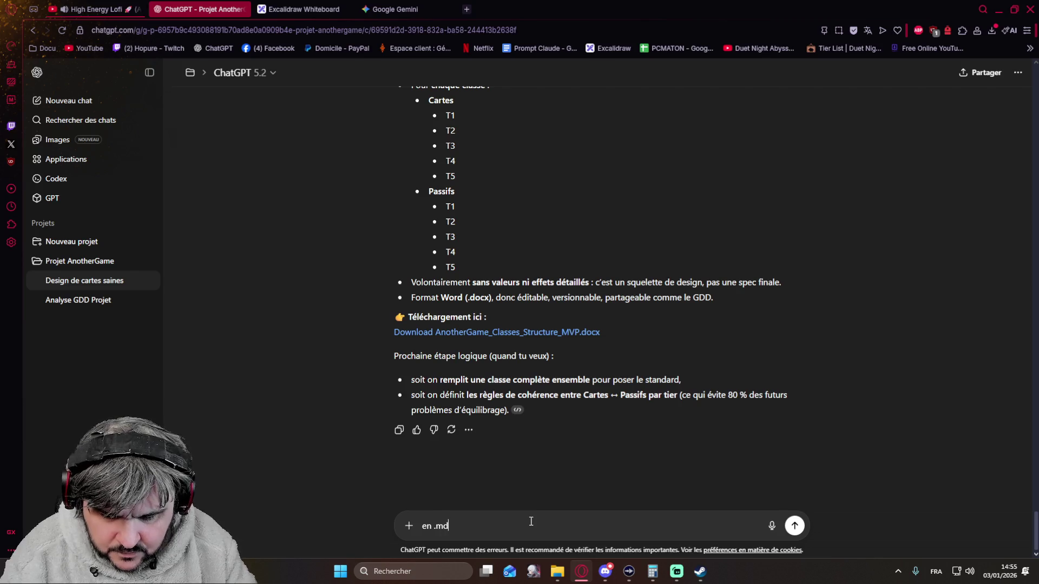
pyautogui.write('tp')
# Send the 'en .md stp' request and scroll through the generated Markdown file result.
pyautogui.press('Return')
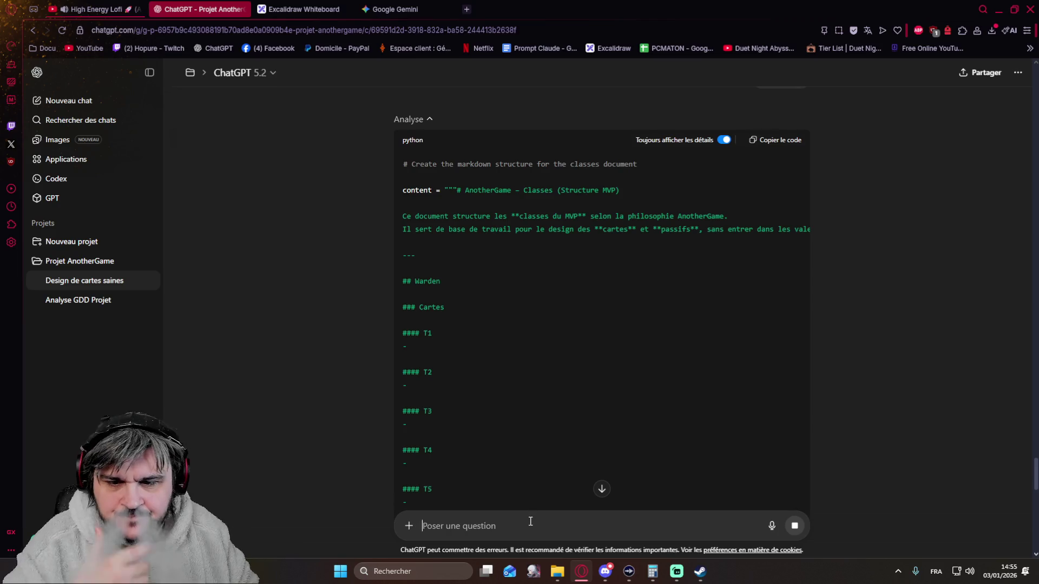
pyautogui.scroll(-5, 529, 456)
pyautogui.scroll(-13, 548, 370)
pyautogui.scroll(-8, 542, 326)
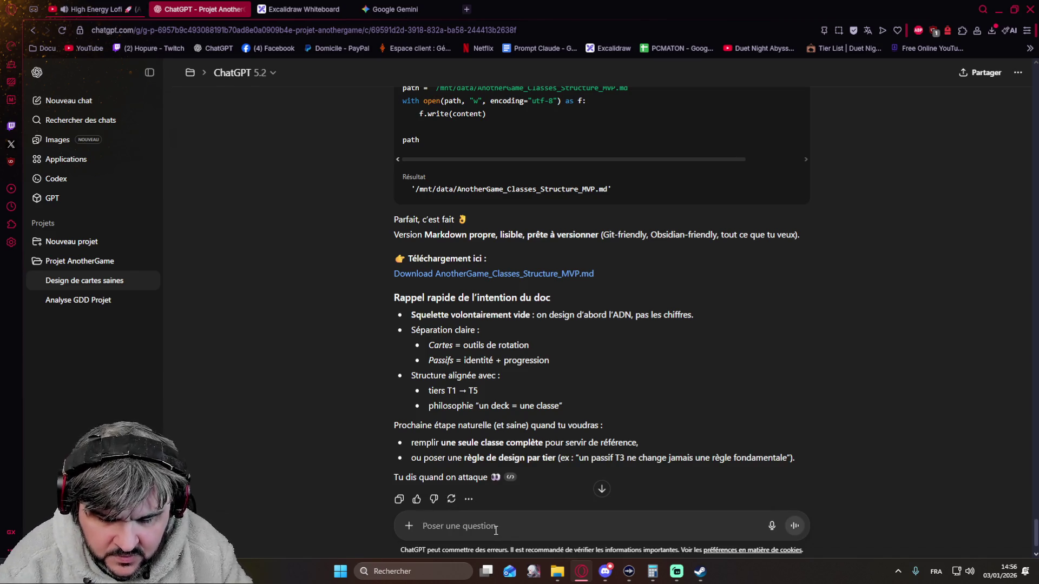
# Ask for the document inline without a download link, opening each class with a playstyle summary.
pyautogui.write('ok e')
pyautogui.write('st ce que t')
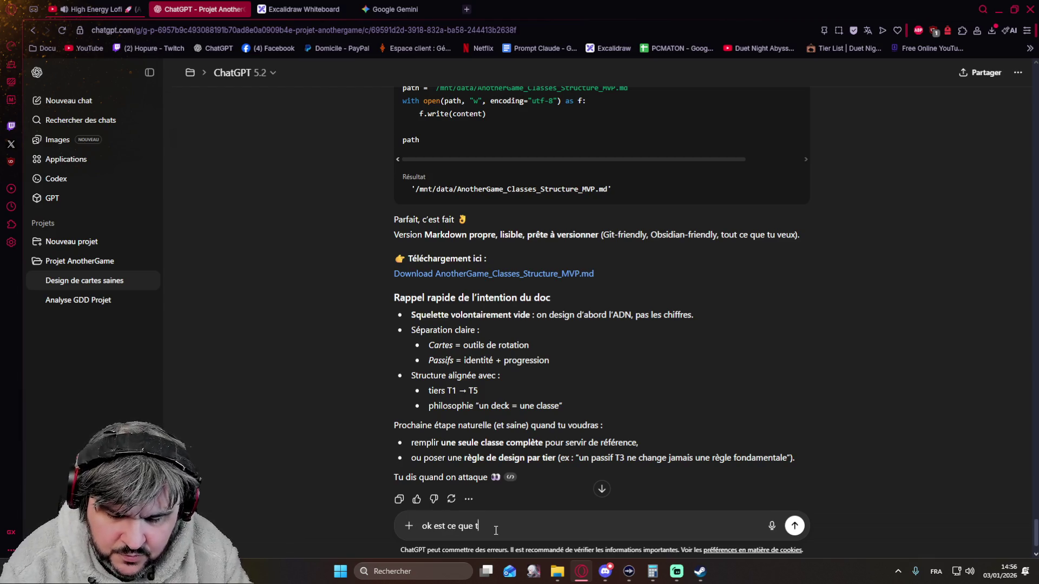
pyautogui.write('u peux gnére')
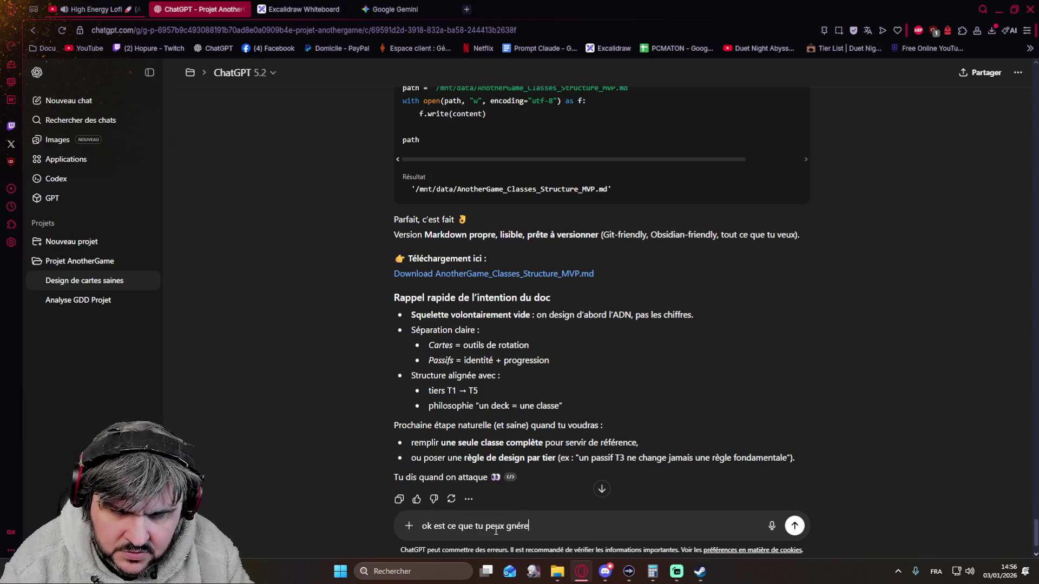
pyautogui.press('BackSpace')
pyautogui.press('BackSpace')
pyautogui.press('BackSpace')
pyautogui.press('BackSpace')
pyautogui.write('énerer')
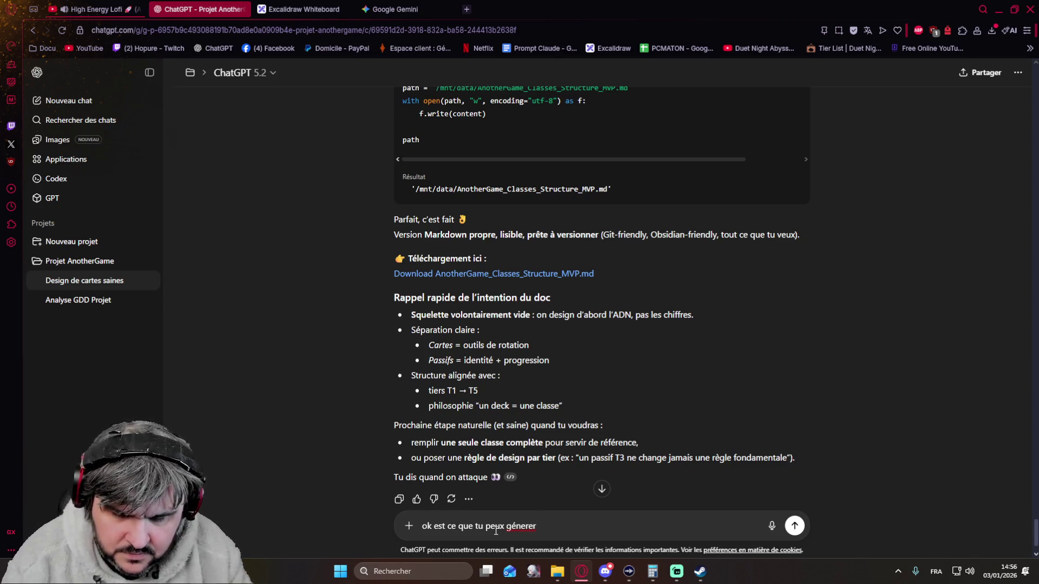
pyautogui.press('BackSpace')
pyautogui.press('BackSpace')
pyautogui.press('BackSpace')
pyautogui.press('BackSpace')
pyautogui.press('BackSpace')
pyautogui.press('BackSpace')
pyautogui.press('BackSpace')
pyautogui.write('me le')
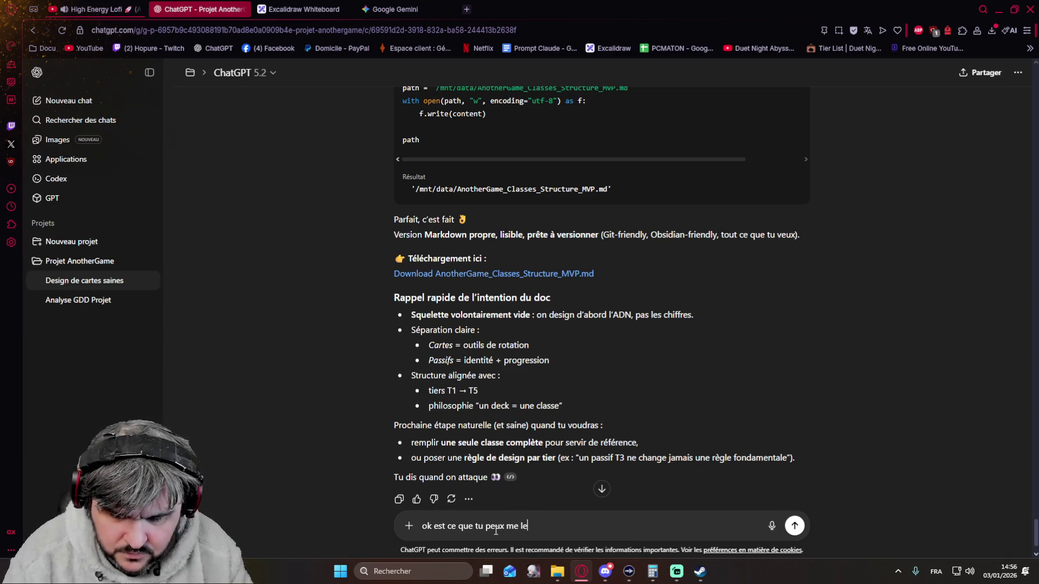
pyautogui.write(' mettre directement ')
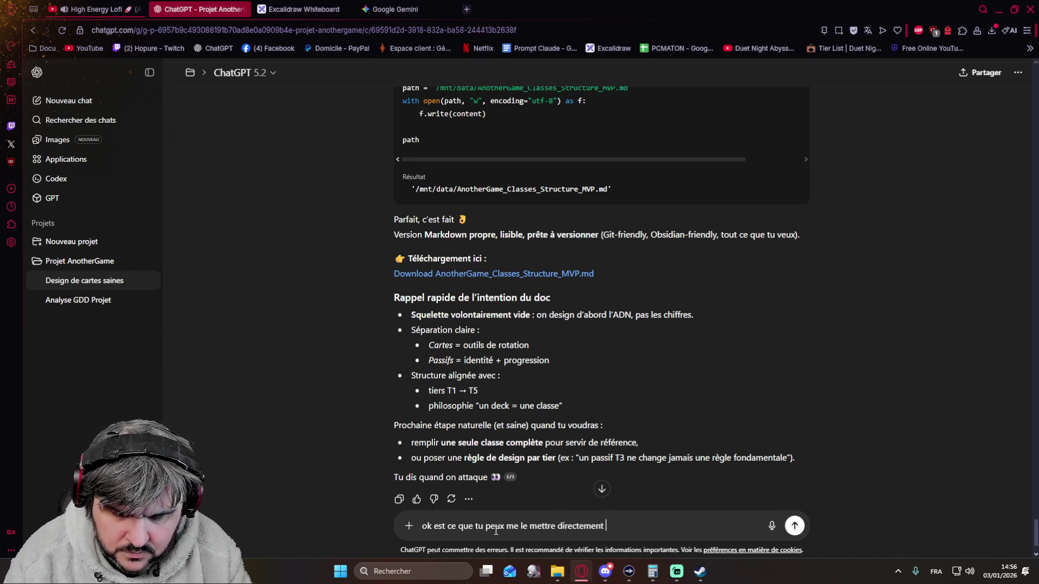
pyautogui.write('dans ')
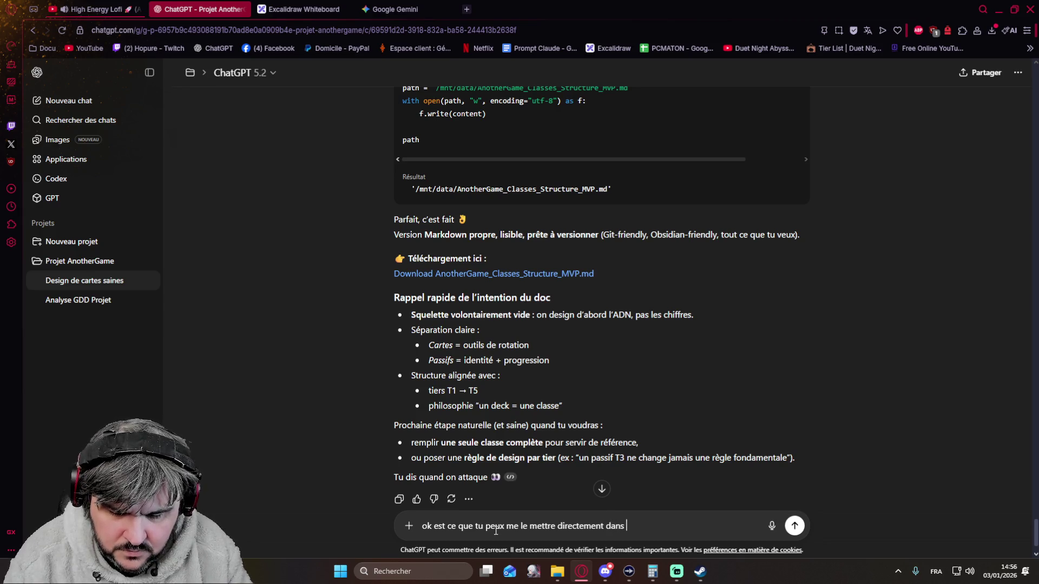
pyautogui.write('la convat')
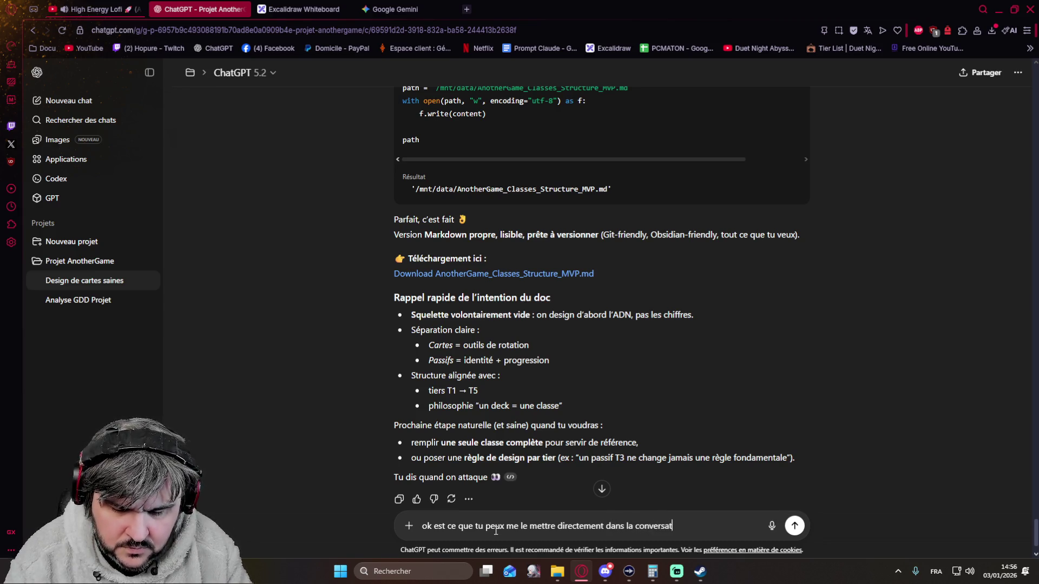
pyautogui.write('ionans lien téléchargeable)')
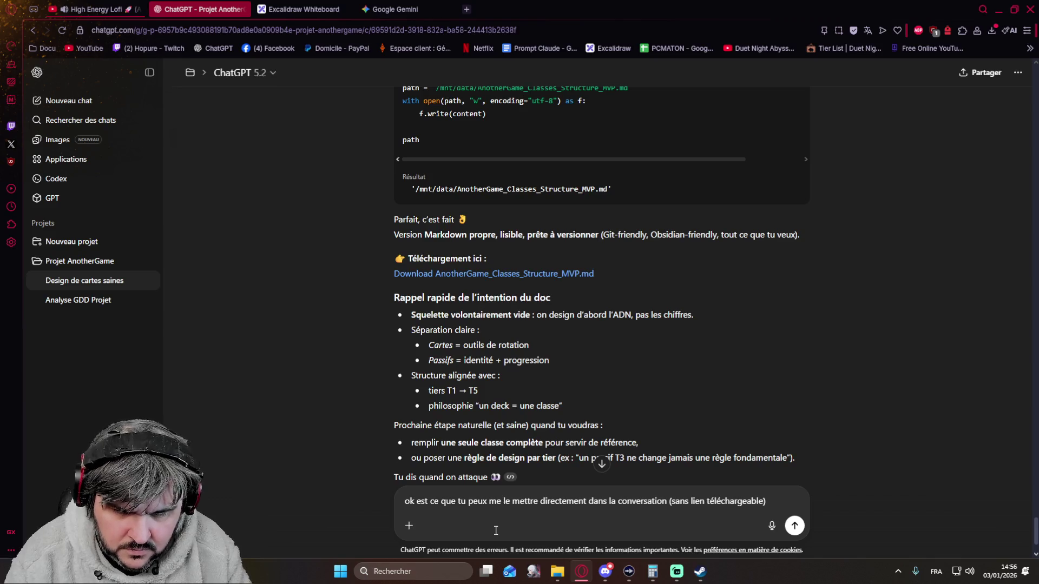
pyautogui.write(' mo')
pyautogui.press('BackSpace')
pyautogui.press('BackSpace')
pyautogui.press('BackSpace')
pyautogui.write('ajout')
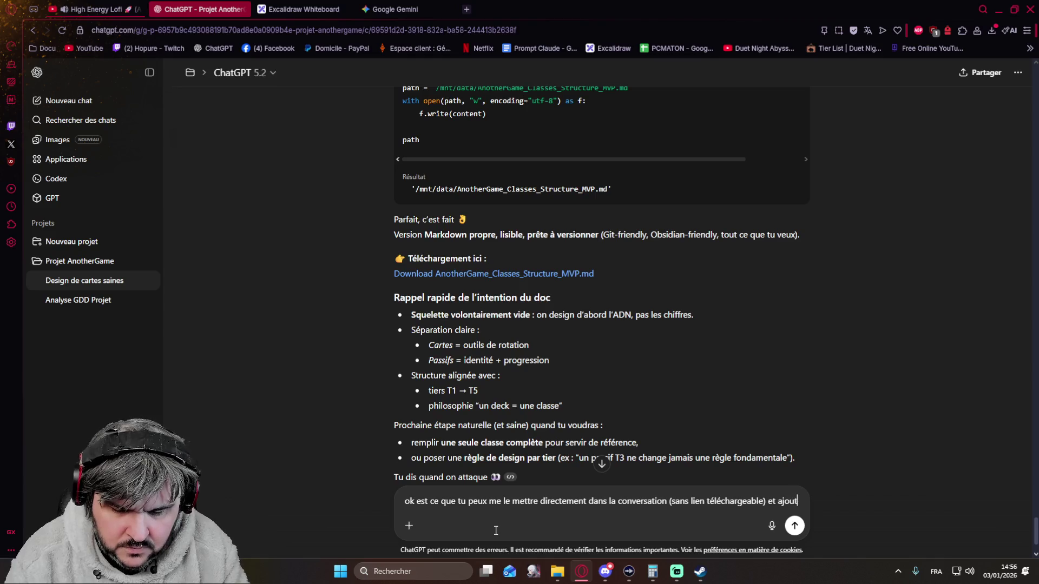
pyautogui.write('e une première')
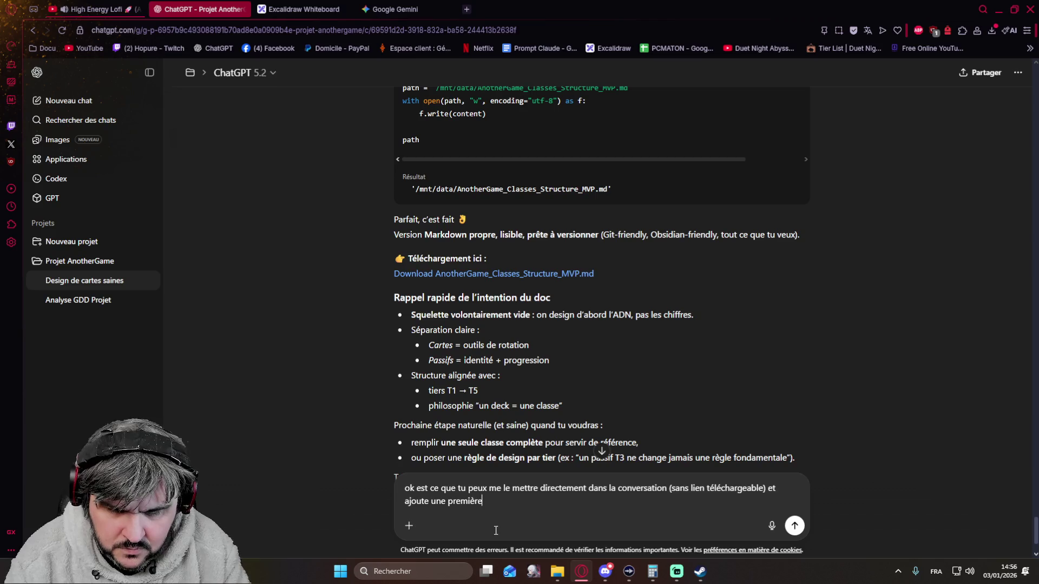
pyautogui.write(' sectio')
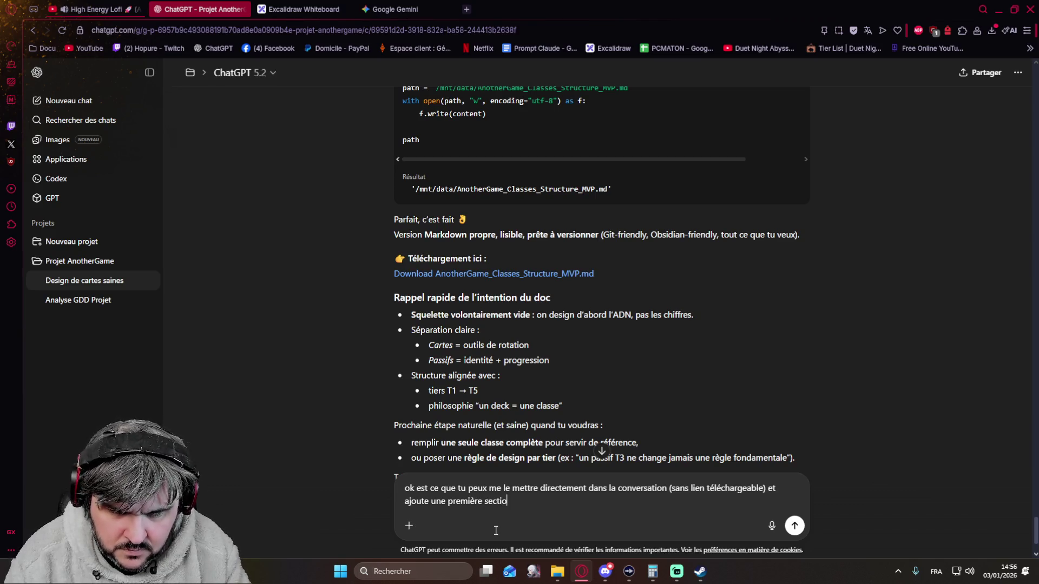
pyautogui.write('n pour chaque')
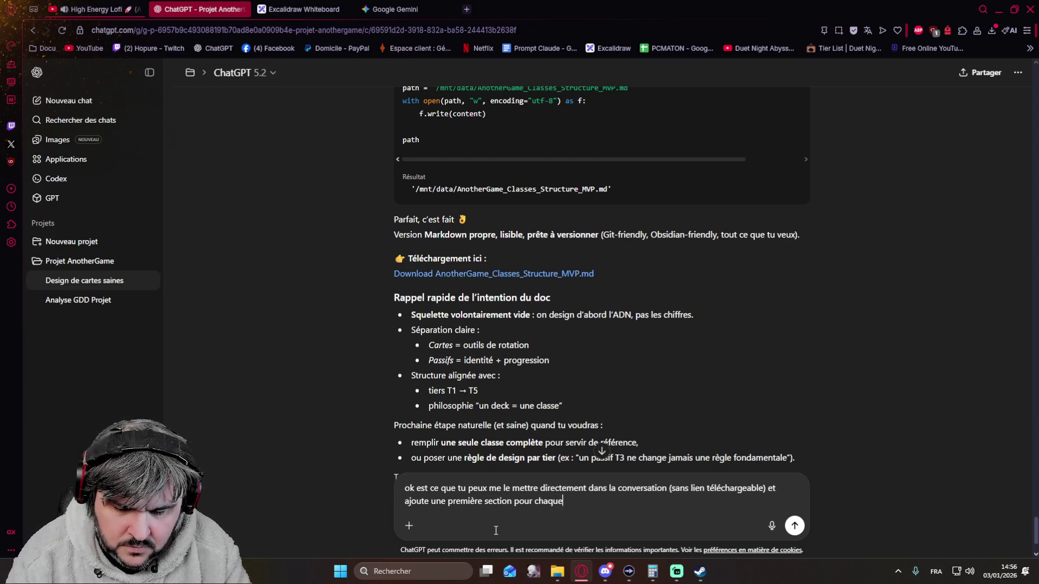
pyautogui.write(' classe avec le résumé du playstayle')
pyautogui.press('BackSpace')
pyautogui.press('BackSpace')
pyautogui.press('BackSpace')
pyautogui.write("yle qu'on a vu ensemble")
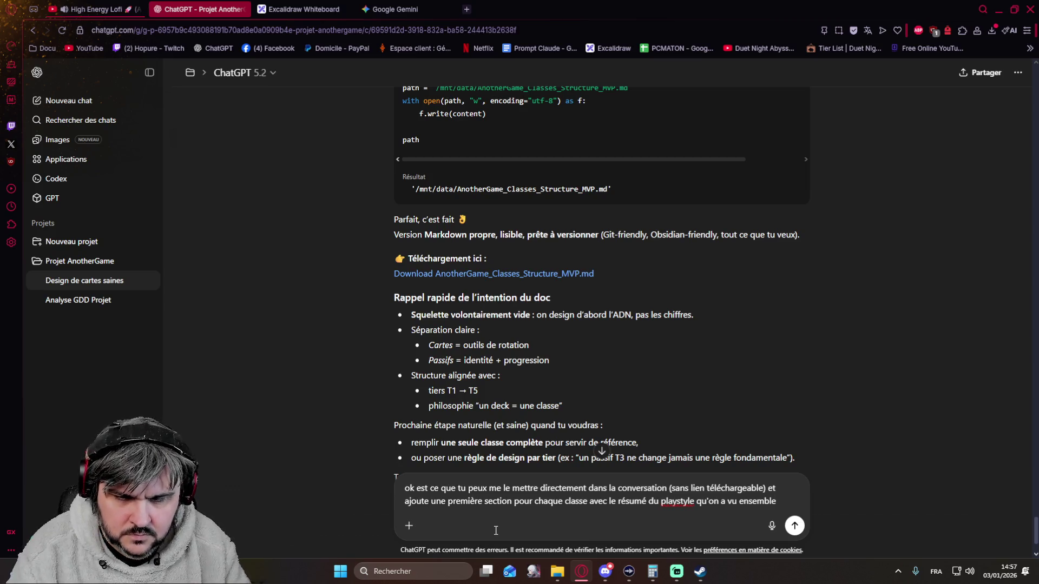
pyautogui.press('Return')
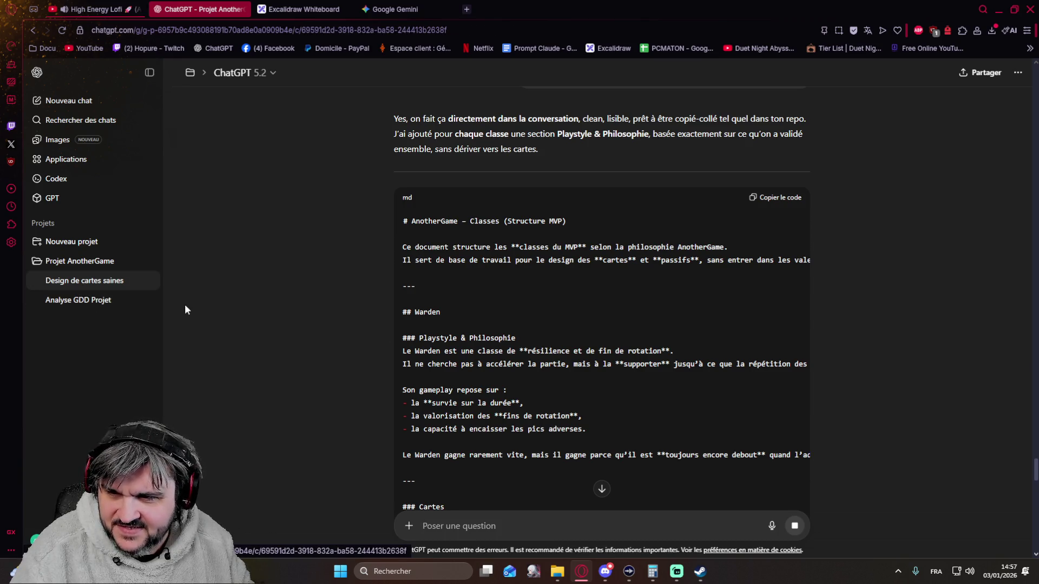
# Switch to the Analyse GDD Projet conversation in the sidebar.
pyautogui.click(98, 301)
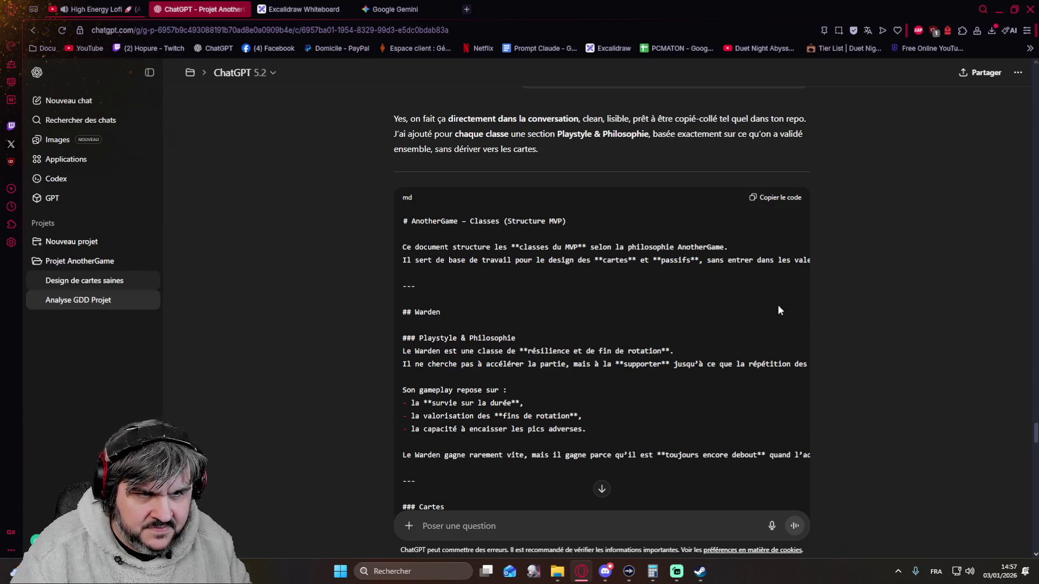
# Scroll up through the GDD — AnotherGame document to its 0. Méta section.
pyautogui.scroll(8, 657, 260)
pyautogui.scroll(15, 657, 260)
pyautogui.scroll(15, 659, 257)
pyautogui.scroll(15, 665, 227)
pyautogui.scroll(15, 720, 249)
pyautogui.scroll(15, 715, 248)
pyautogui.scroll(3, 679, 233)
pyautogui.scroll(-1, 679, 232)
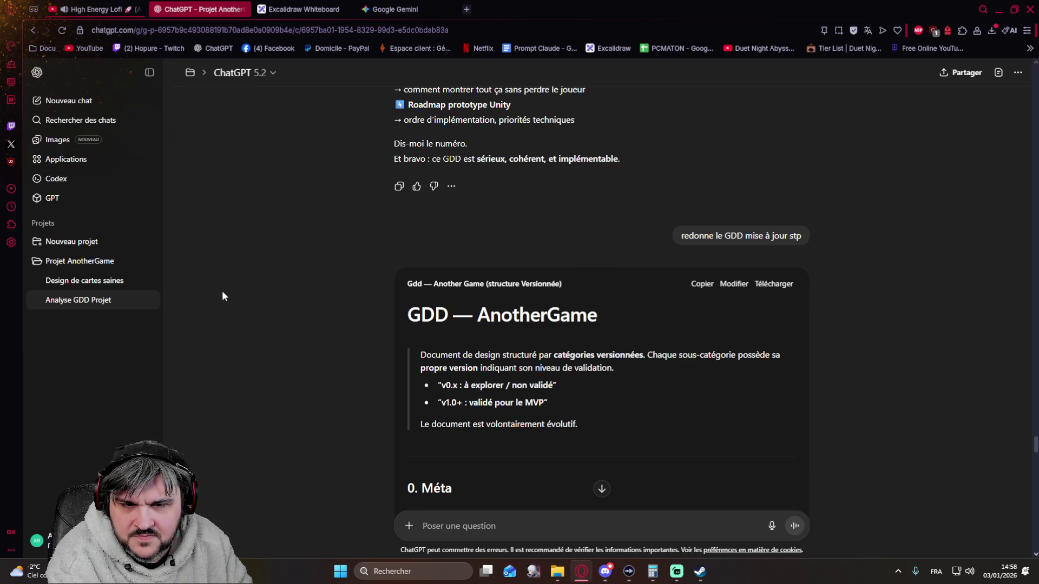
# Back in Design de cartes saines, draft a request for an in-chat version, then discard it.
pyautogui.click(108, 281)
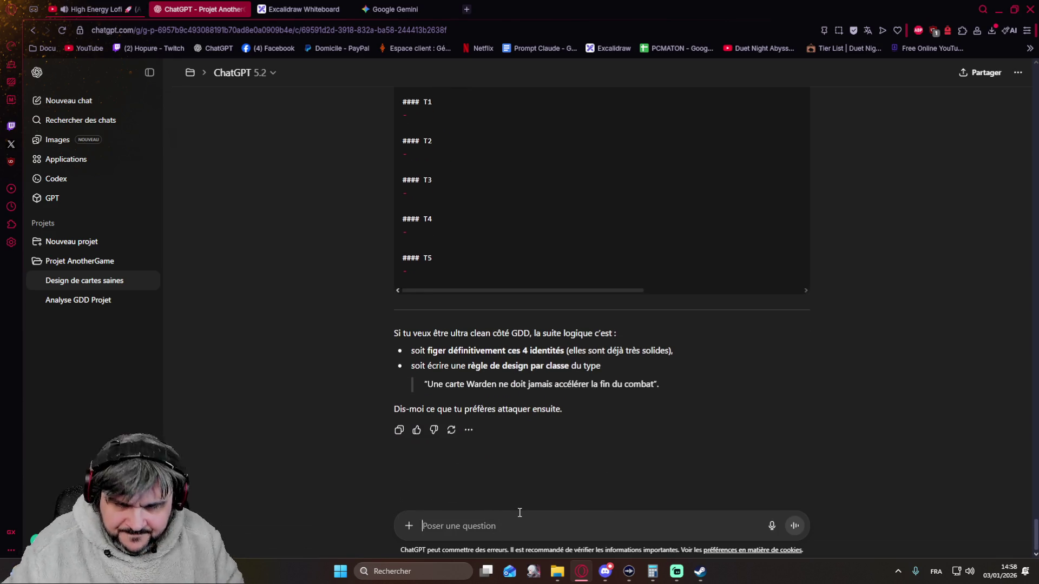
pyautogui.write('O')
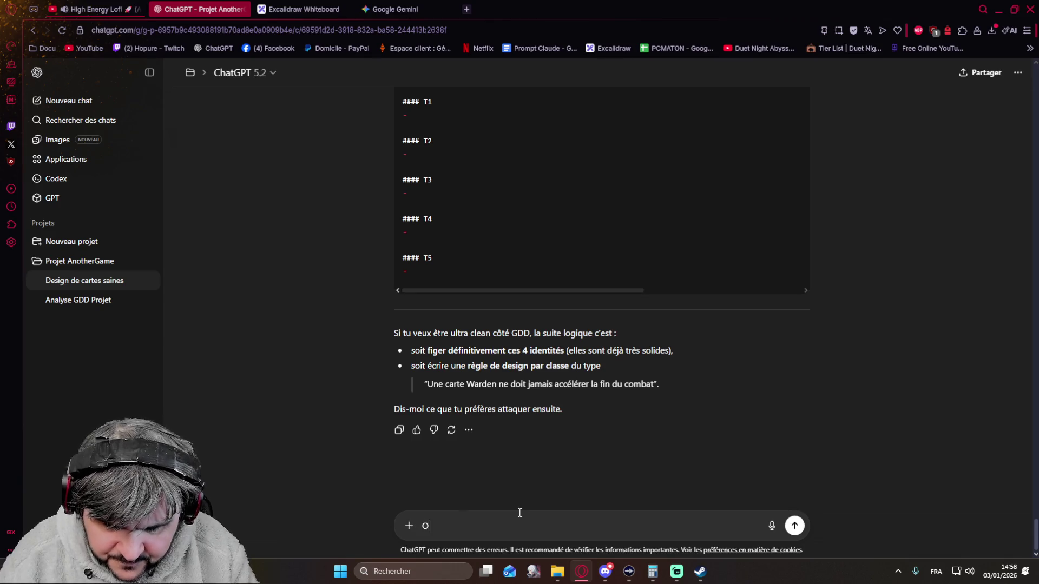
pyautogui.write('k en fait je cherche à ce que tu me')
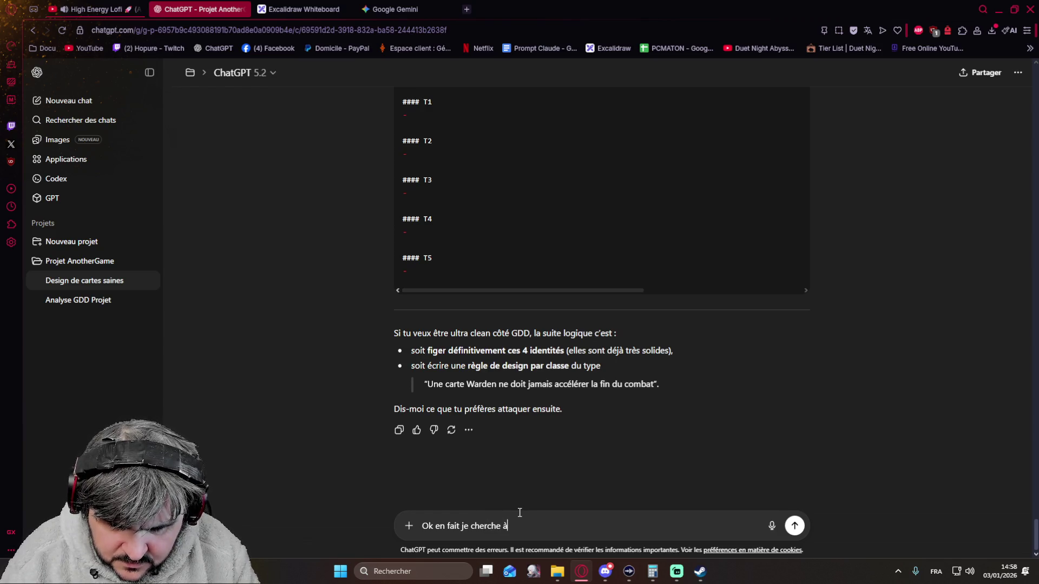
pyautogui.write(' g')
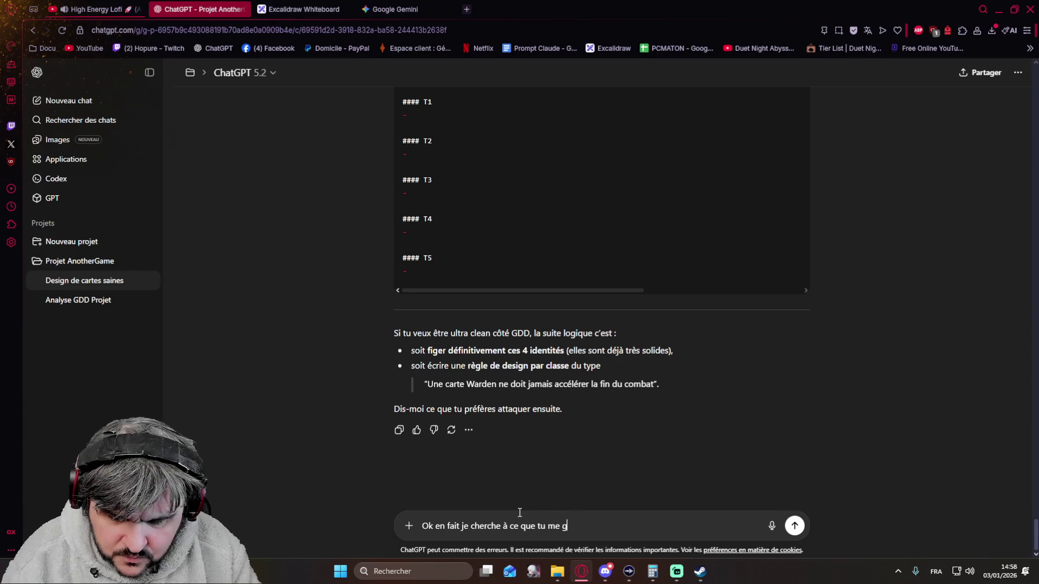
pyautogui.write('énére une ver')
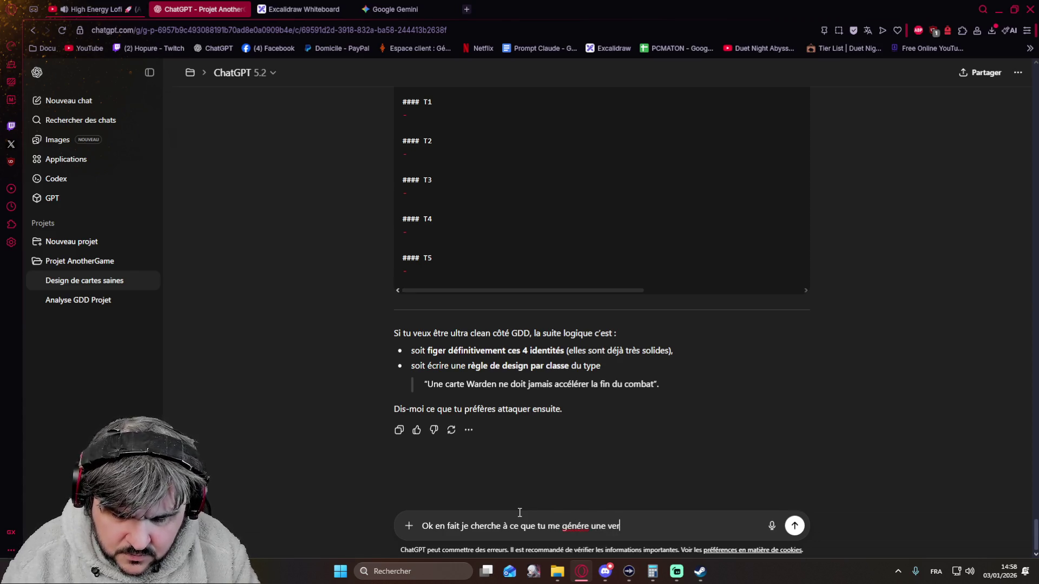
pyautogui.write('sion d')
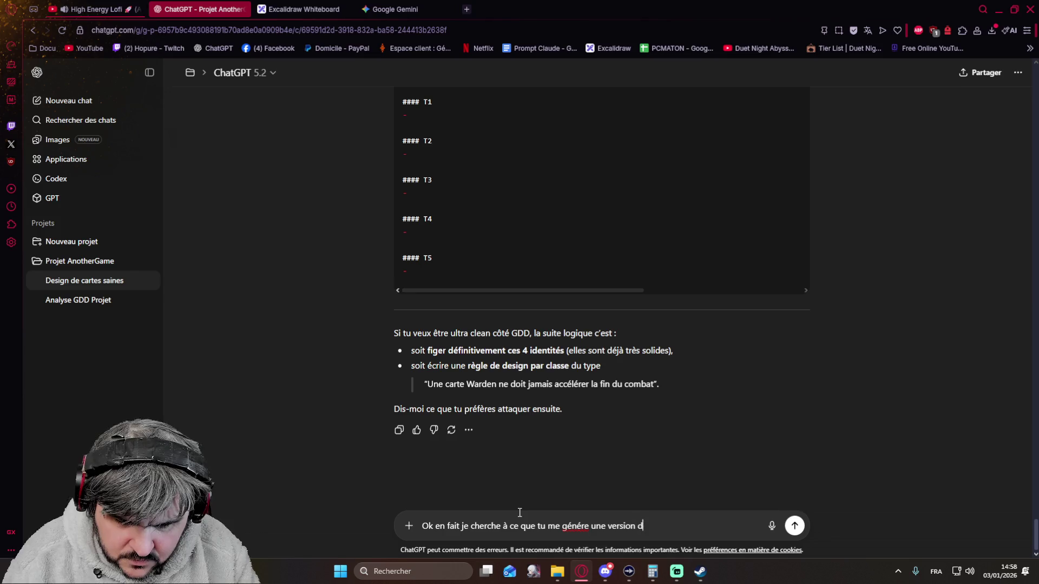
pyautogui.write('irectement ddans le tcha')
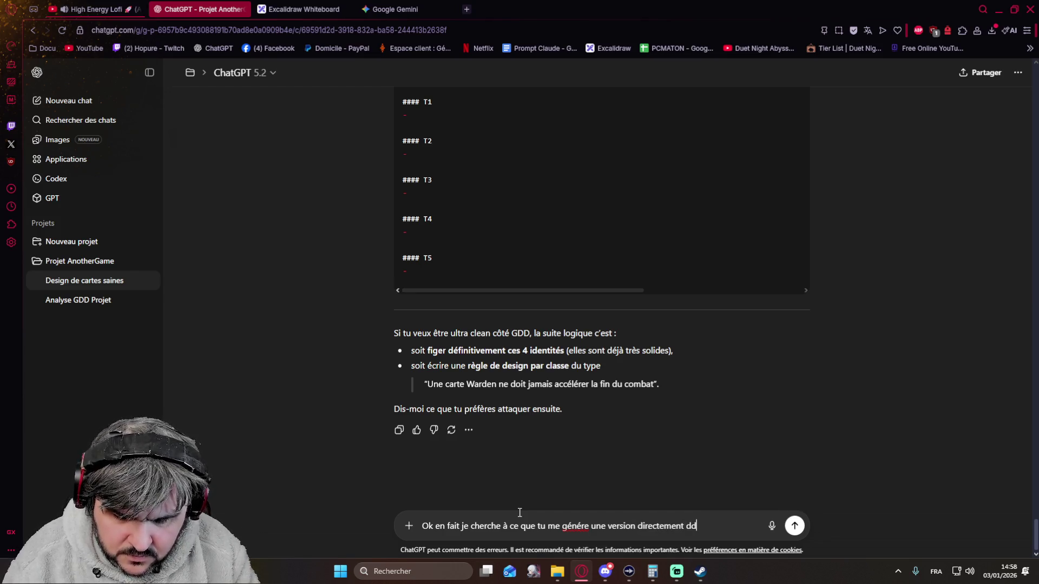
pyautogui.press('BackSpace')
pyautogui.press('BackSpace')
pyautogui.press('BackSpace')
pyautogui.press('BackSpace')
pyautogui.write('a')
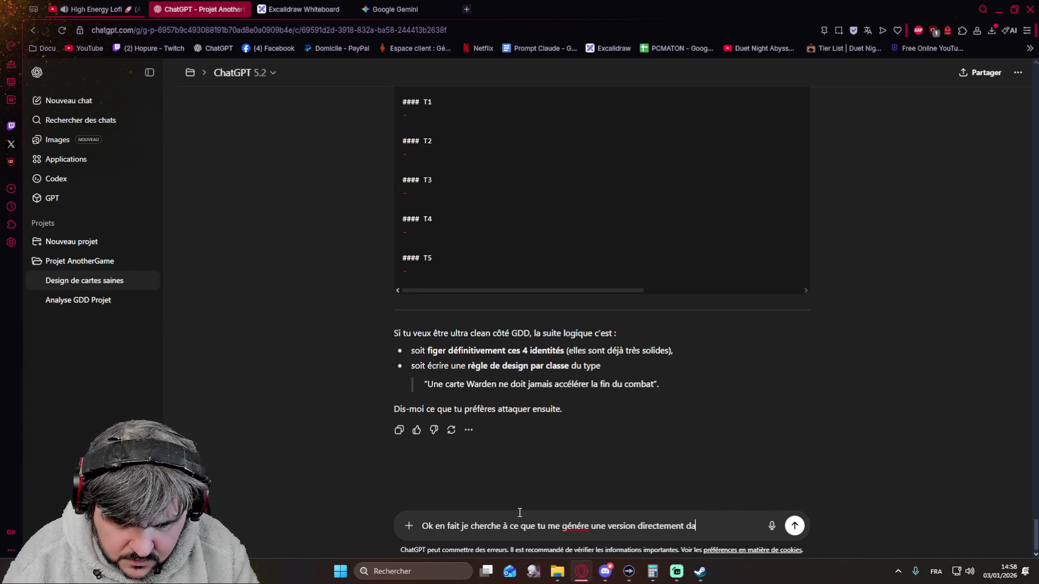
pyautogui.write('ns la conversation')
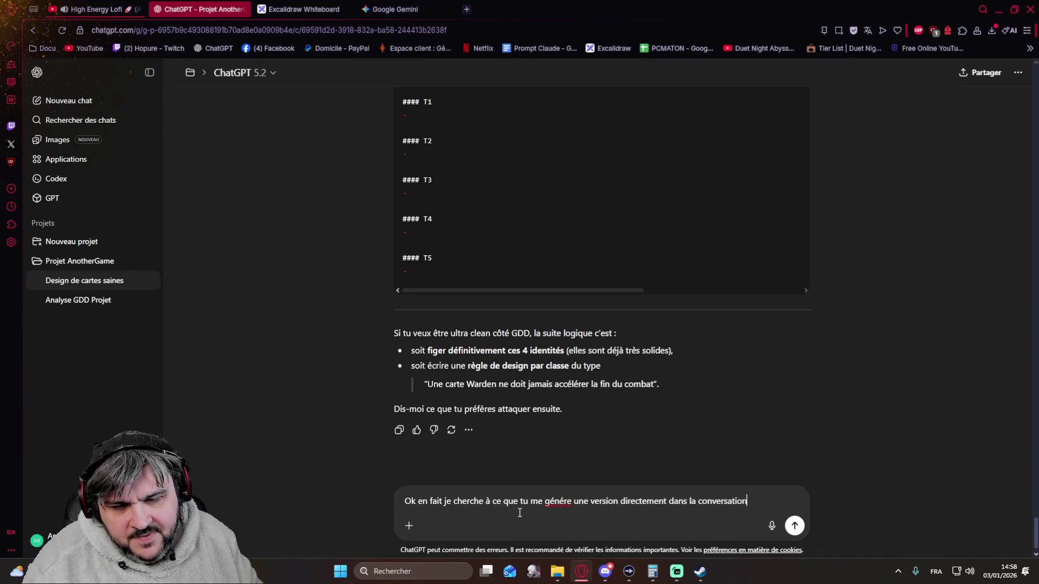
pyautogui.moveTo(758, 496); pyautogui.dragTo(328, 496)
pyautogui.press('Return')
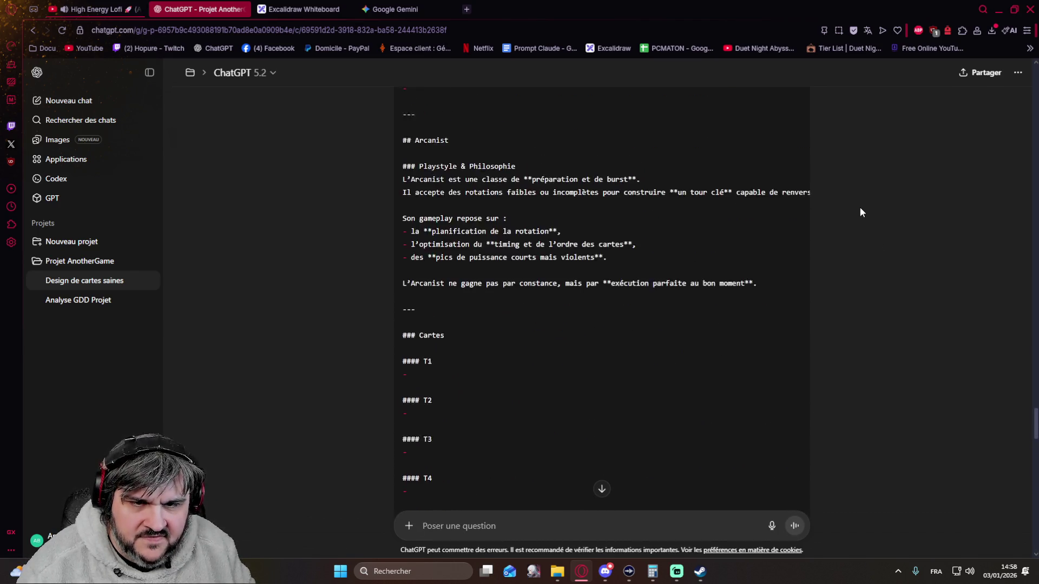
pyautogui.scroll(10, 855, 211)
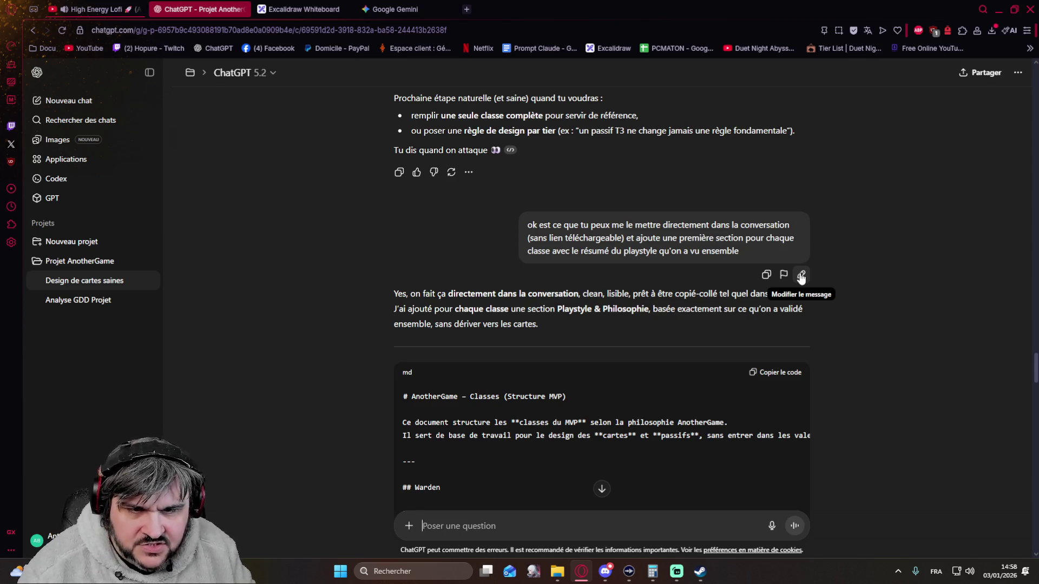
# Edit the earlier message to request the copy/edit/download (pdf, docx, md) format and ask its name.
pyautogui.click(800, 276)
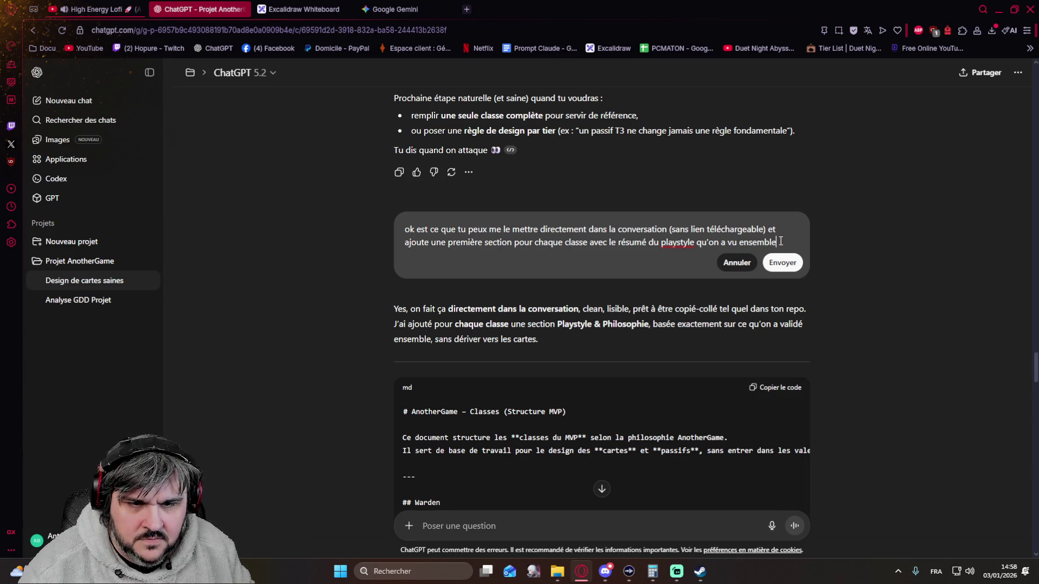
pyautogui.moveTo(779, 242); pyautogui.dragTo(770, 230)
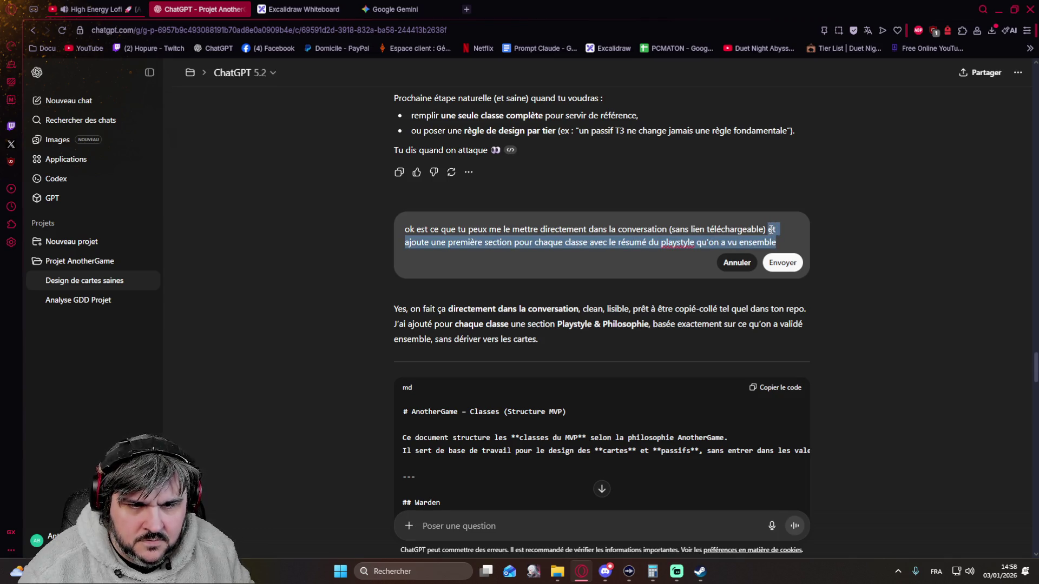
pyautogui.write('mais tu sais')
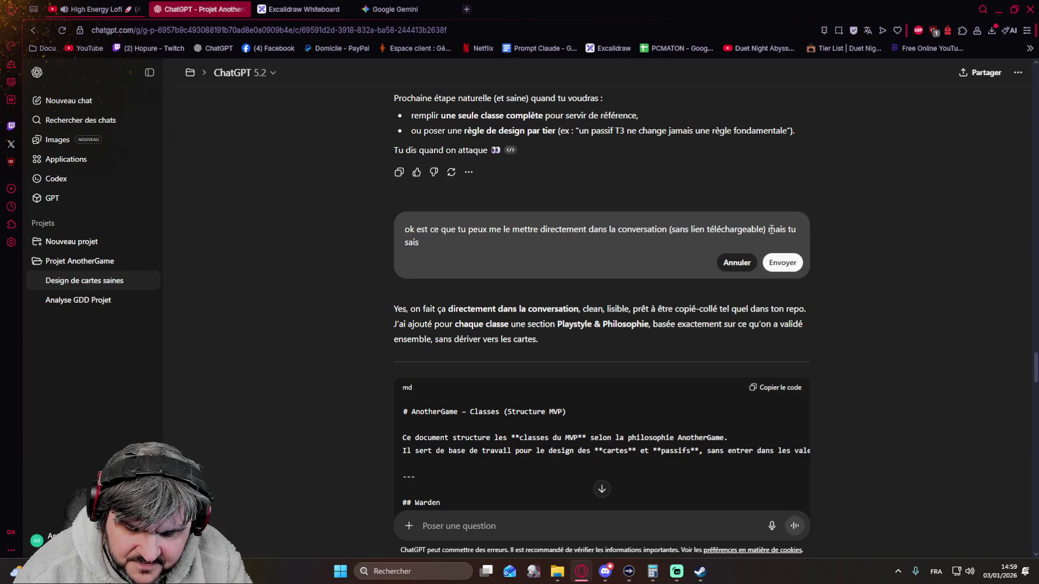
pyautogui.write('ou')
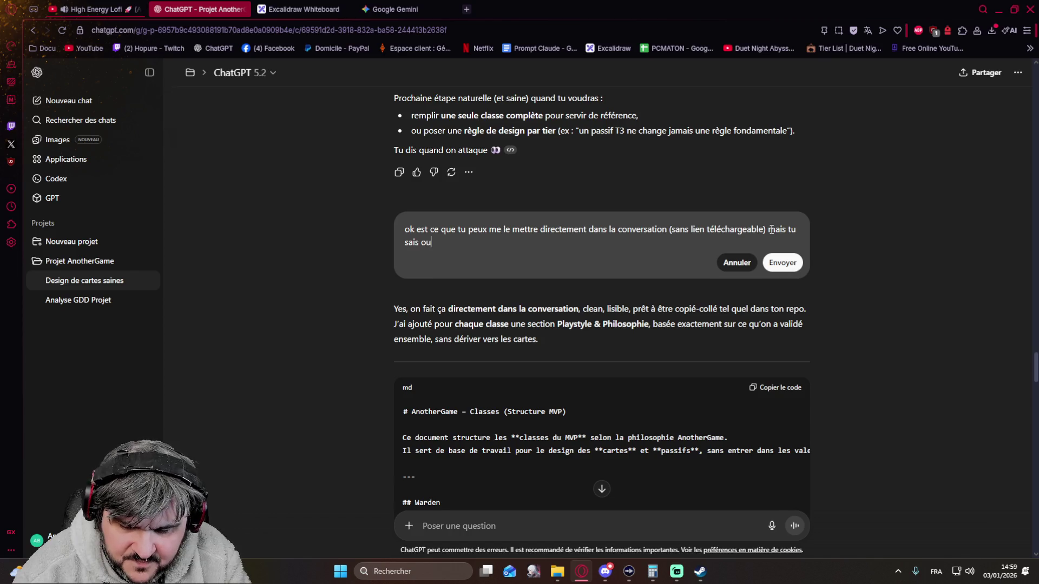
pyautogui.write(' je pourrai')
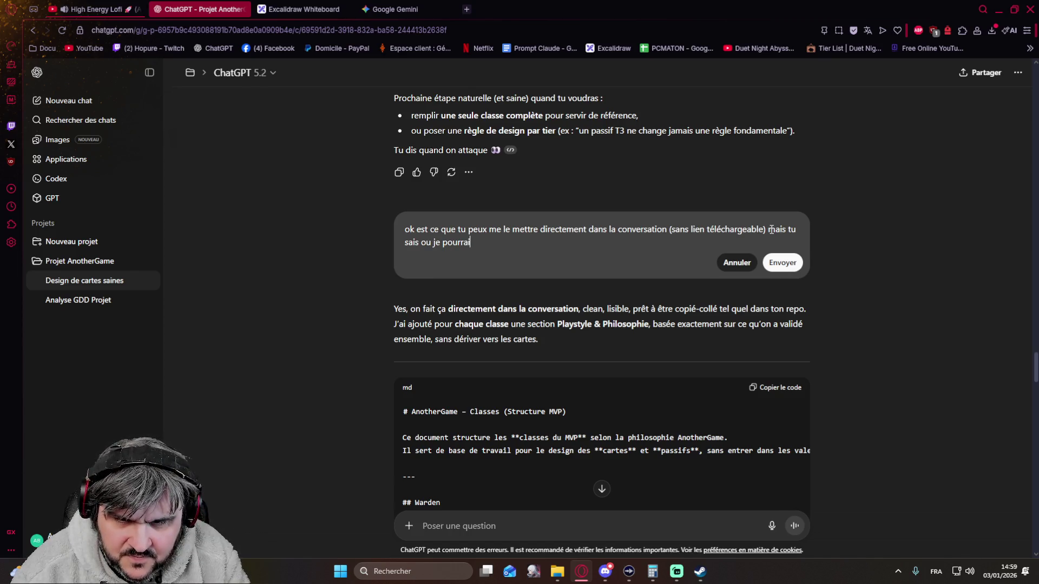
pyautogui.hotkey('ctrl', 'BackSpace')
pyautogui.hotkey('ctrl', 'BackSpace')
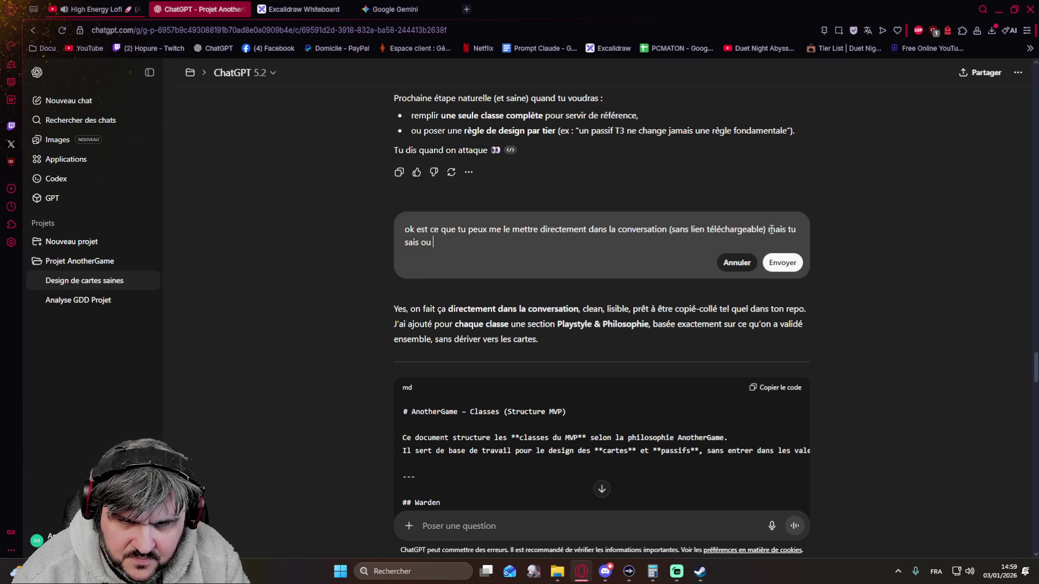
pyautogui.write('tu propres')
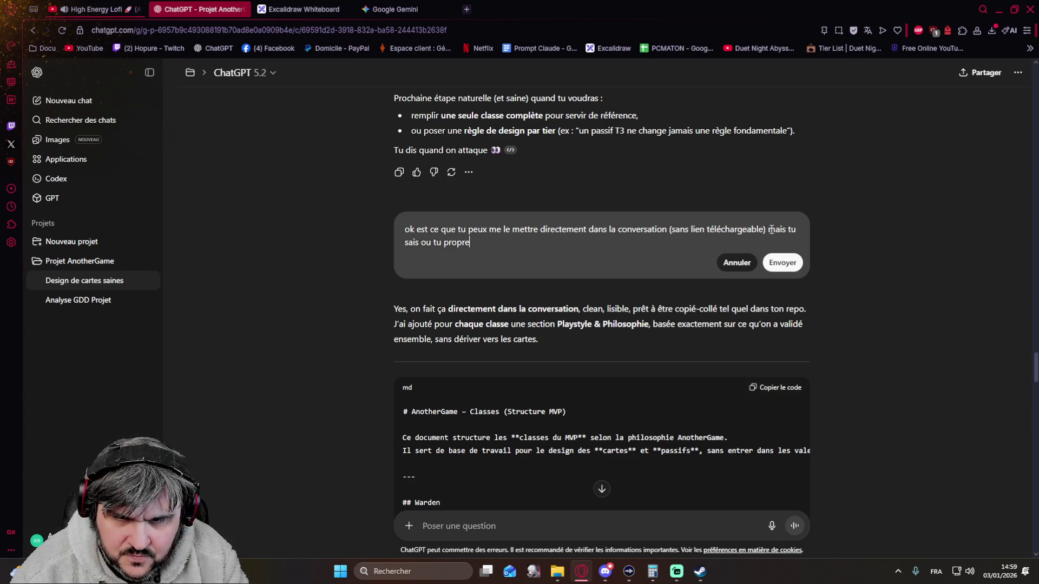
pyautogui.press('BackSpace')
pyautogui.press('BackSpace')
pyautogui.write('ose')
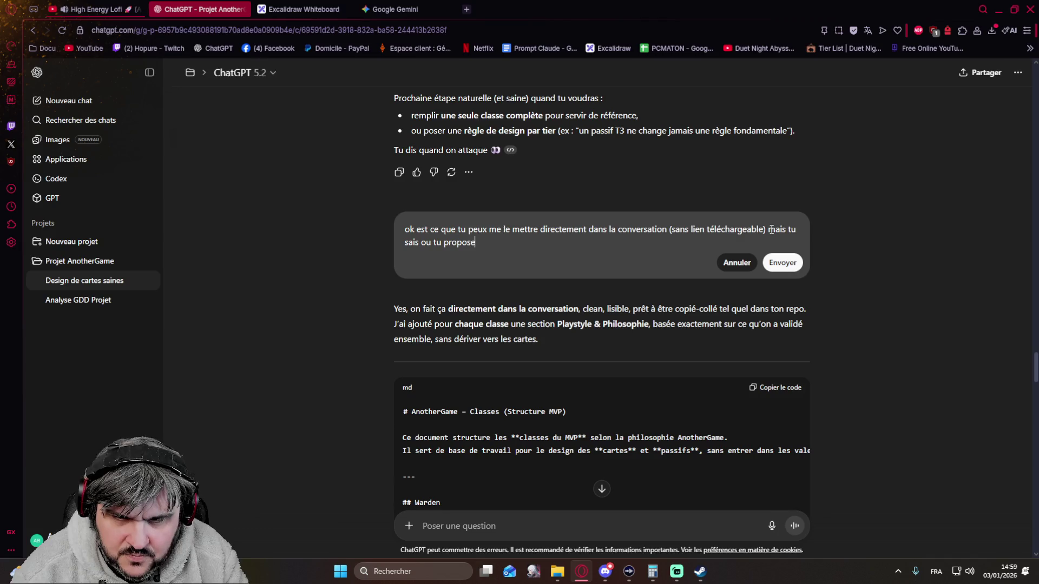
pyautogui.write('s 3 o')
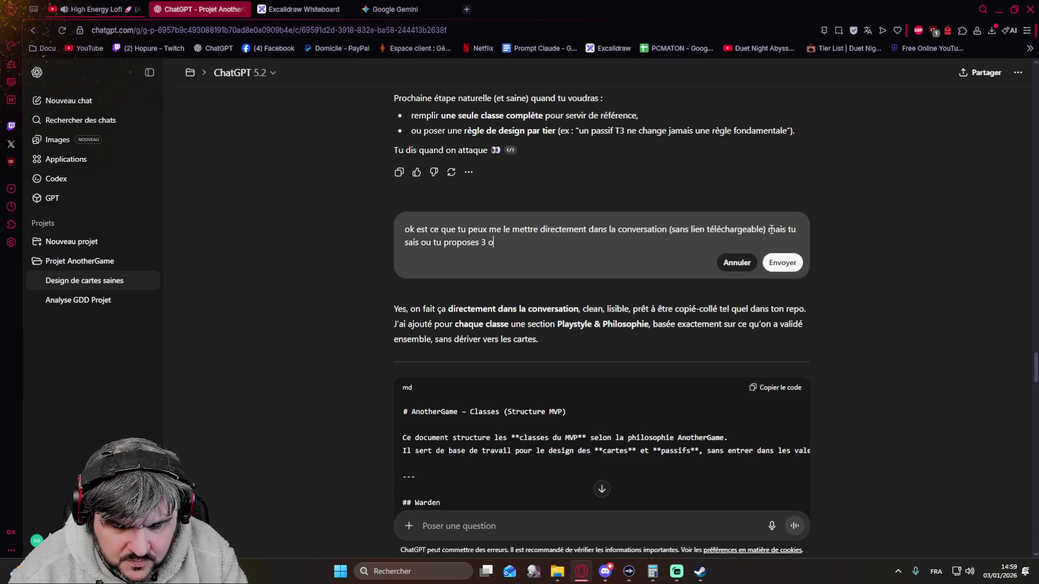
pyautogui.write('ptions (')
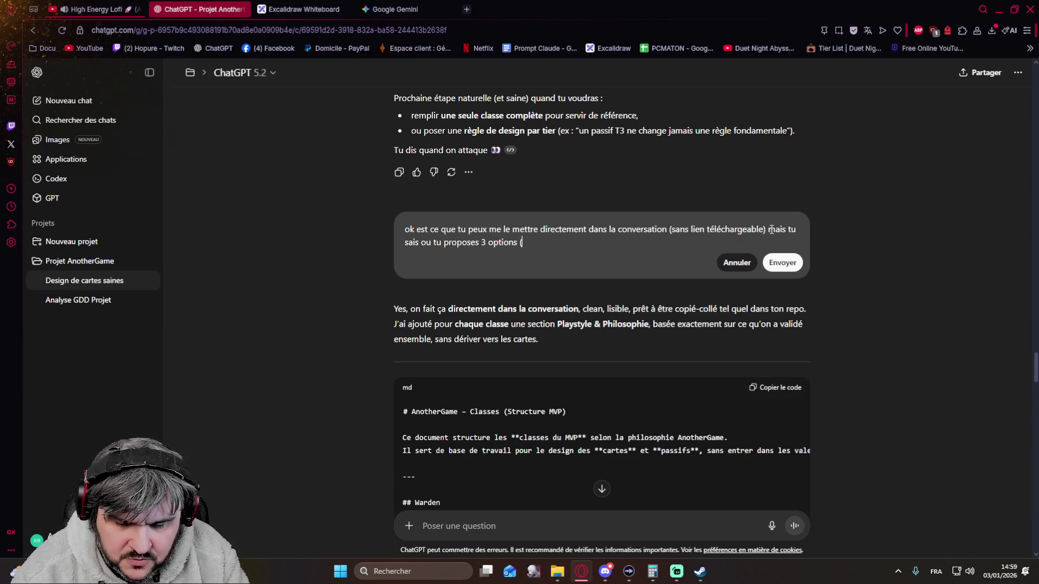
pyautogui.write('copier, m')
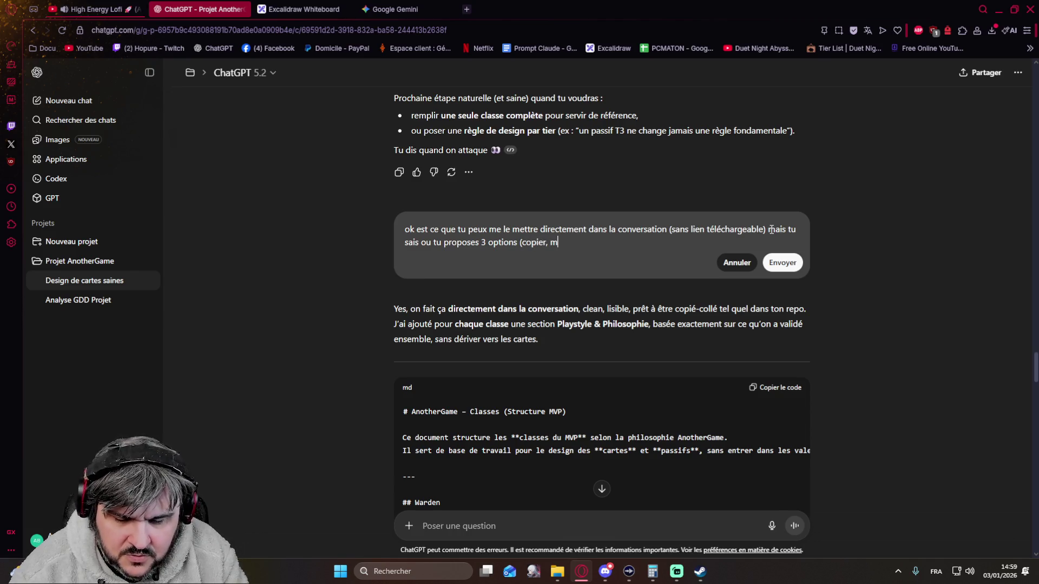
pyautogui.write('odifier et télécharger (en podf')
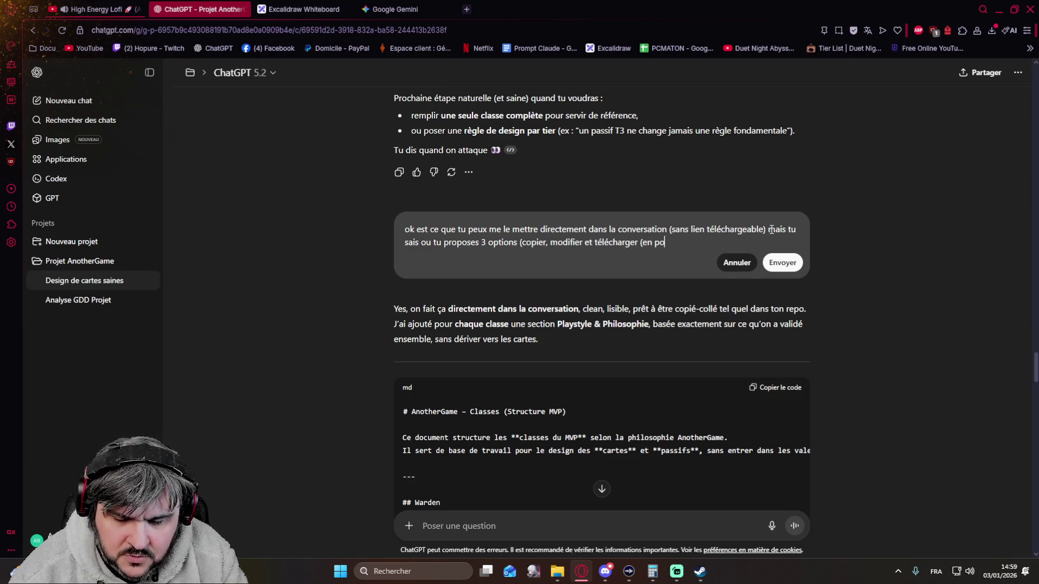
pyautogui.press('BackSpace')
pyautogui.press('BackSpace')
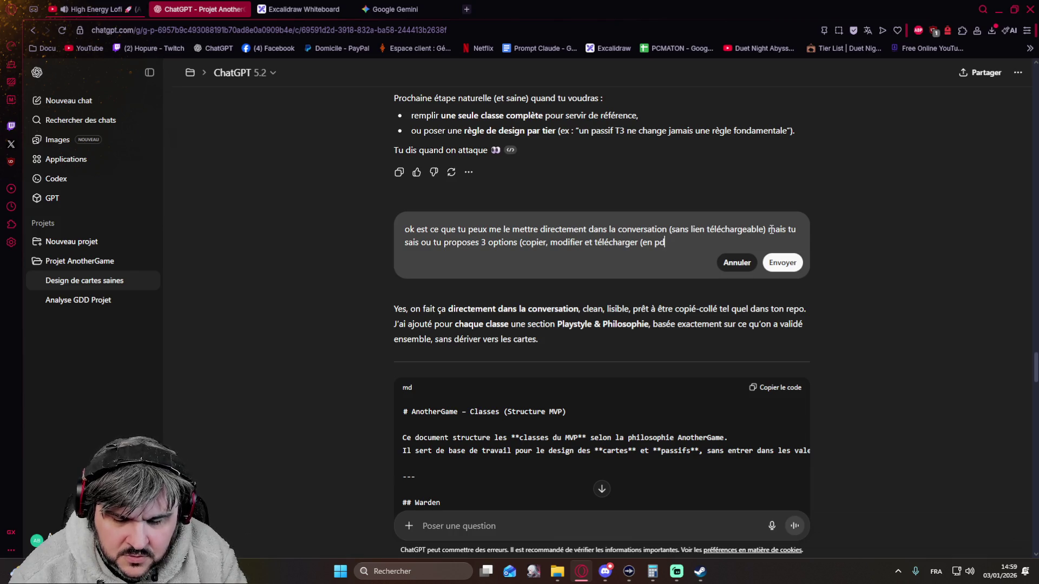
pyautogui.write('f, w')
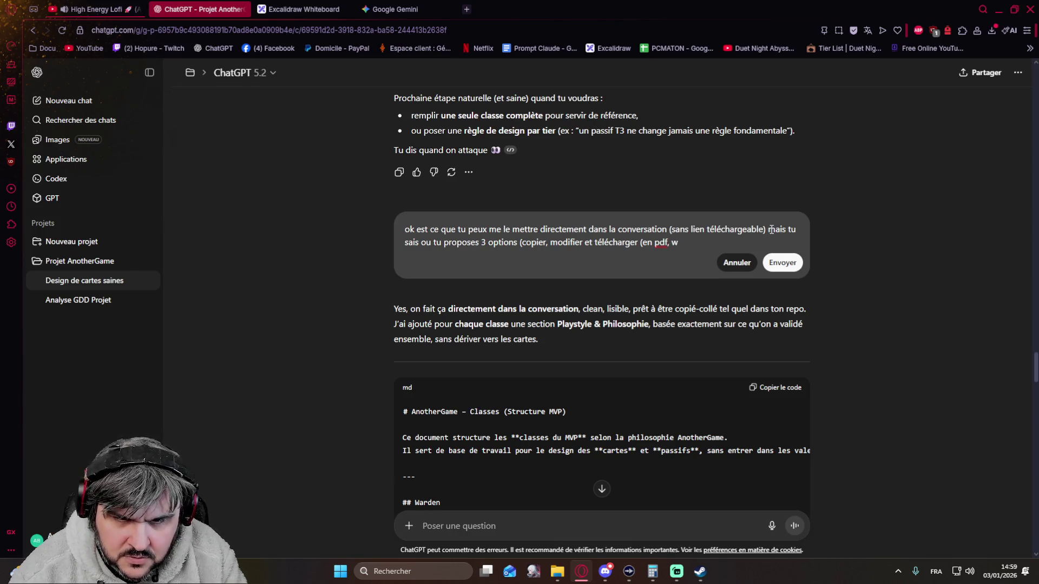
pyautogui.press('BackSpace')
pyautogui.write('doc')
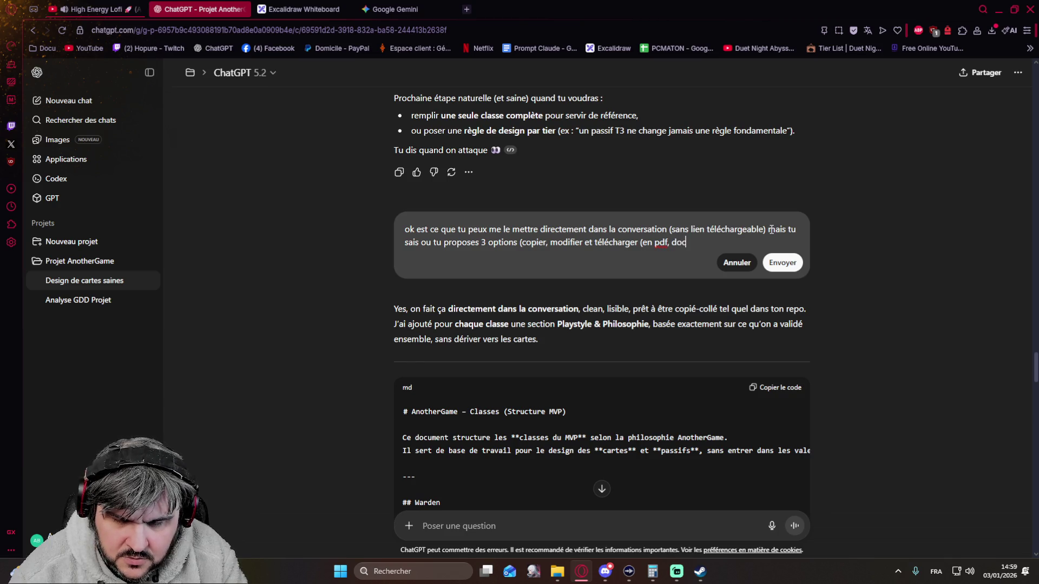
pyautogui.write('x, md')
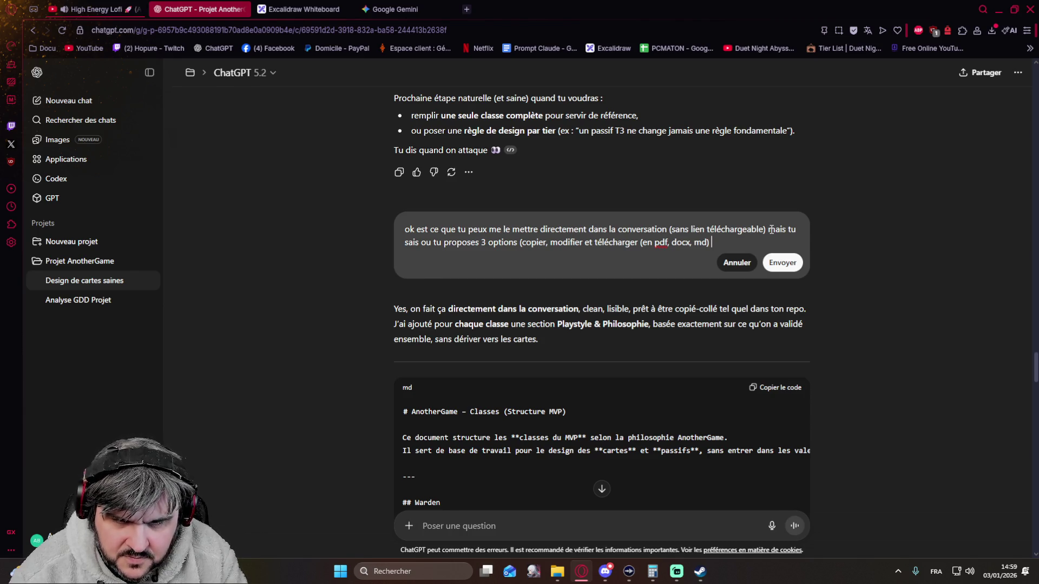
pyautogui.write("ca a un nom ce format d'ailleurs ?")
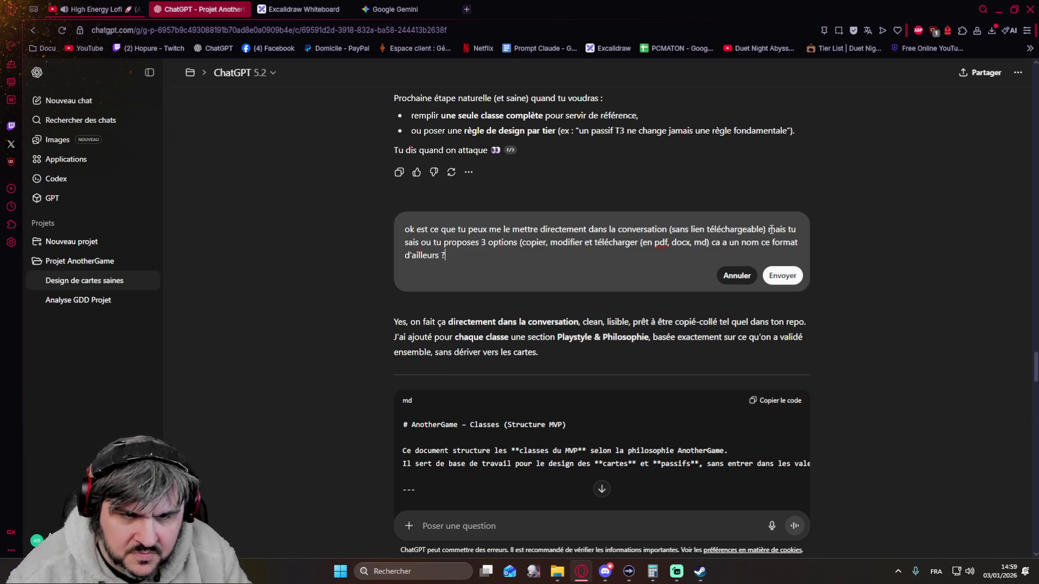
pyautogui.hotkey('shift', 'Return')
pyautogui.press('BackSpace')
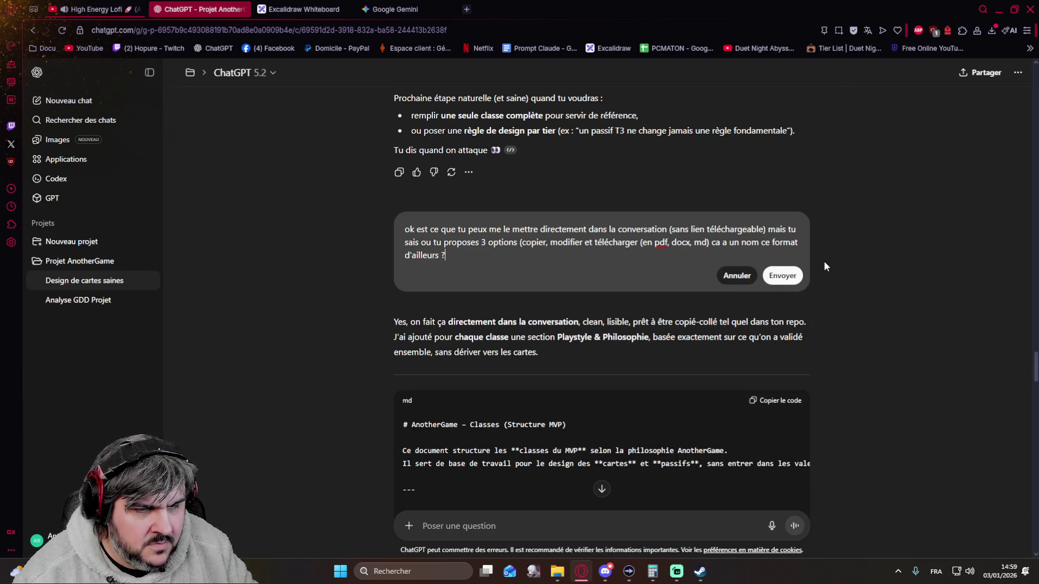
# Resend the edited request, review the class-skeleton document reply, then return to the first answer version.
pyautogui.click(794, 275)
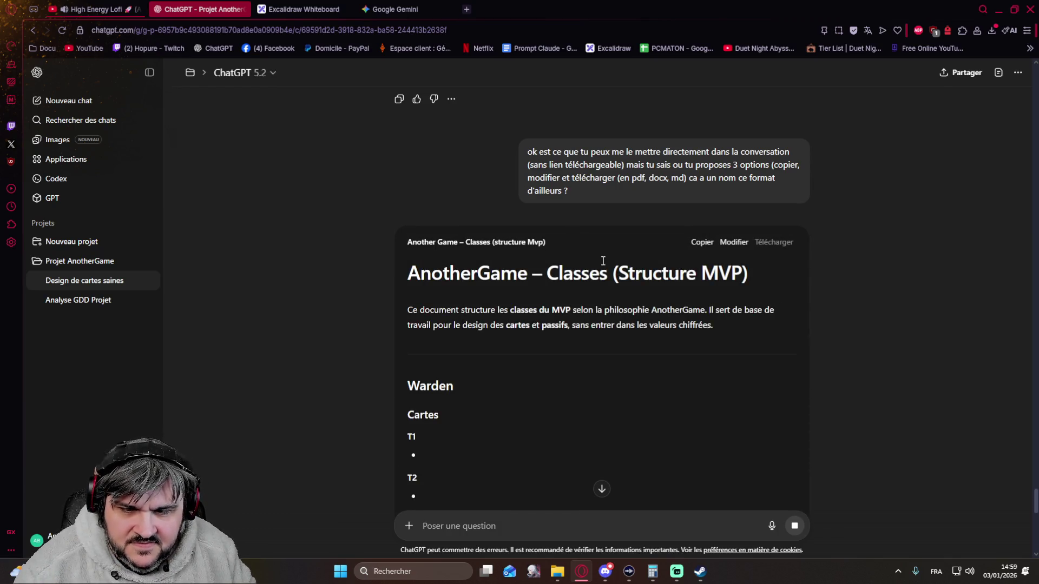
pyautogui.scroll(-12, 525, 294)
pyautogui.scroll(-10, 526, 294)
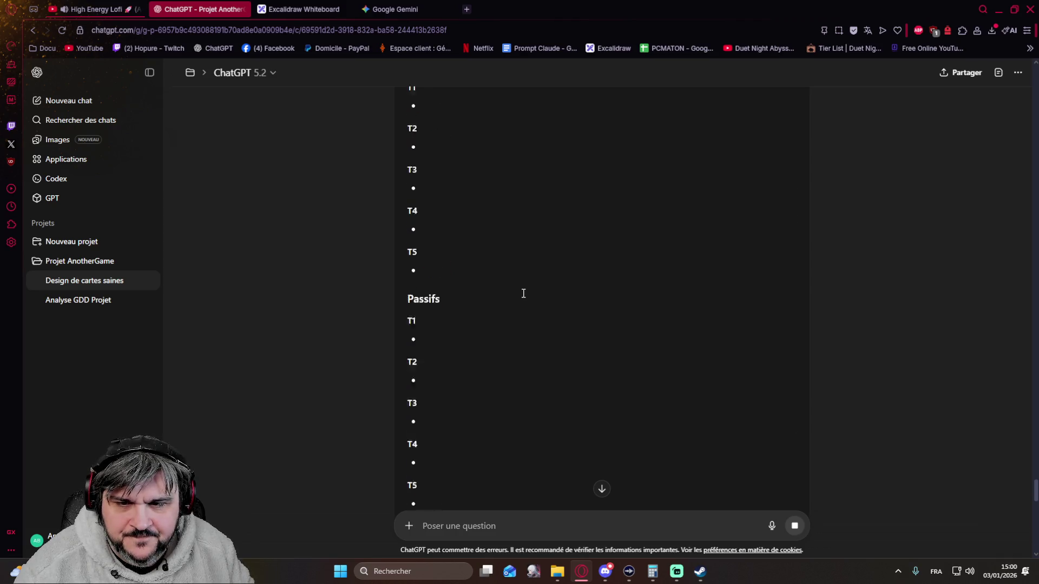
pyautogui.scroll(7, 523, 293)
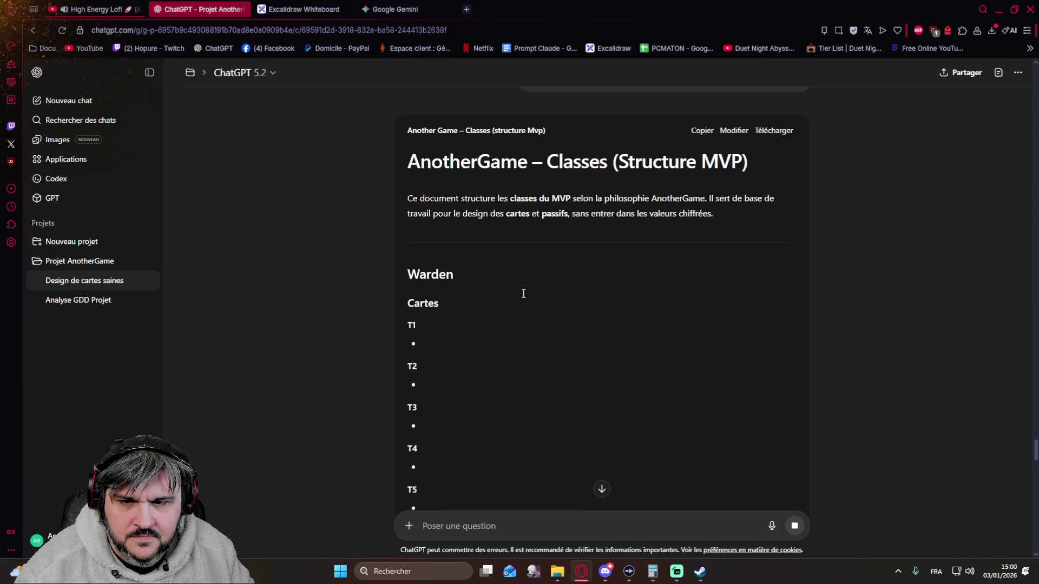
pyautogui.scroll(1, 523, 294)
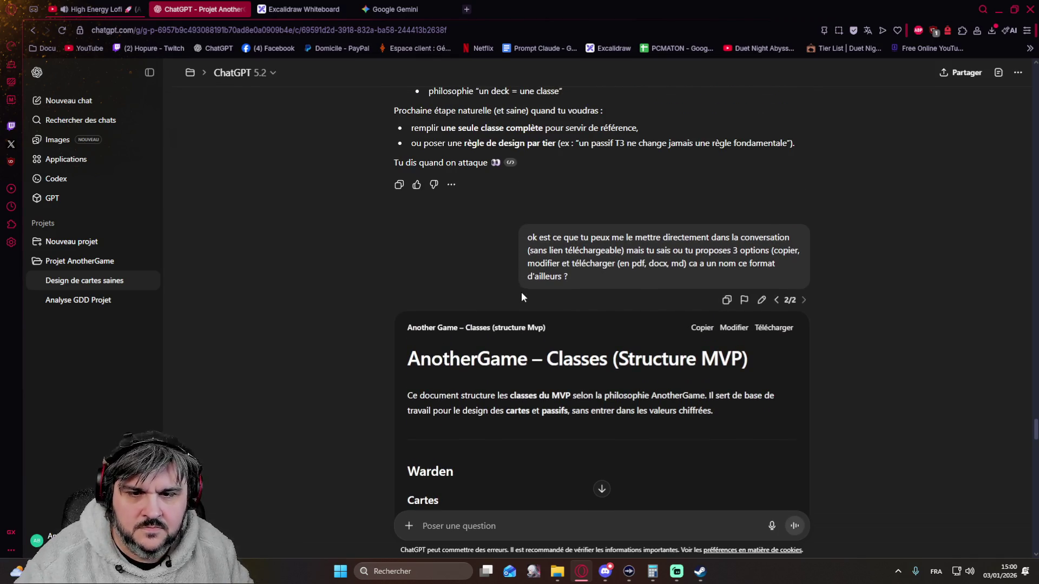
pyautogui.click(777, 300)
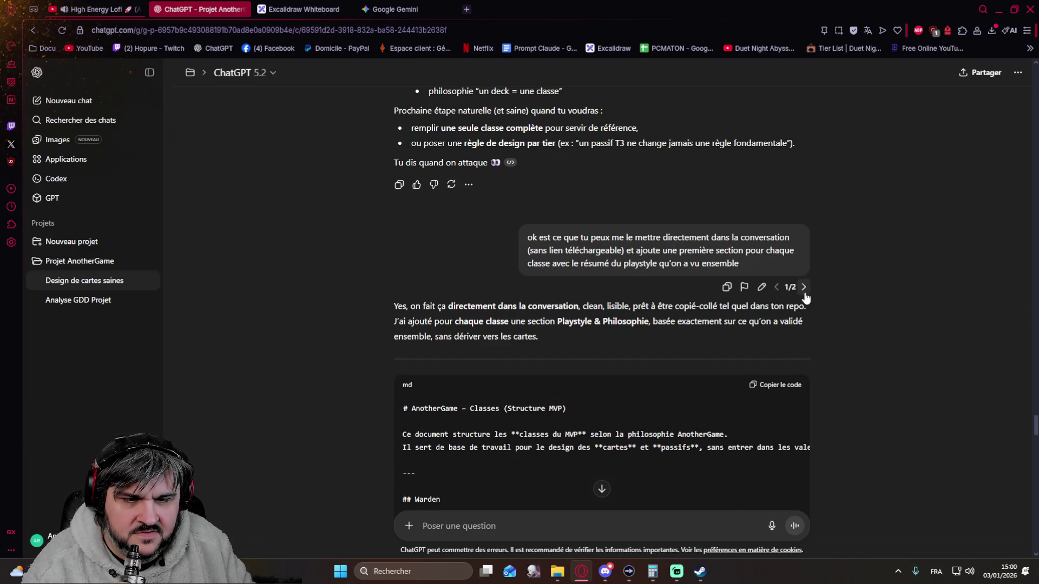
pyautogui.click(801, 287)
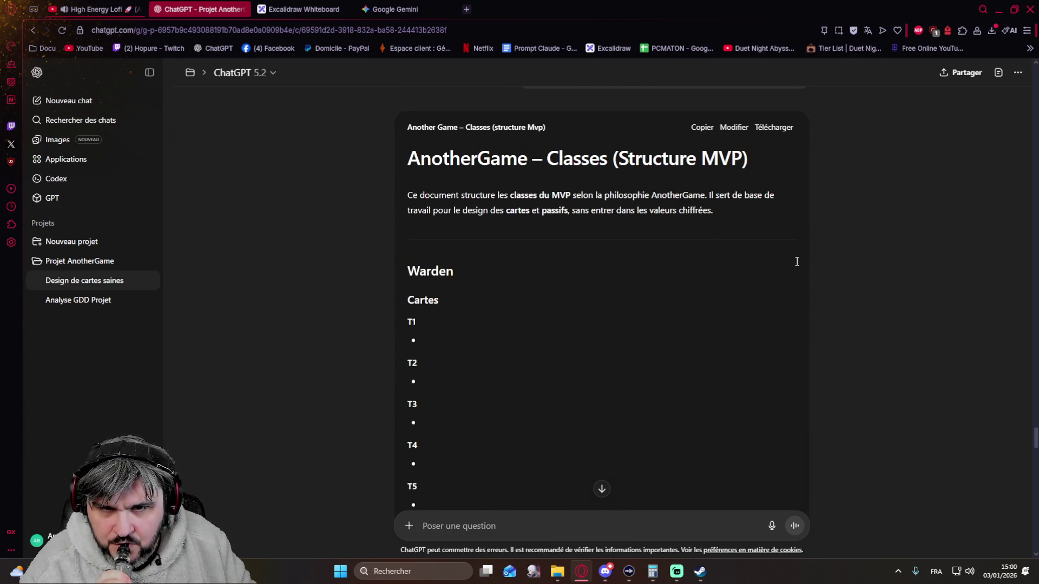
pyautogui.scroll(-20, 790, 260)
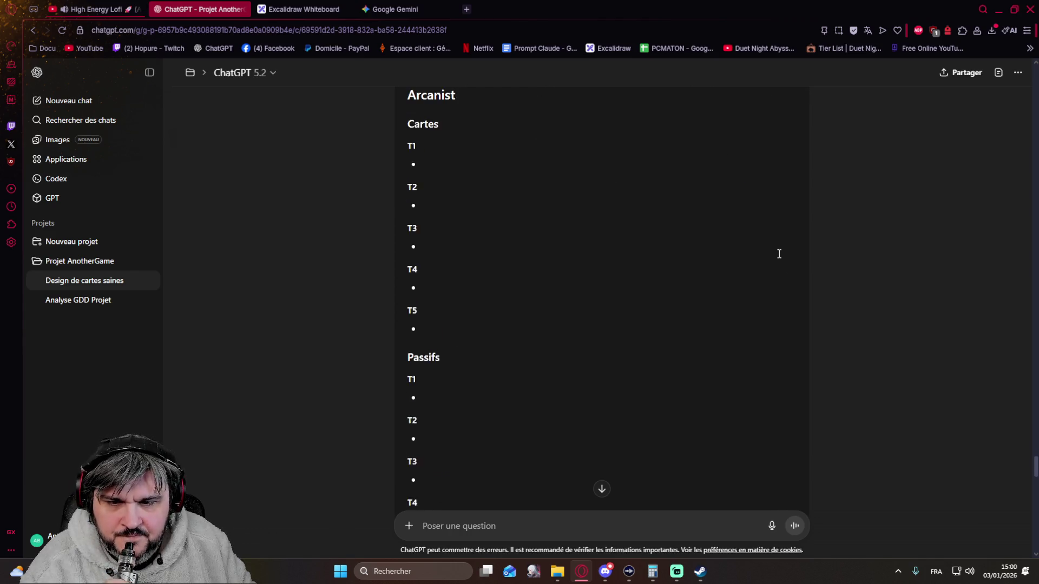
pyautogui.scroll(-15, 757, 249)
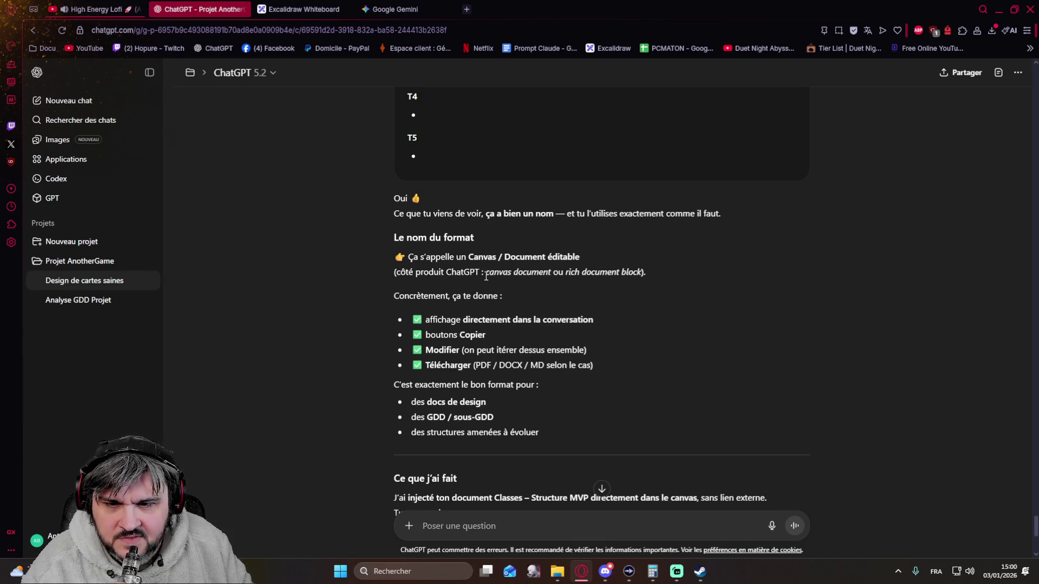
pyautogui.moveTo(549, 272); pyautogui.dragTo(489, 277)
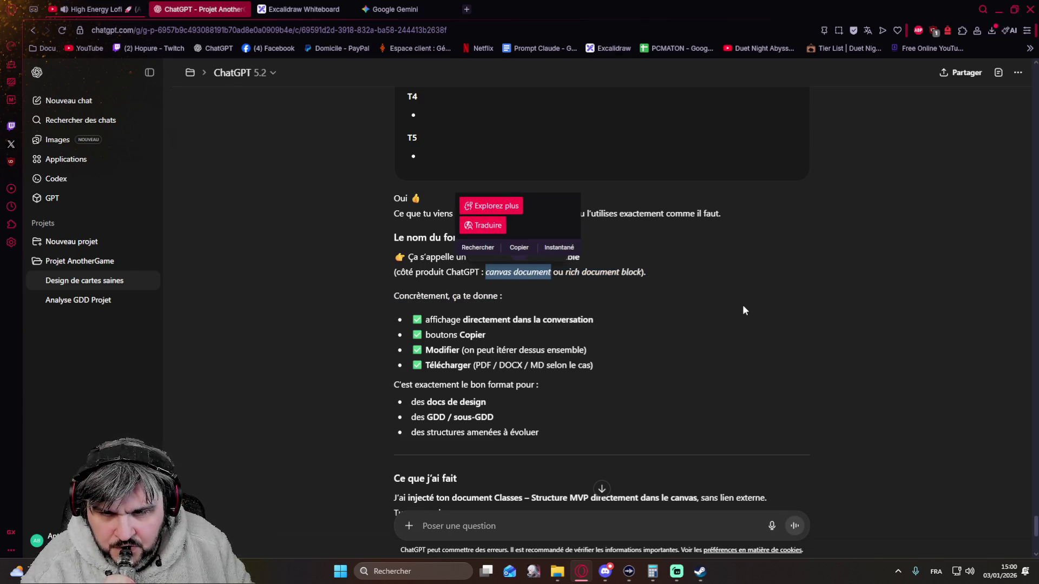
pyautogui.click(754, 306)
pyautogui.scroll(-1, 734, 288)
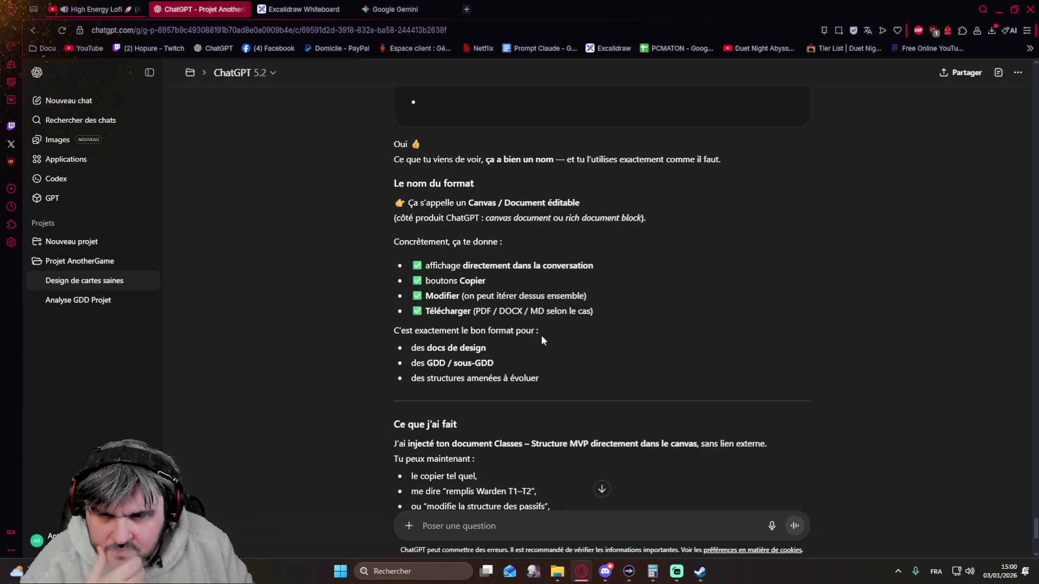
pyautogui.scroll(-1, 553, 357)
pyautogui.scroll(-2, 553, 355)
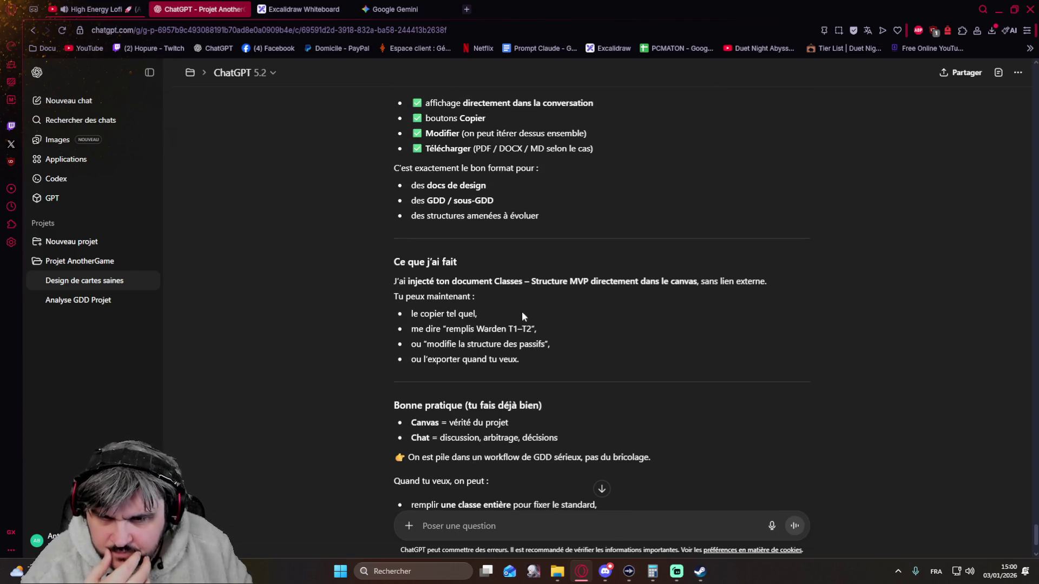
pyautogui.scroll(-2, 582, 312)
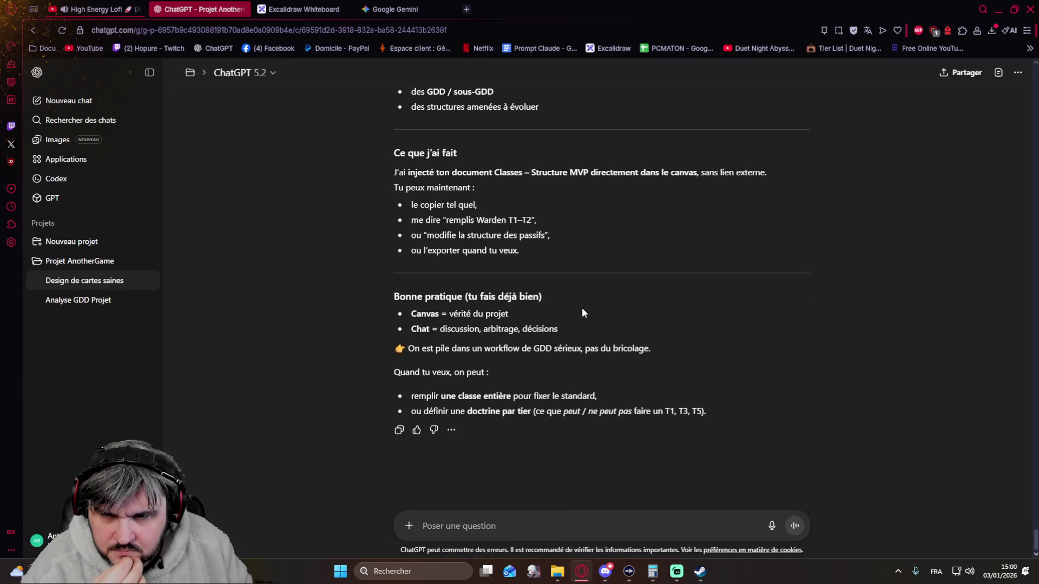
pyautogui.click(485, 517)
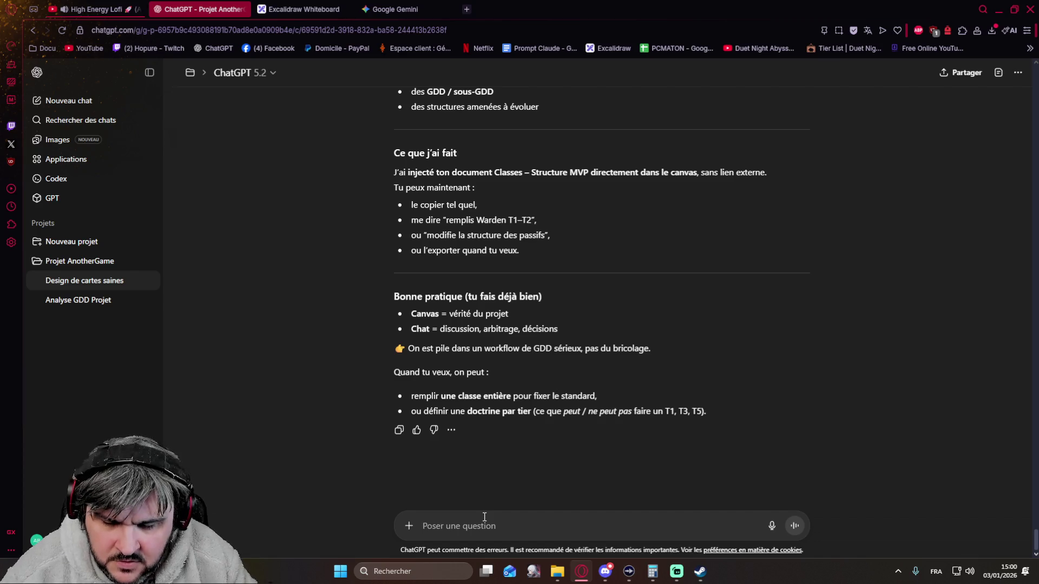
# Request a playstyle section for each class, as the first section, built from what was defined.
pyautogui.write('est ce que tu')
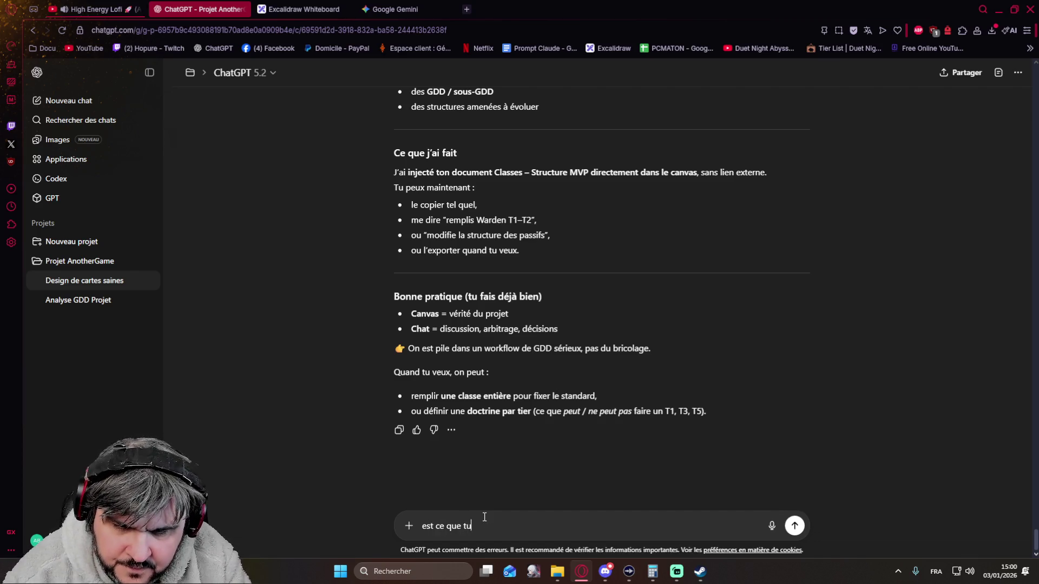
pyautogui.write(' rajouter ')
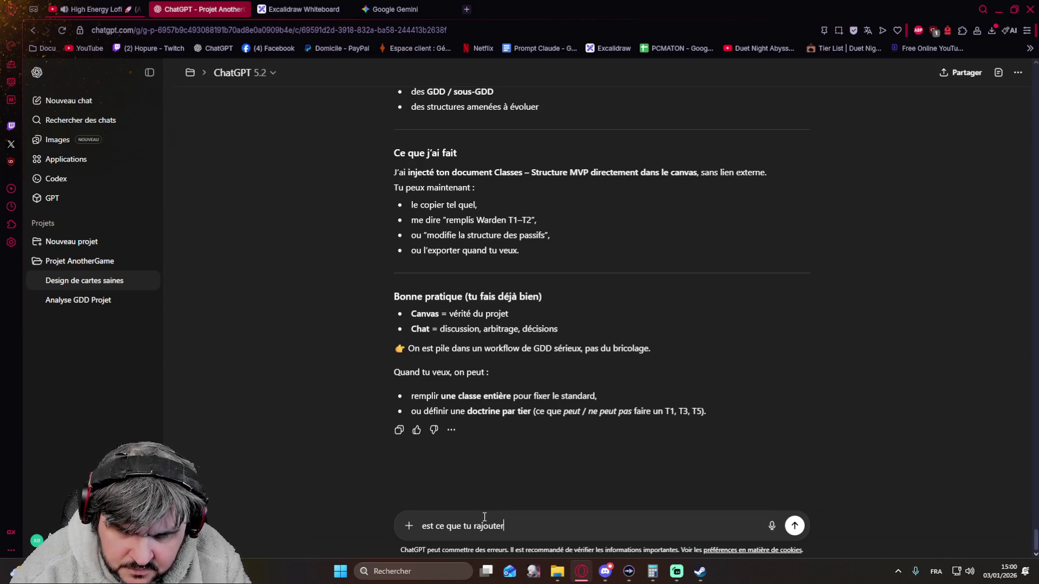
pyautogui.write('le pl')
pyautogui.press('BackSpace')
pyautogui.press('BackSpace')
pyautogui.press('BackSpace')
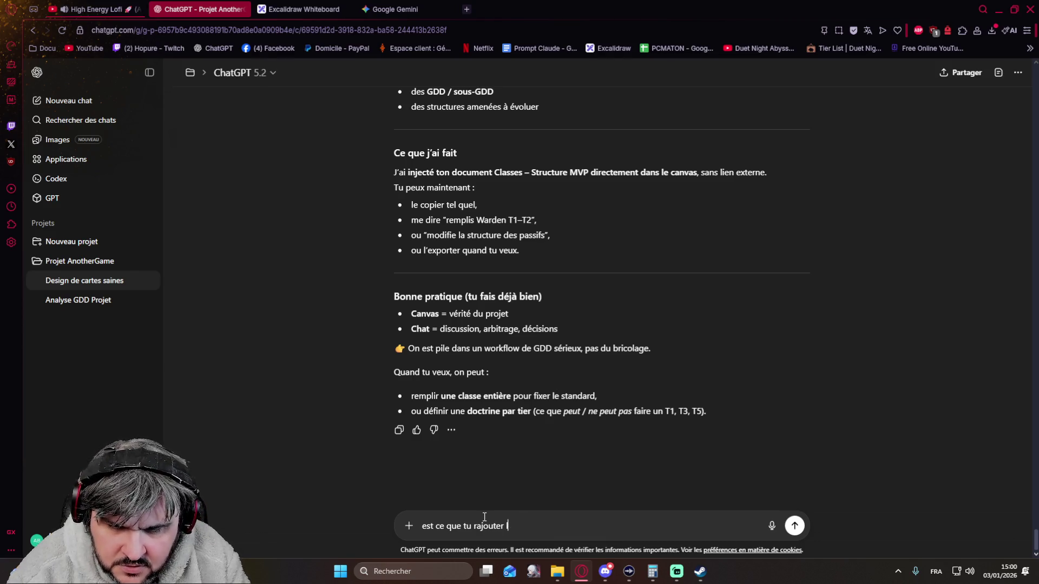
pyautogui.write('une section')
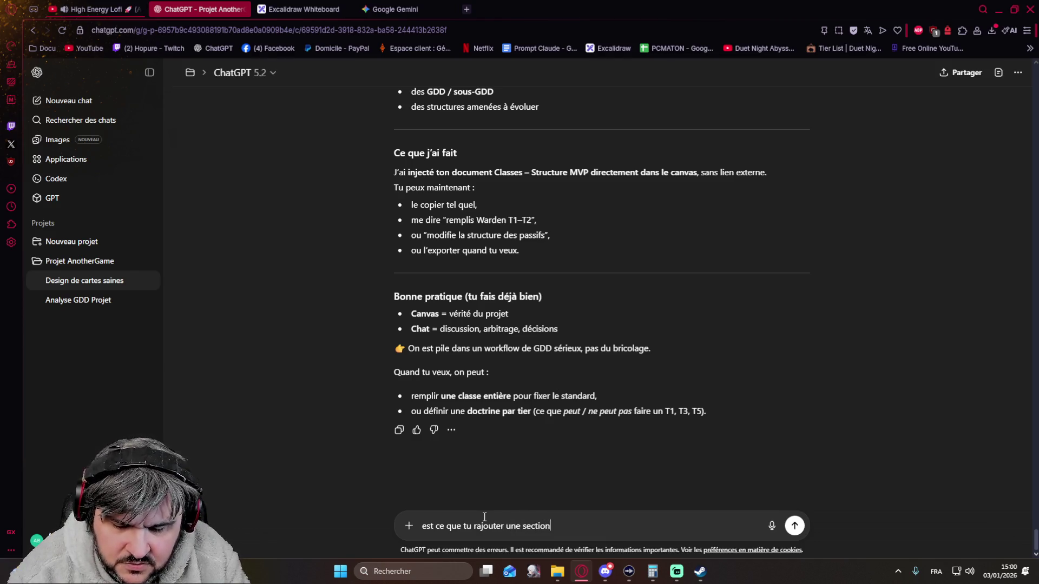
pyautogui.write(' playsty')
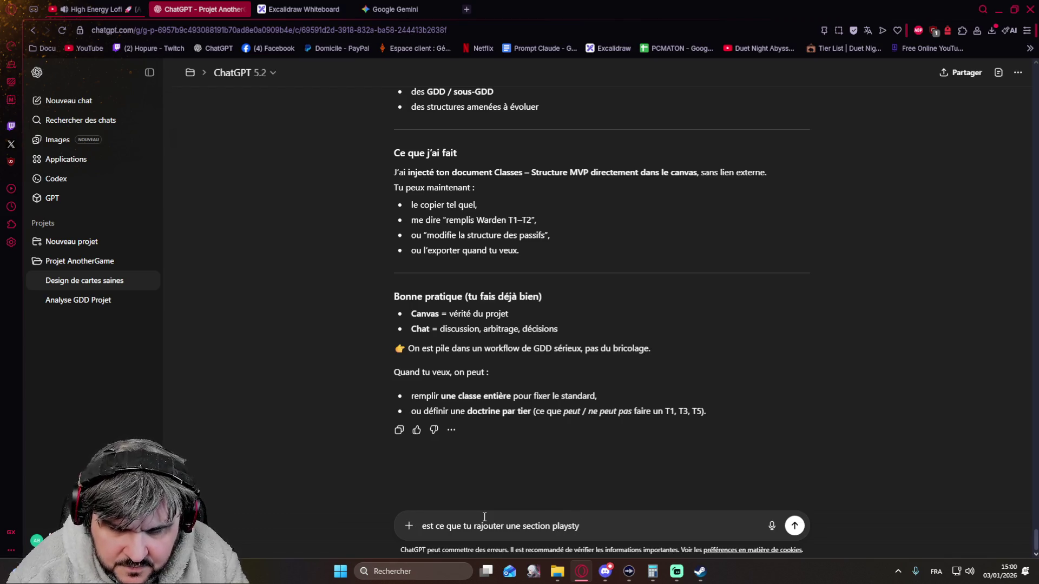
pyautogui.write('le pour')
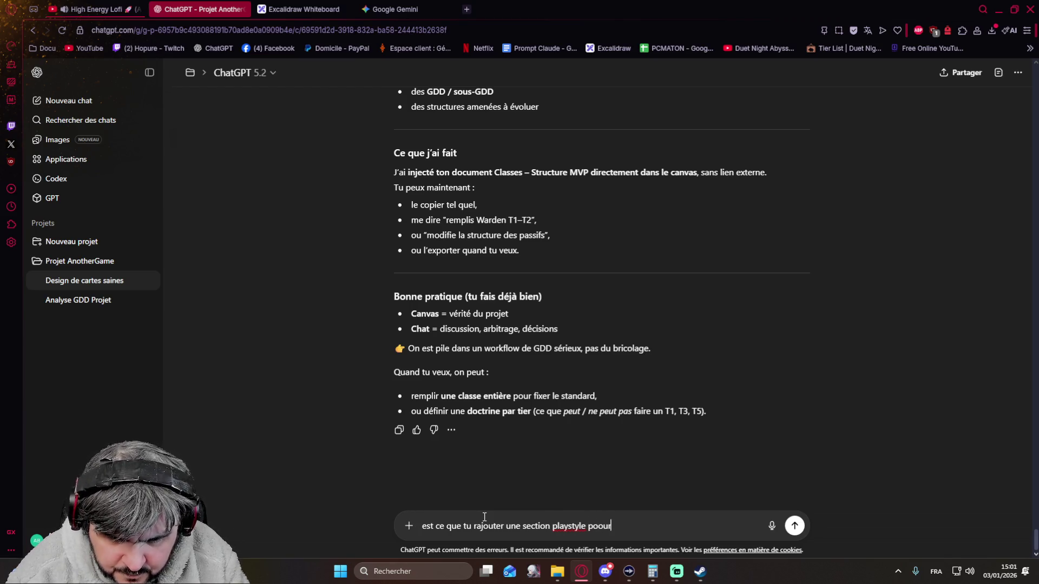
pyautogui.press('BackSpace')
pyautogui.press('BackSpace')
pyautogui.write('ur chaque cla')
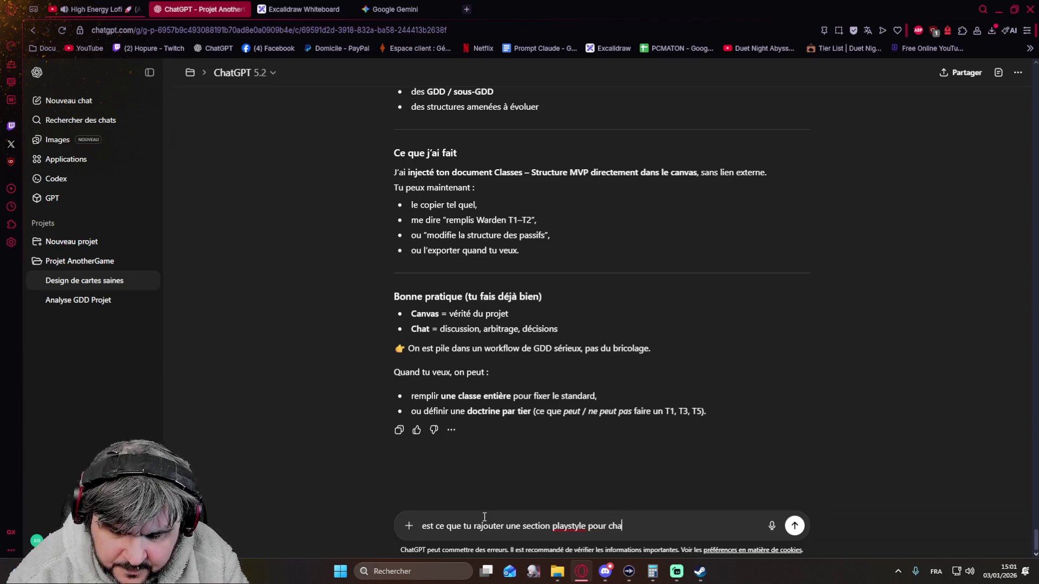
pyautogui.write('avec')
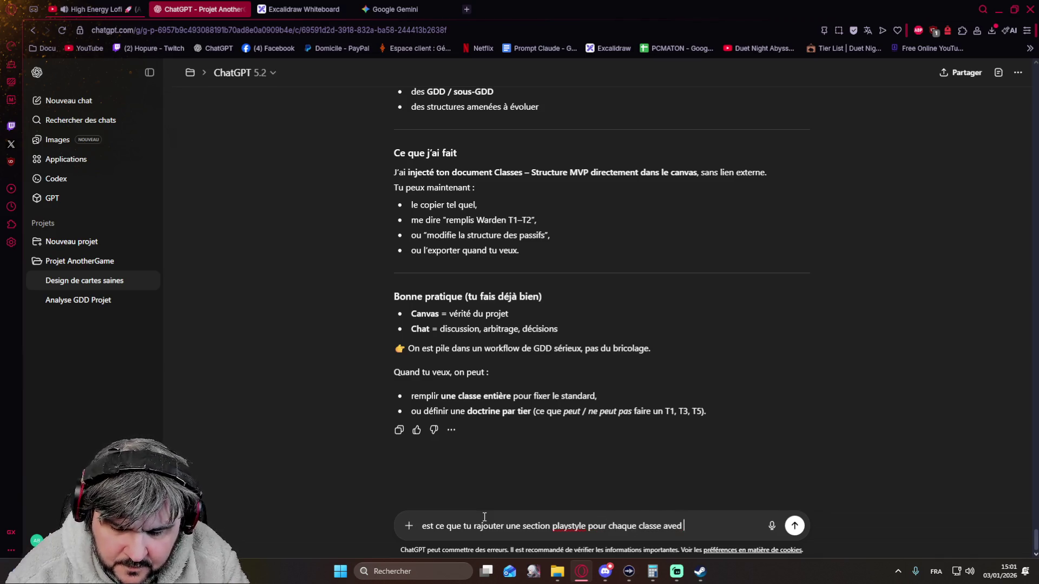
pyautogui.write(' ce ')
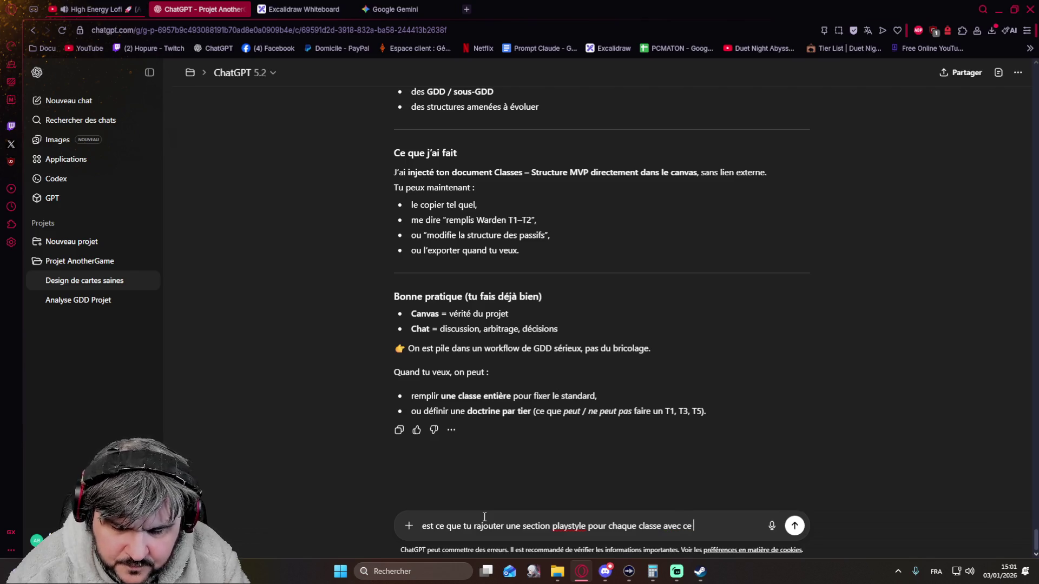
pyautogui.write('qui a été défini')
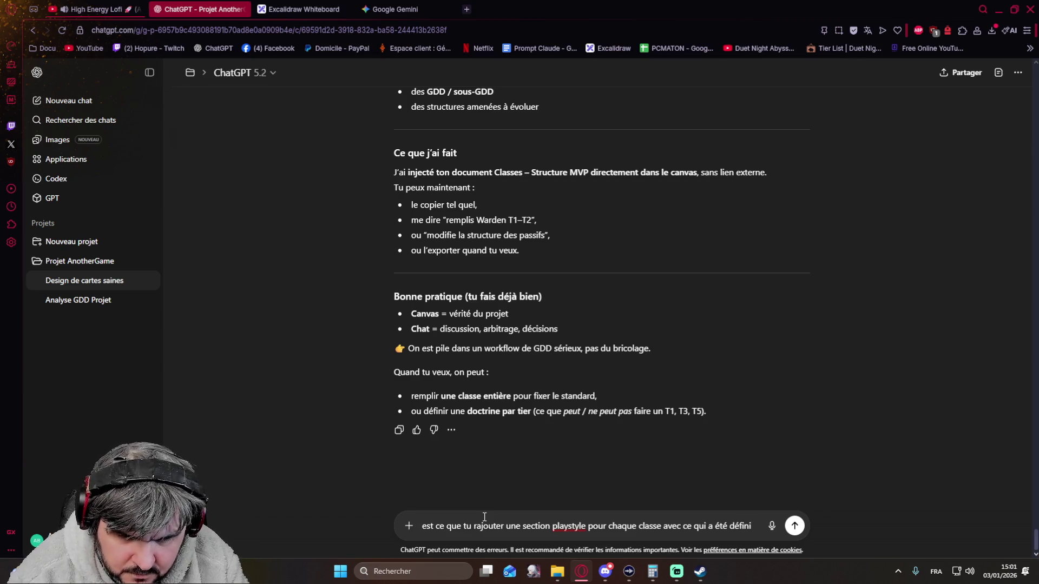
pyautogui.write(' (')
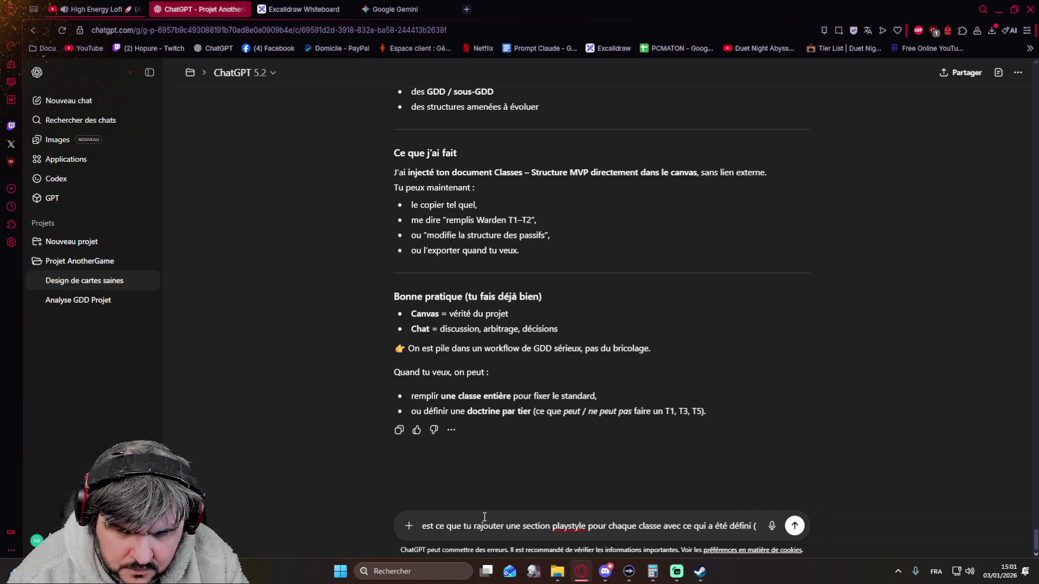
pyautogui.write('en première')
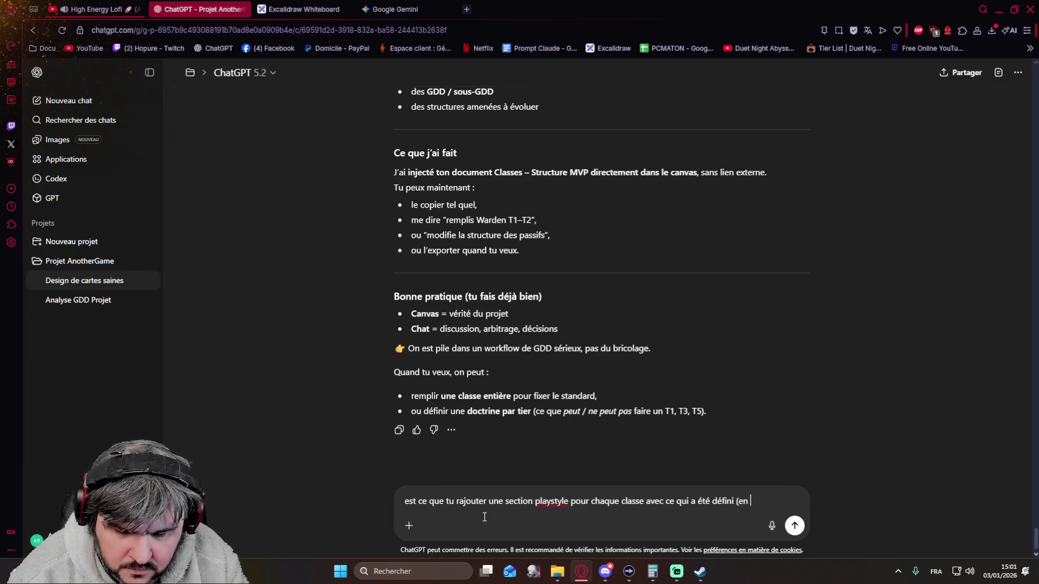
pyautogui.press('BackSpace')
pyautogui.press('BackSpace')
pyautogui.press('BackSpace')
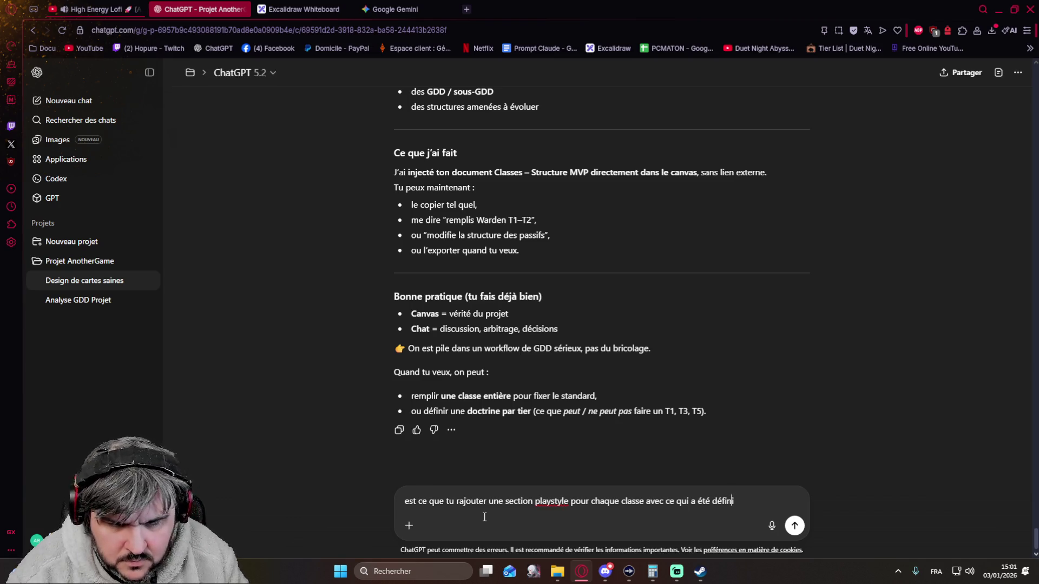
pyautogui.press('Left')
pyautogui.press('Left')
pyautogui.press('Left')
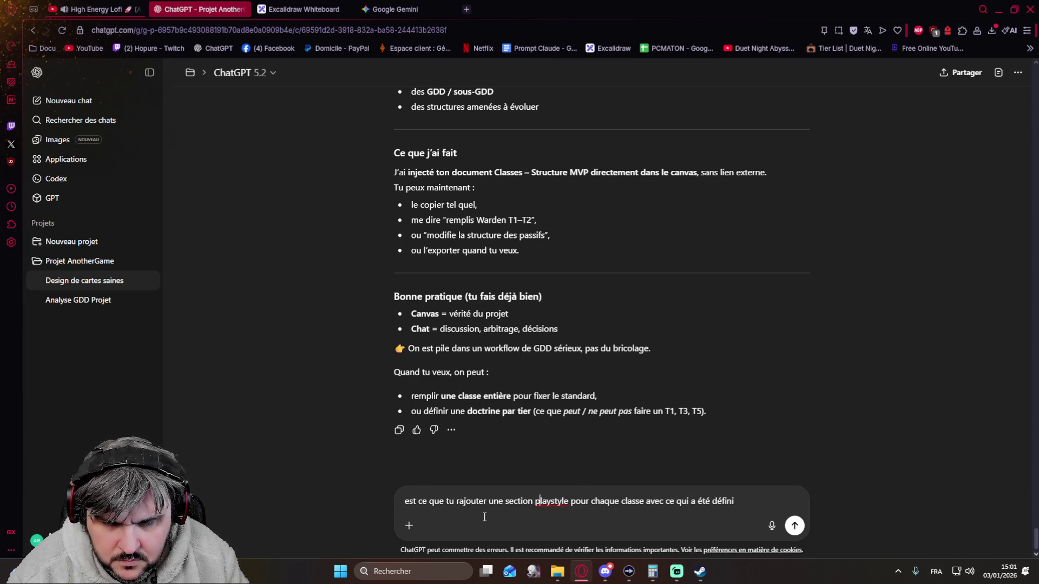
pyautogui.write('(la première section)')
pyautogui.press('Return')
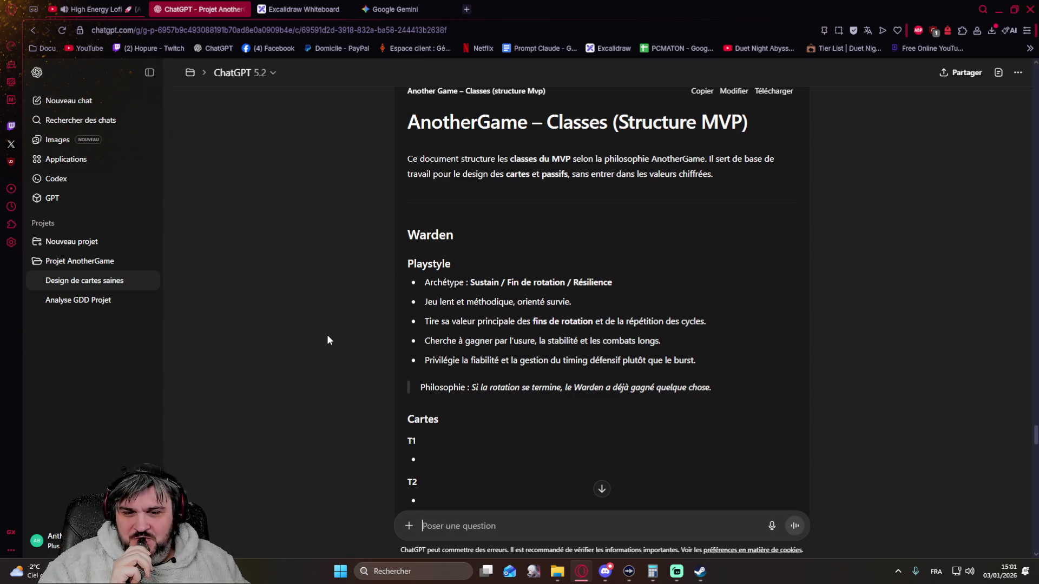
# Scroll through the updated document past the Warden, Arcanist and Tracker Playstyle sections.
pyautogui.scroll(-15, 327, 340)
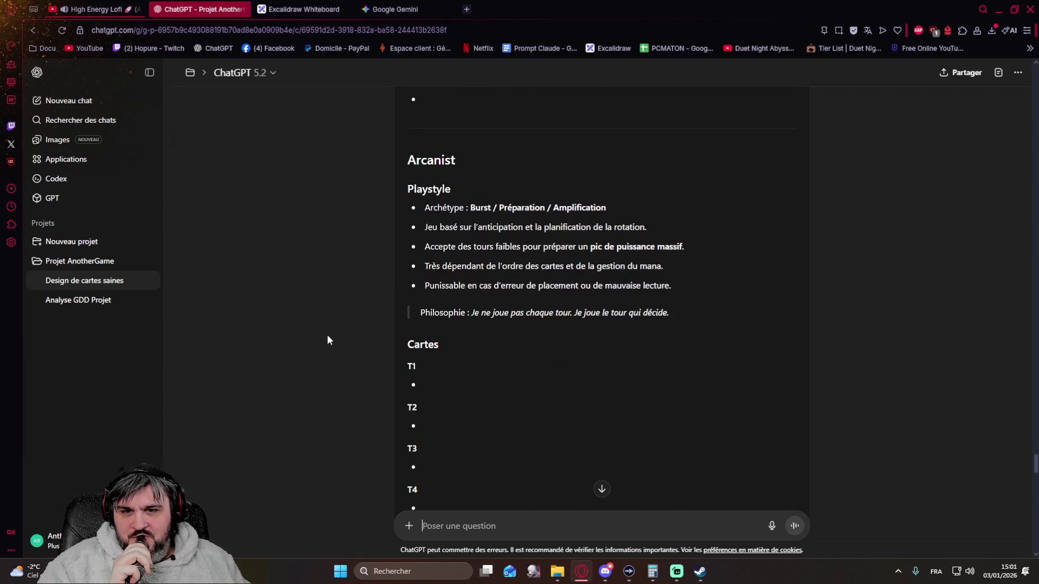
pyautogui.scroll(-15, 327, 339)
pyautogui.scroll(-15, 327, 339)
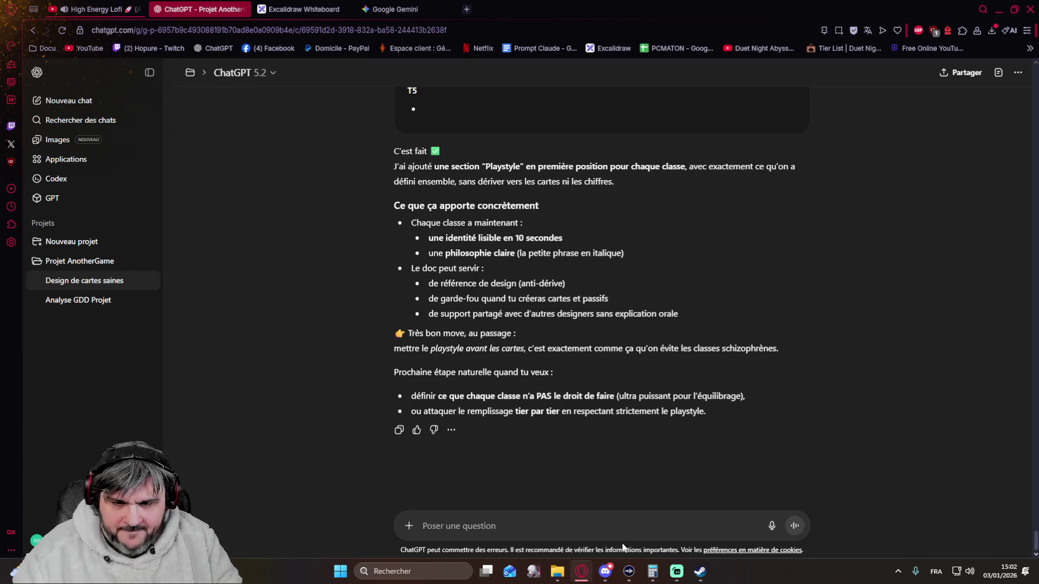
# Send a message limiting the prototype to Warden and L'arcanist, tagging the others 'playtest only' and requesting first passives.
pyautogui.write('Pour le')
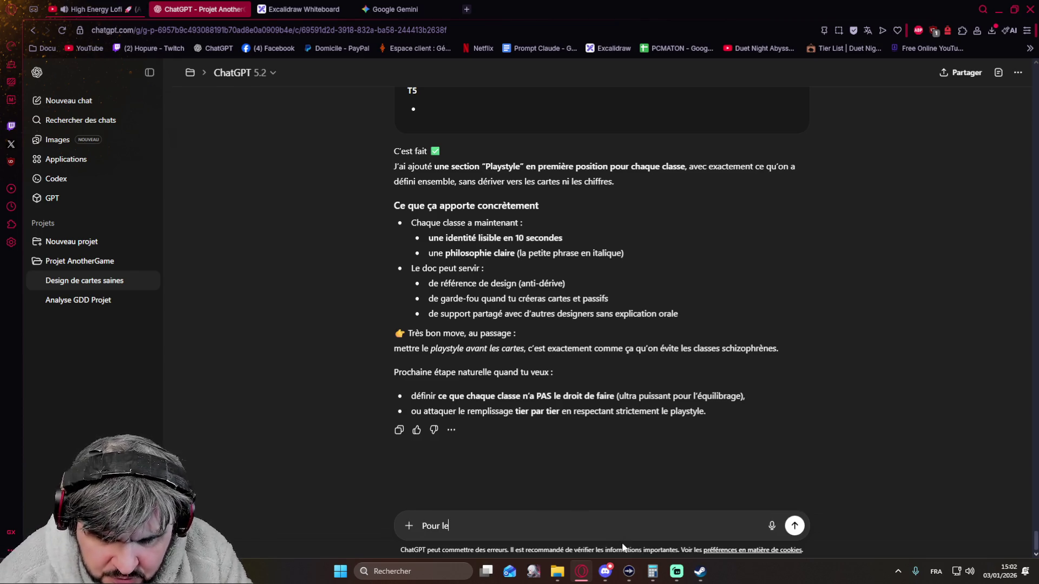
pyautogui.write(' prototy')
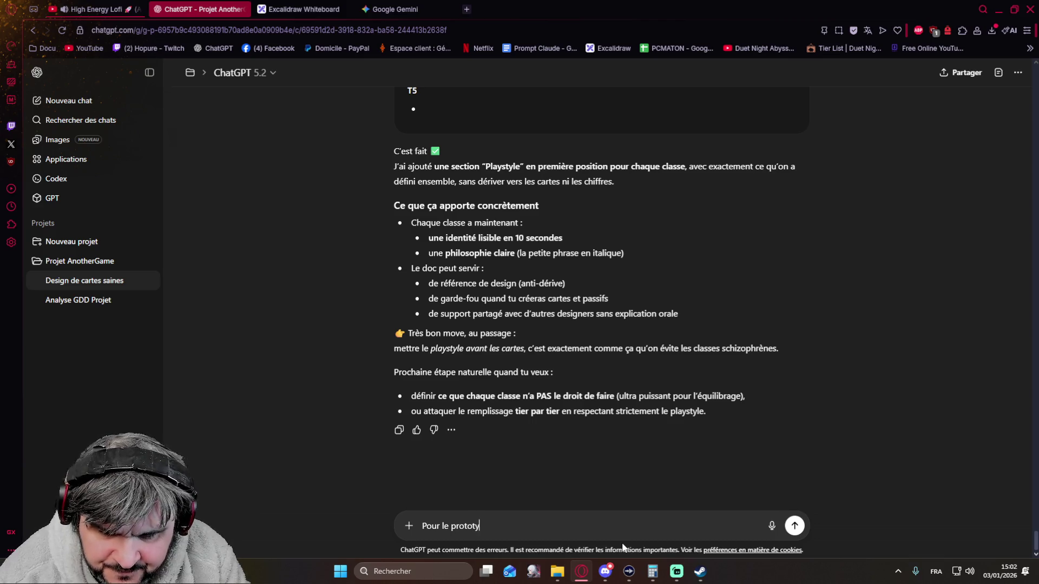
pyautogui.write('pe on va se ')
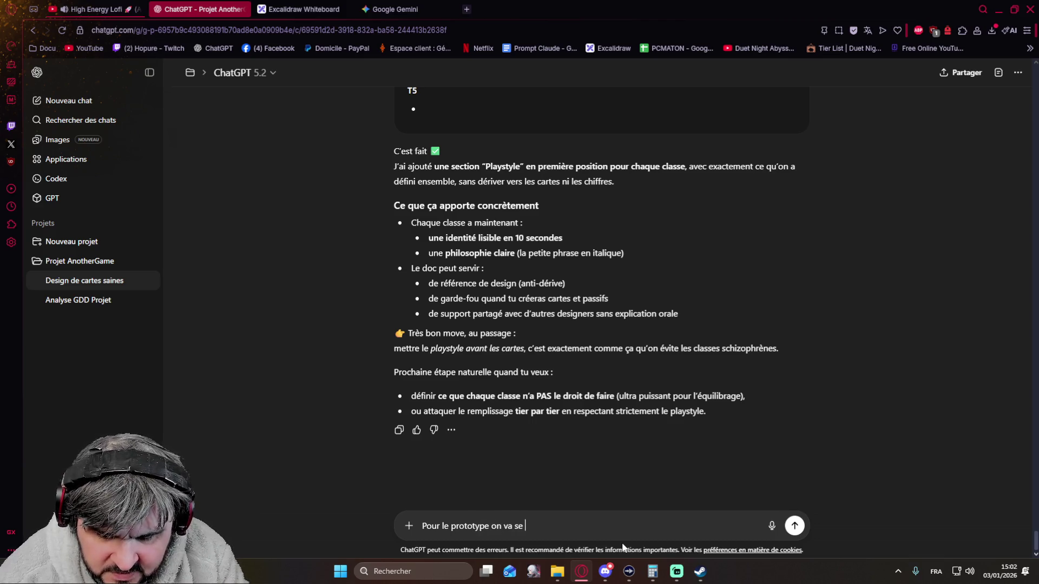
pyautogui.write('concentrer u')
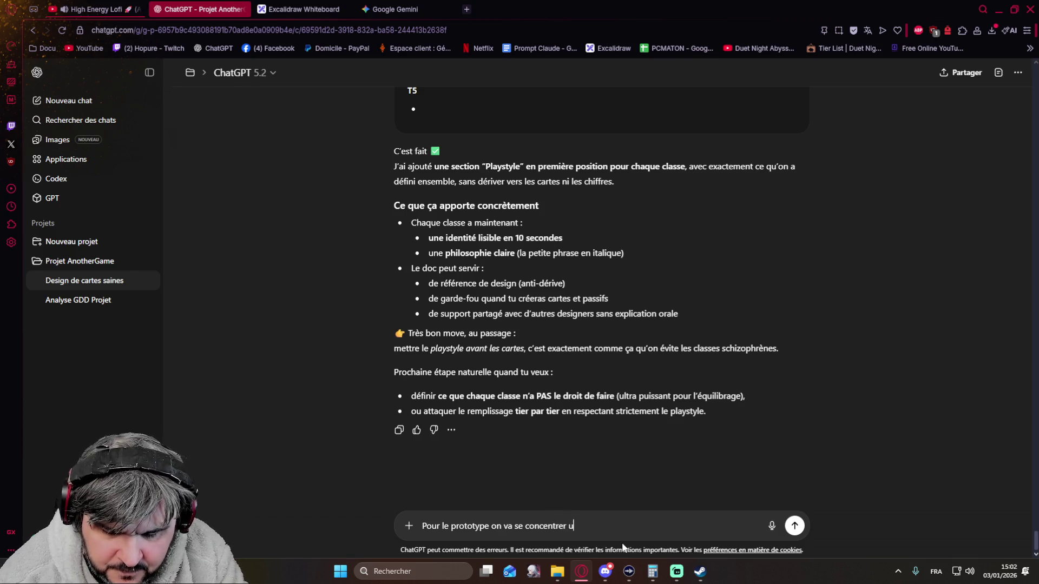
pyautogui.write('niquement sur le §')
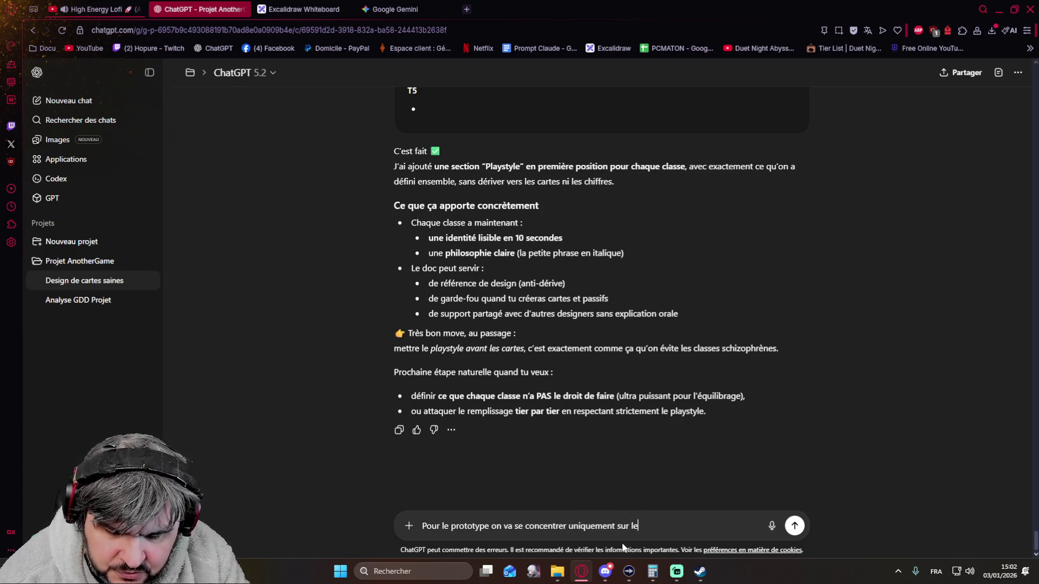
pyautogui.press('BackSpace')
pyautogui.write('Wa')
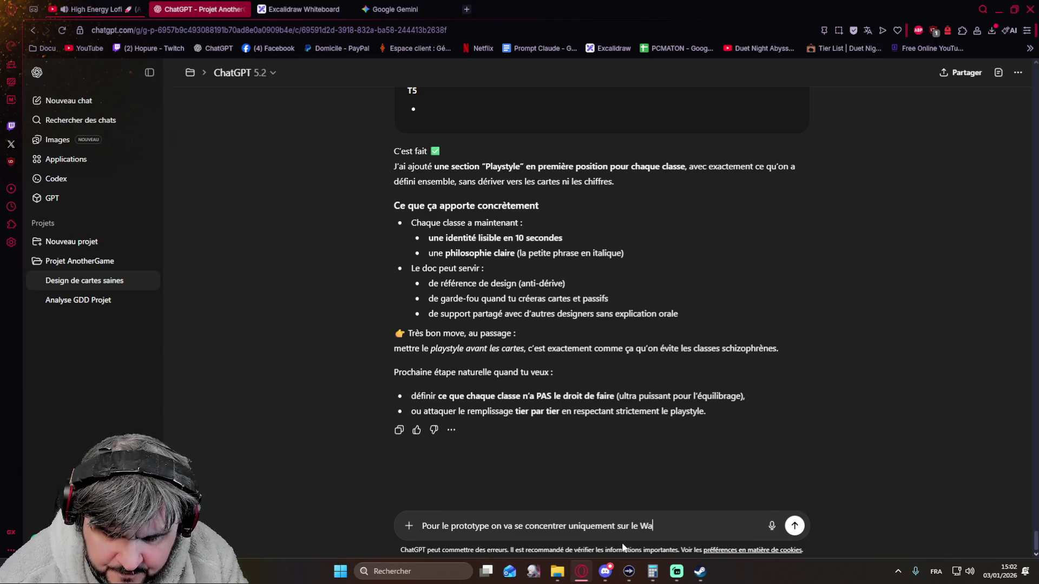
pyautogui.write("rden et L'arca")
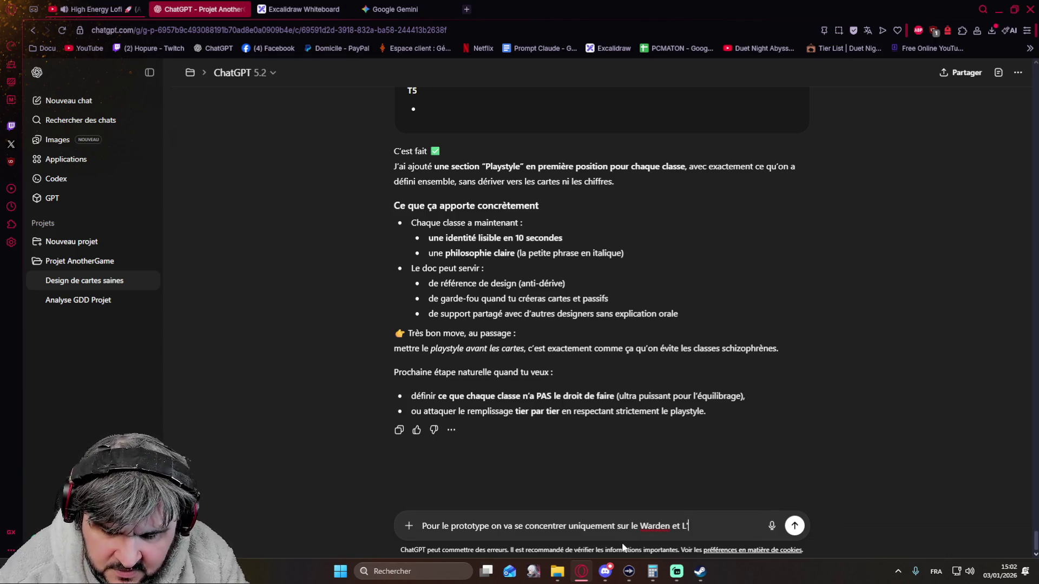
pyautogui.write('nist,')
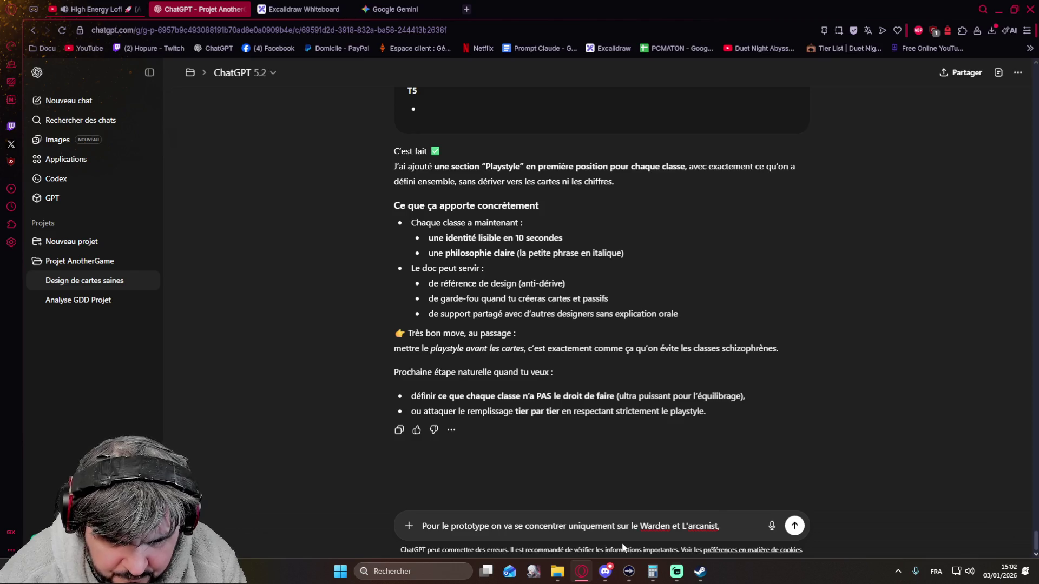
pyautogui.press('BackSpace')
pyautogui.write("L'arcanist")
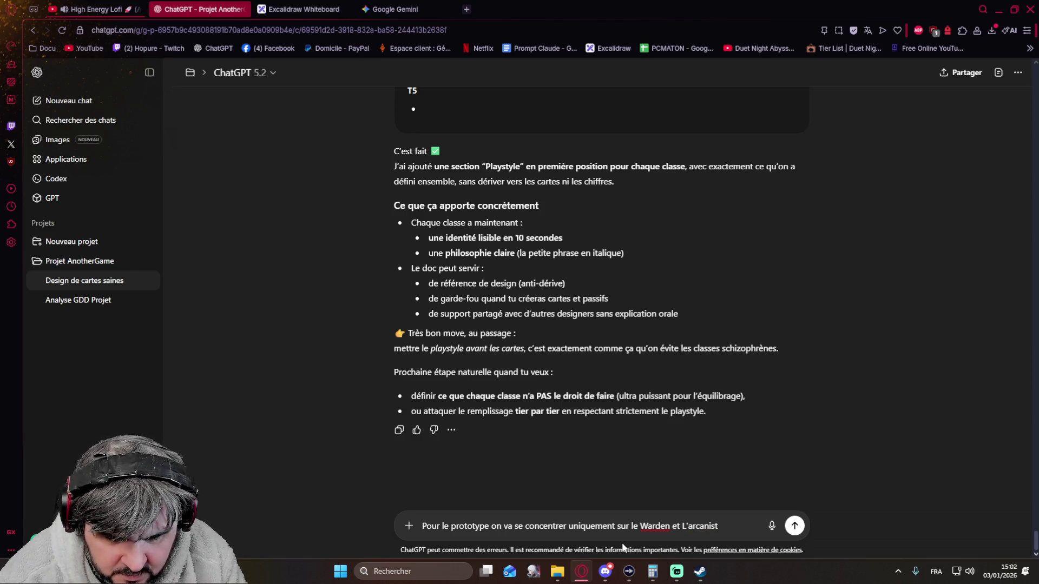
pyautogui.write(', tu peux t')
pyautogui.press('BackSpace')
pyautogui.press('BackSpace')
pyautogui.press('BackSpace')
pyautogui.write('ourras tag les 2 aut')
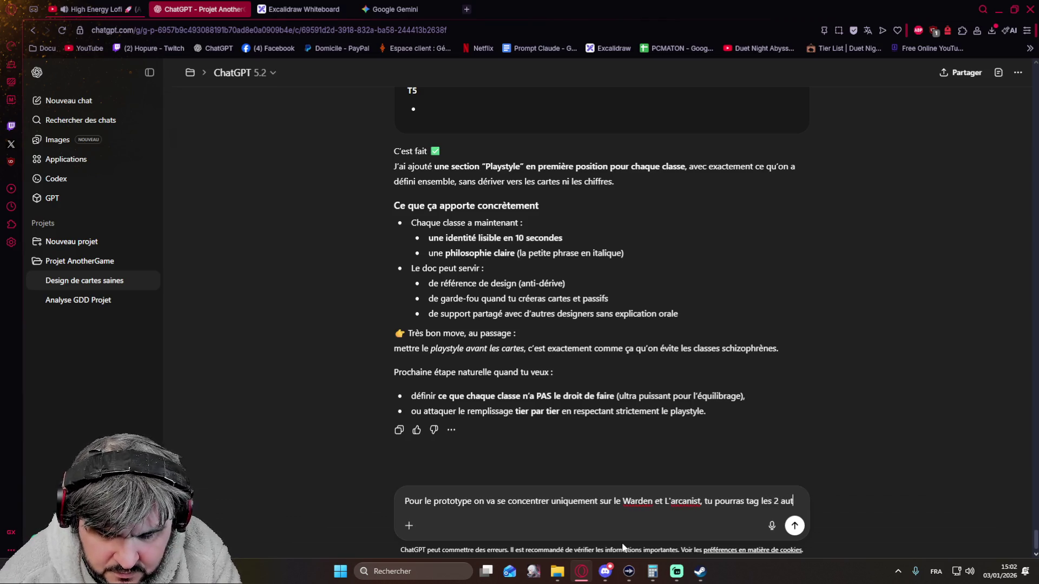
pyautogui.write('res en "playtest')
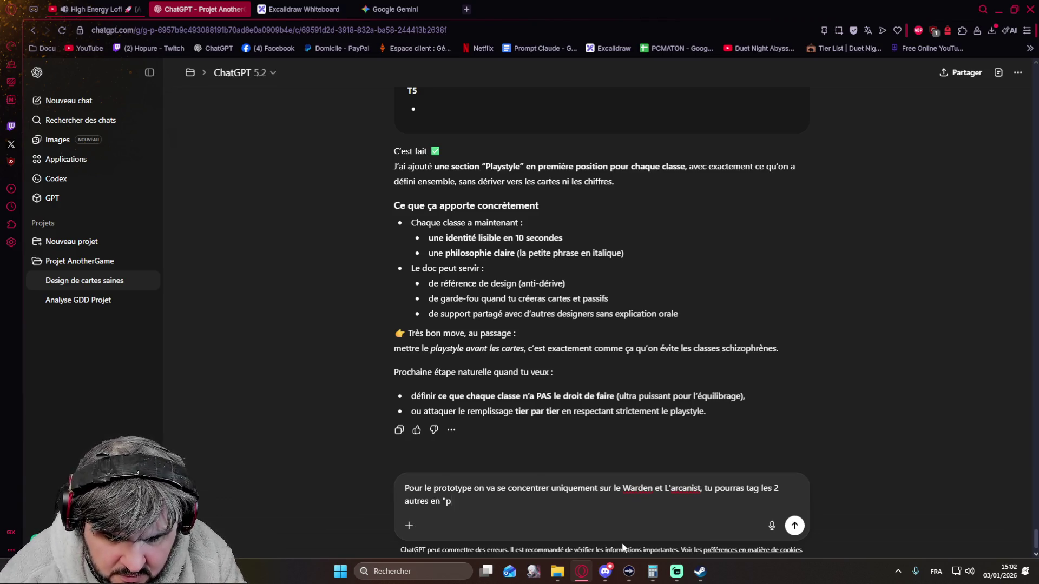
pyautogui.write(' only"')
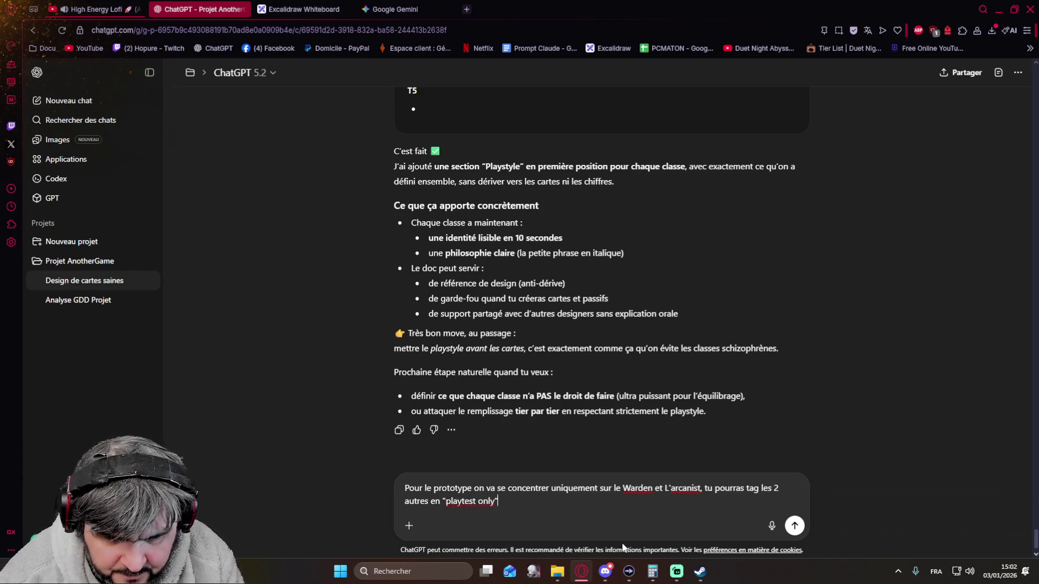
pyautogui.hotkey('shift', 'Return')
pyautogui.hotkey('shift', 'Return')
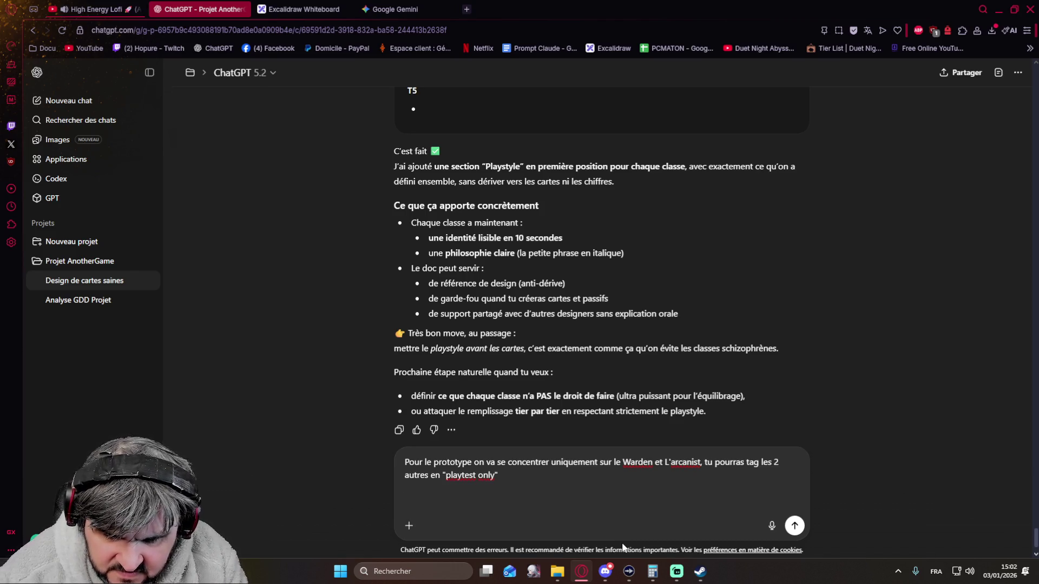
pyautogui.write('Ensuite,')
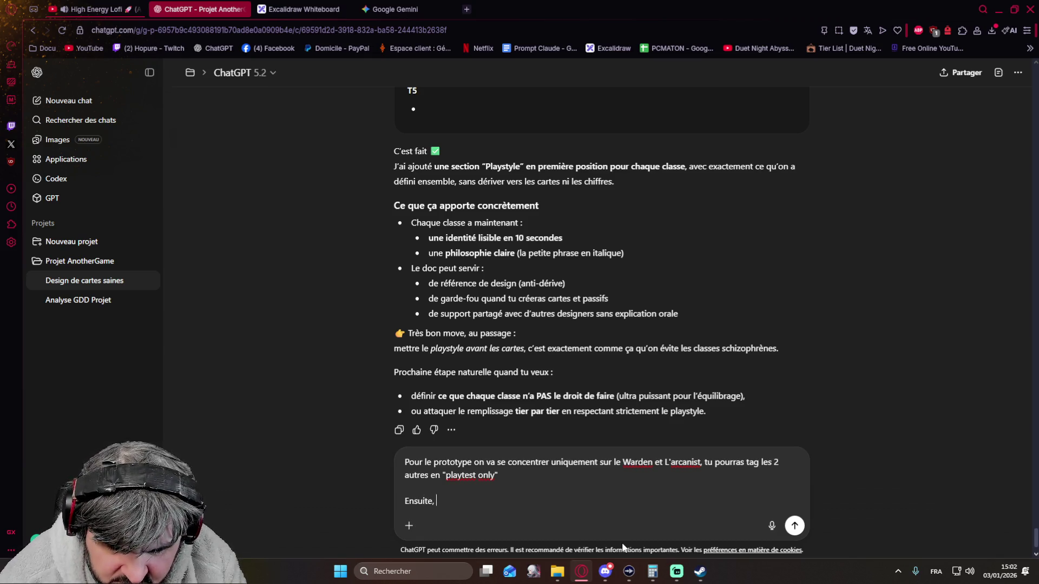
pyautogui.write(" est ce qu'on ")
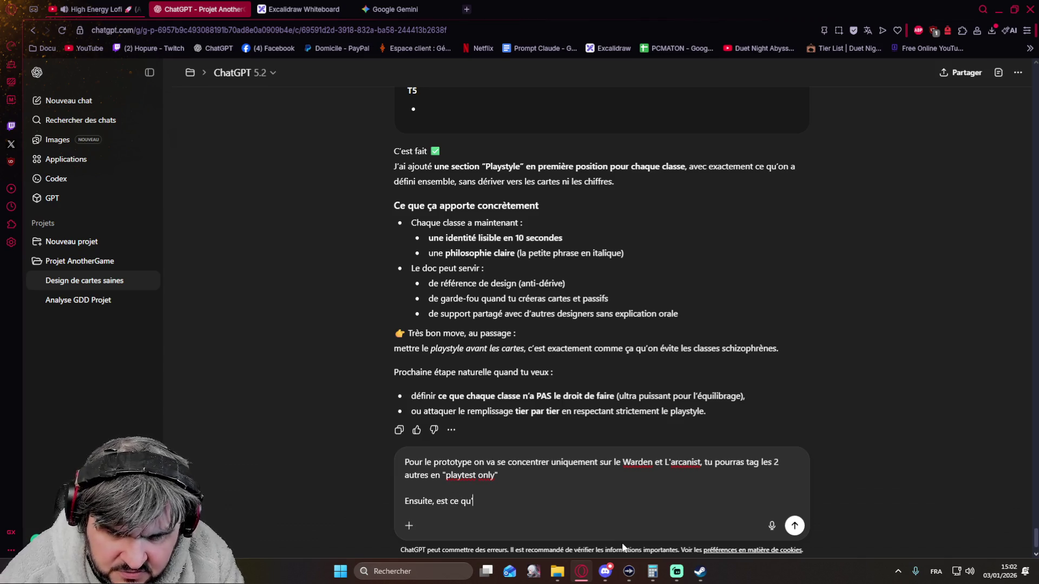
pyautogui.write('peut se fai')
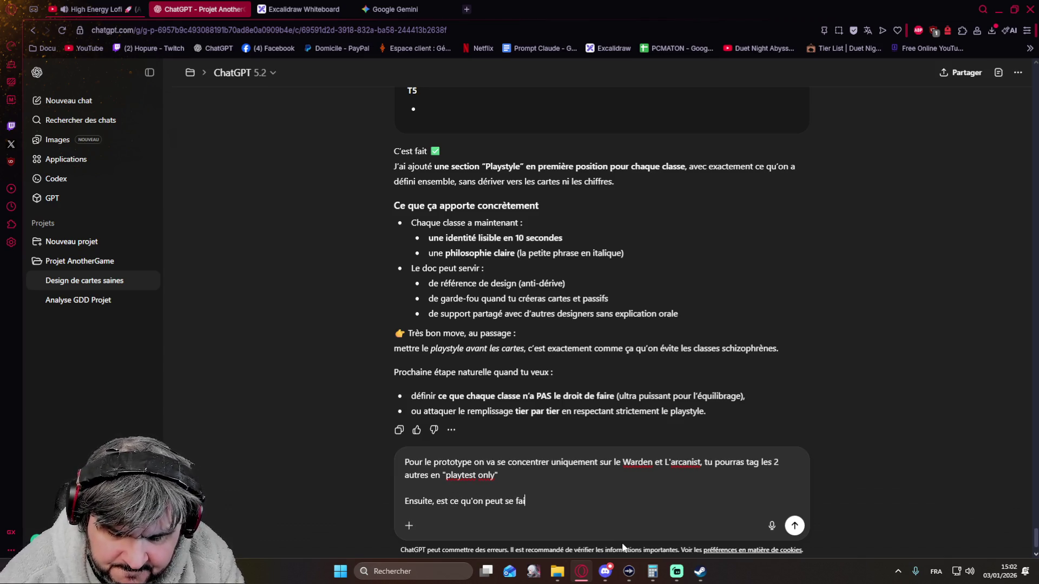
pyautogui.write('re un premier ')
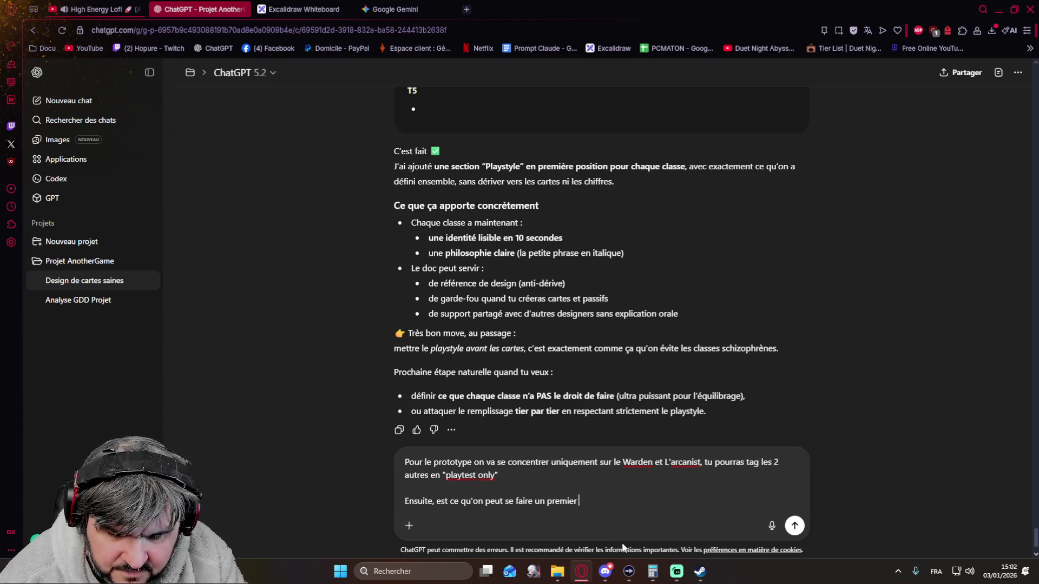
pyautogui.write('jet de passif ')
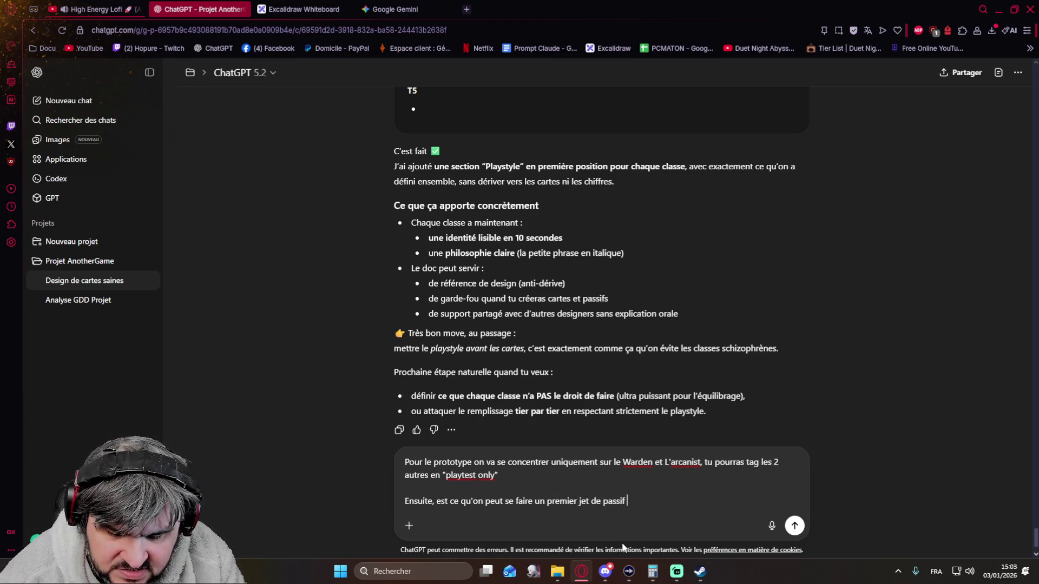
pyautogui.write('pour ces 2')
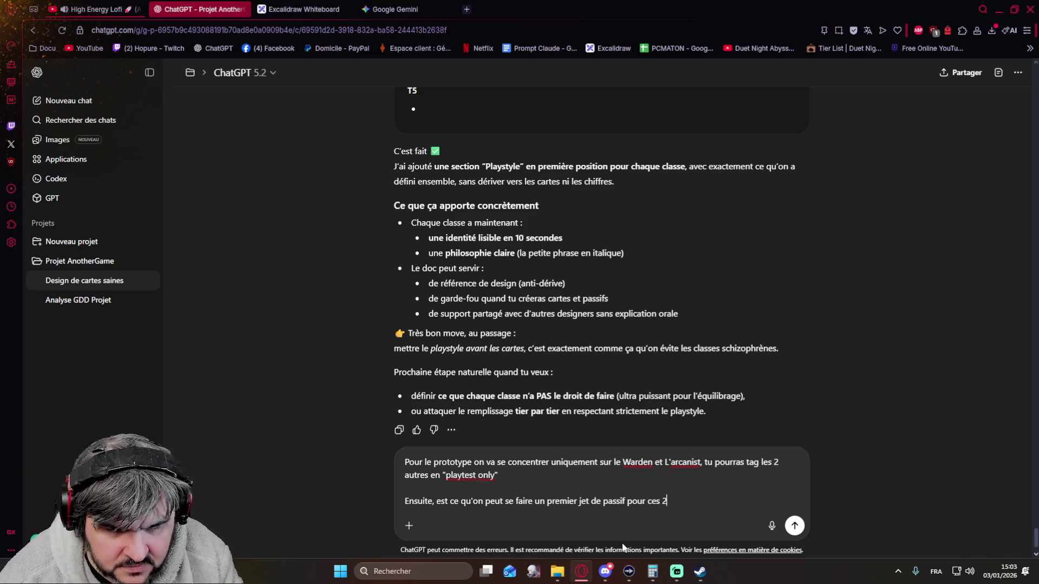
pyautogui.write(' classes')
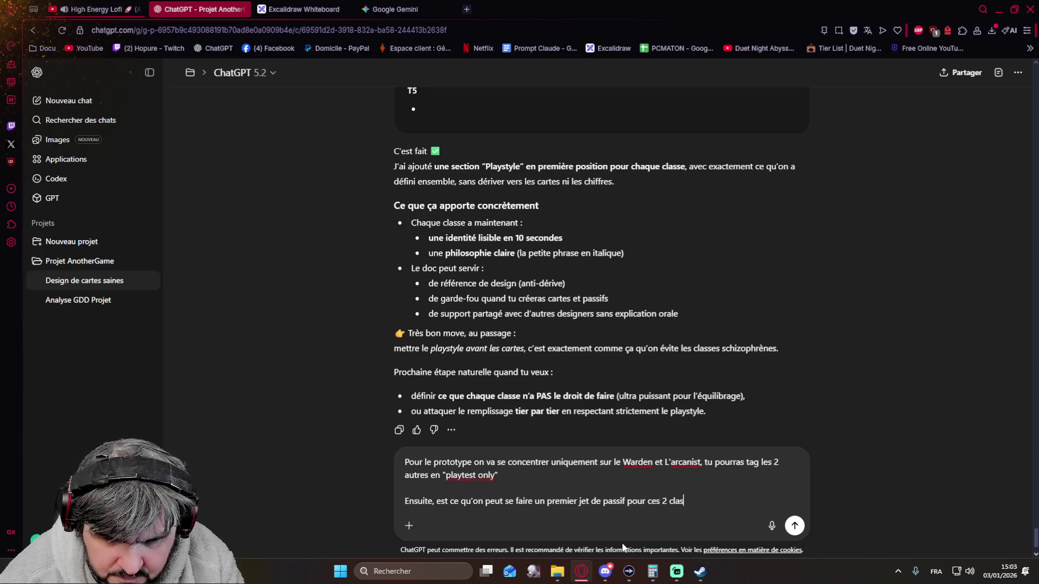
pyautogui.press('Return')
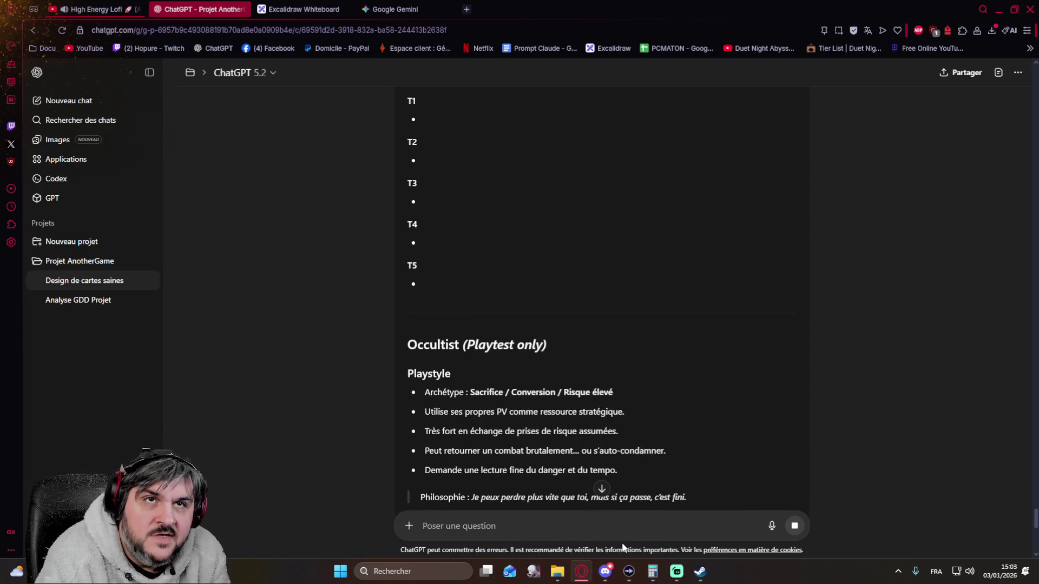
# Scroll back up through the regenerated class document to the Warden section.
pyautogui.scroll(6, 622, 548)
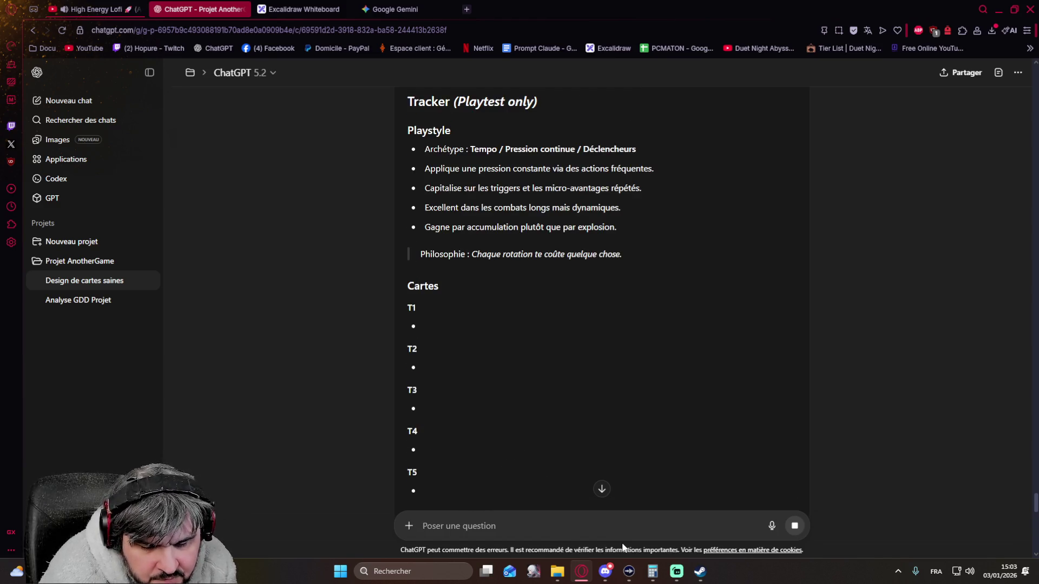
pyautogui.scroll(1, 622, 548)
pyautogui.scroll(3, 622, 547)
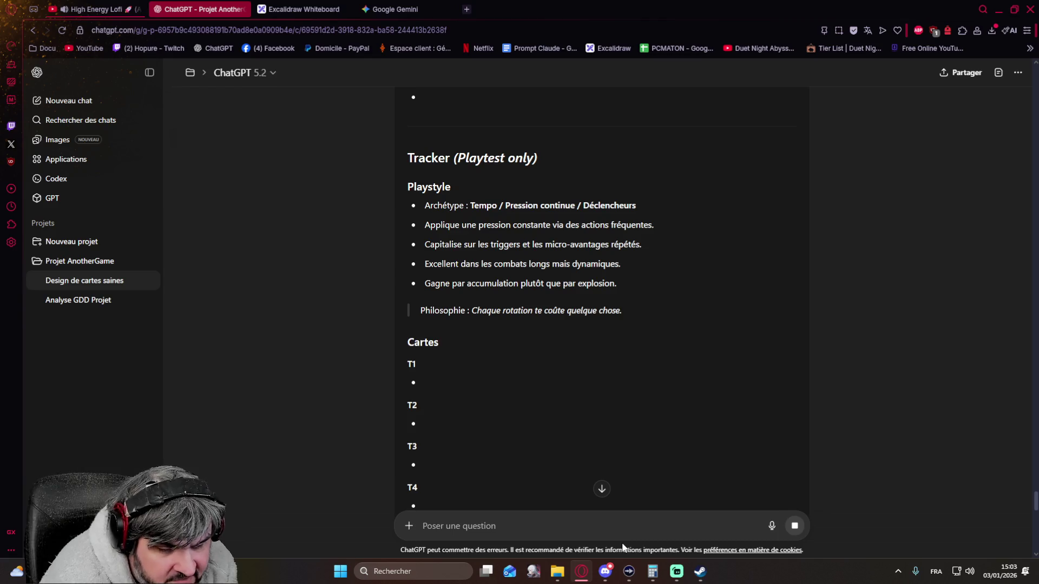
pyautogui.scroll(3, 622, 548)
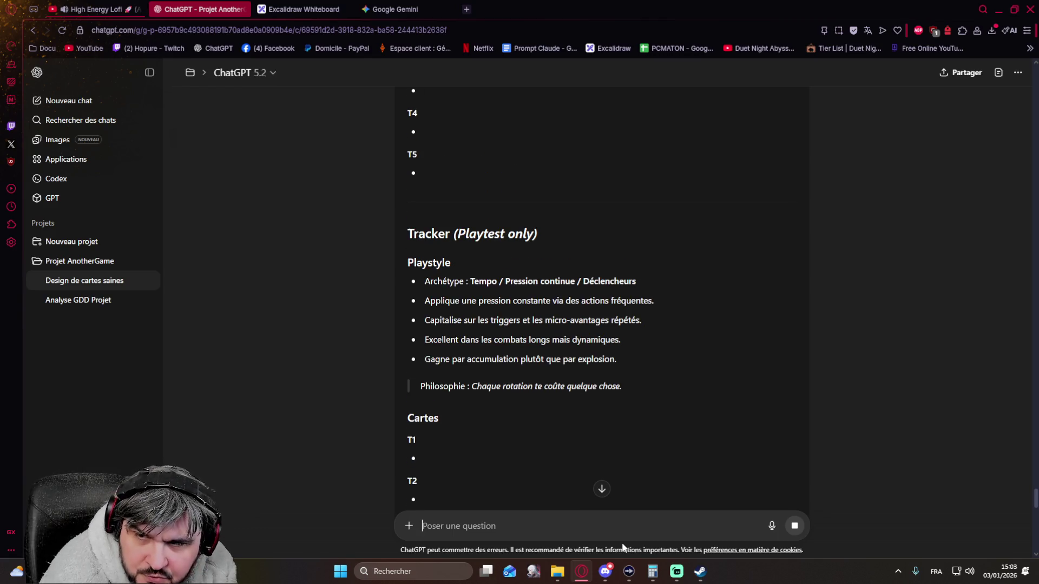
pyautogui.scroll(3, 622, 547)
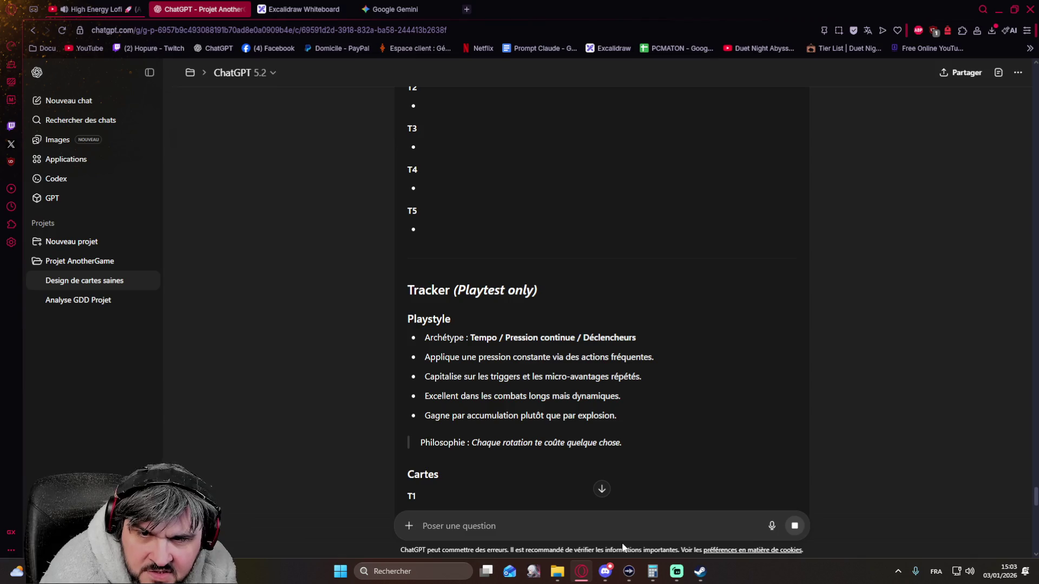
pyautogui.scroll(10, 622, 548)
pyautogui.scroll(6, 622, 547)
pyautogui.scroll(18, 622, 548)
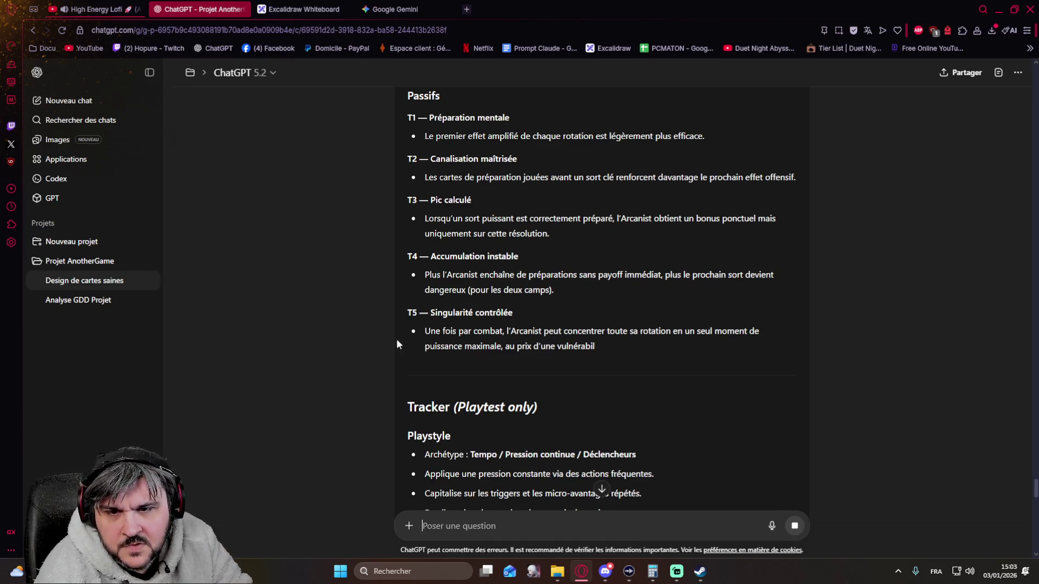
pyautogui.scroll(15, 355, 332)
pyautogui.scroll(12, 354, 335)
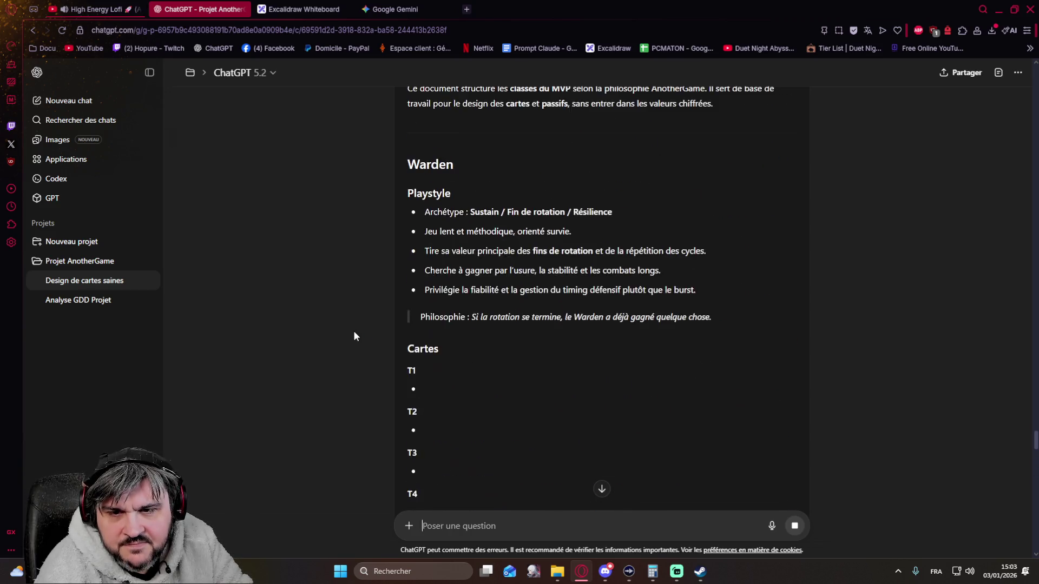
pyautogui.scroll(-3, 353, 335)
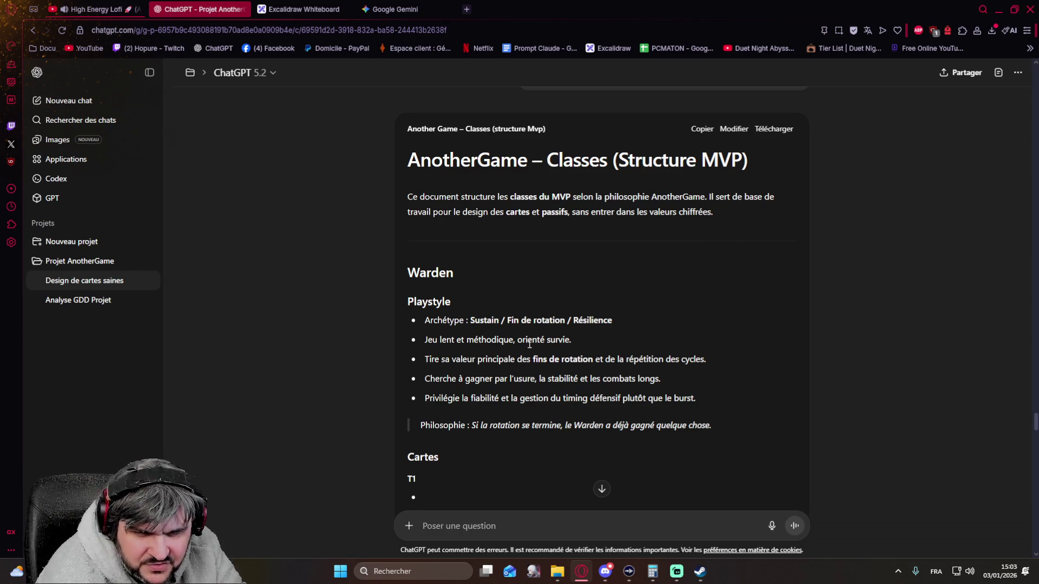
pyautogui.scroll(-9, 441, 341)
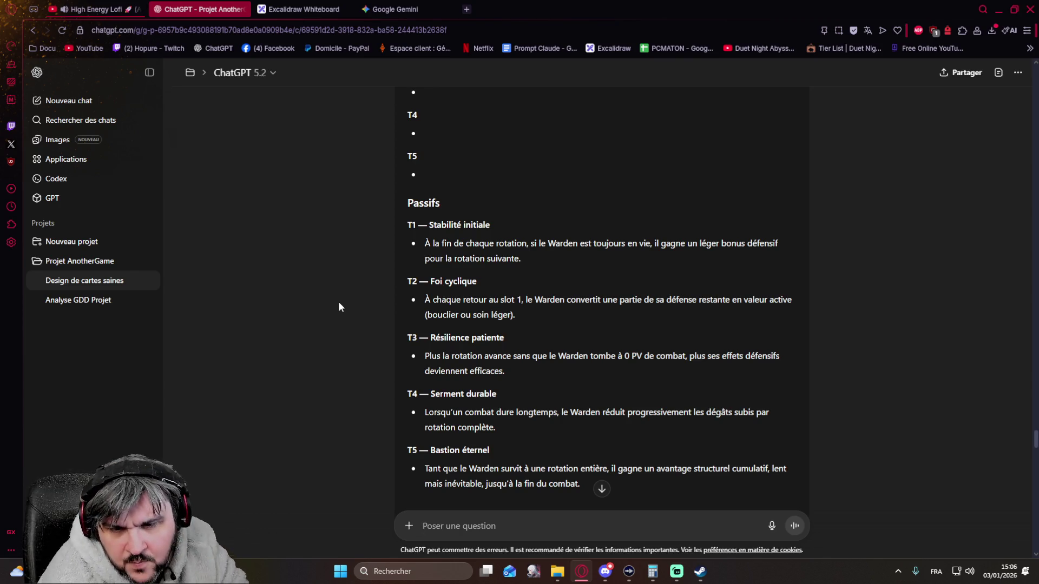
# Scroll down through the Arcanist passives in the document.
pyautogui.scroll(-2, 338, 303)
pyautogui.scroll(-12, 322, 313)
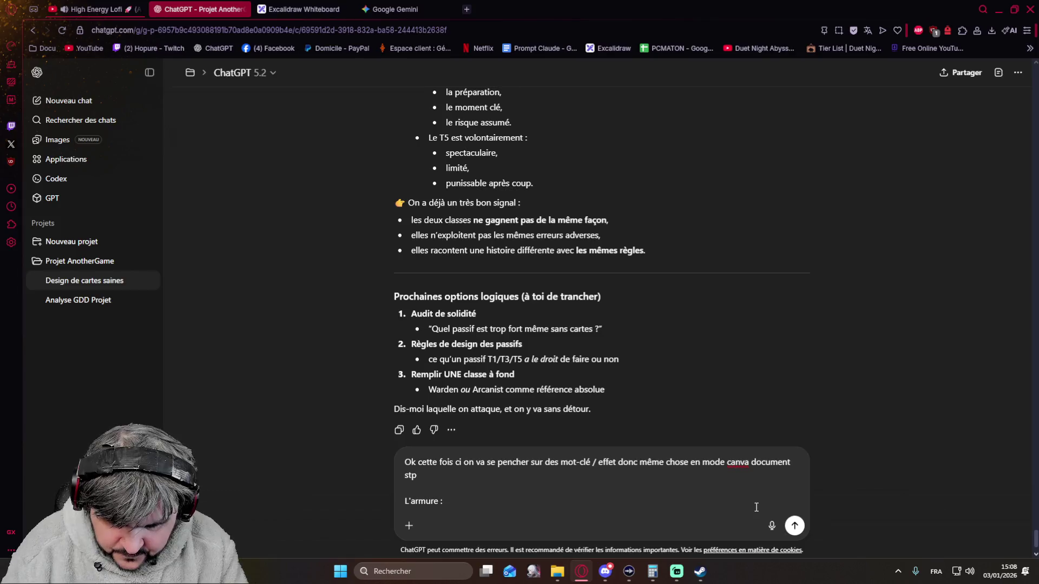
# Define L'armure as 'Effet stackable, consommé avant les PV, aucun reset'.
pyautogui.write('Effet s')
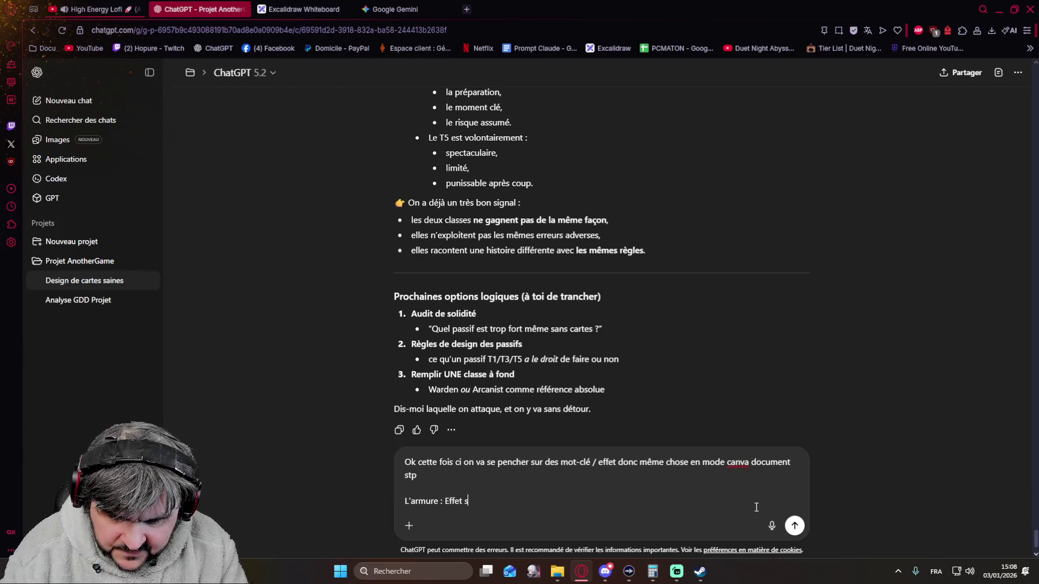
pyautogui.write("'tackablk")
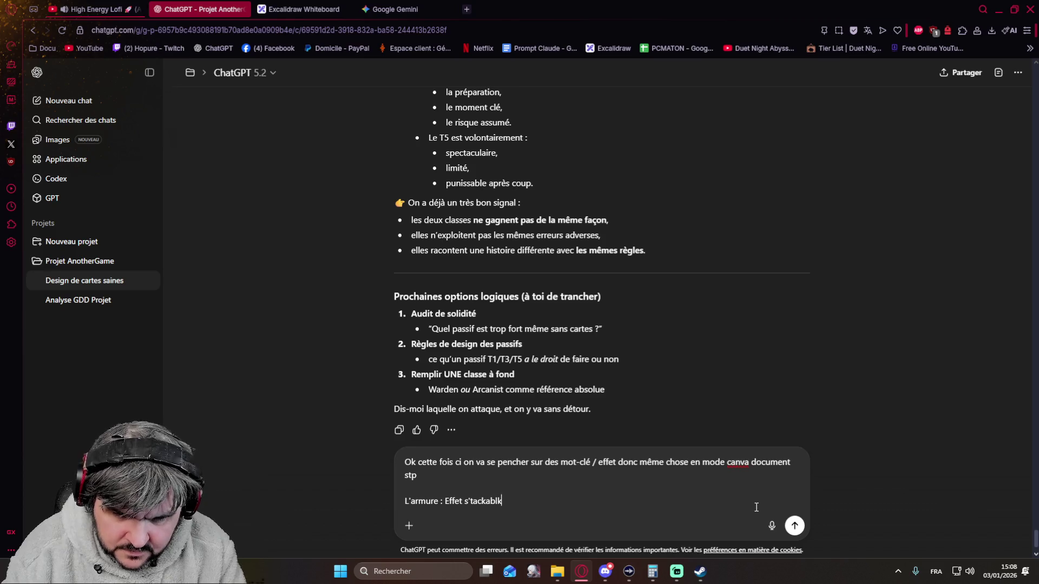
pyautogui.press('BackSpace')
pyautogui.write('e')
pyautogui.write(', ')
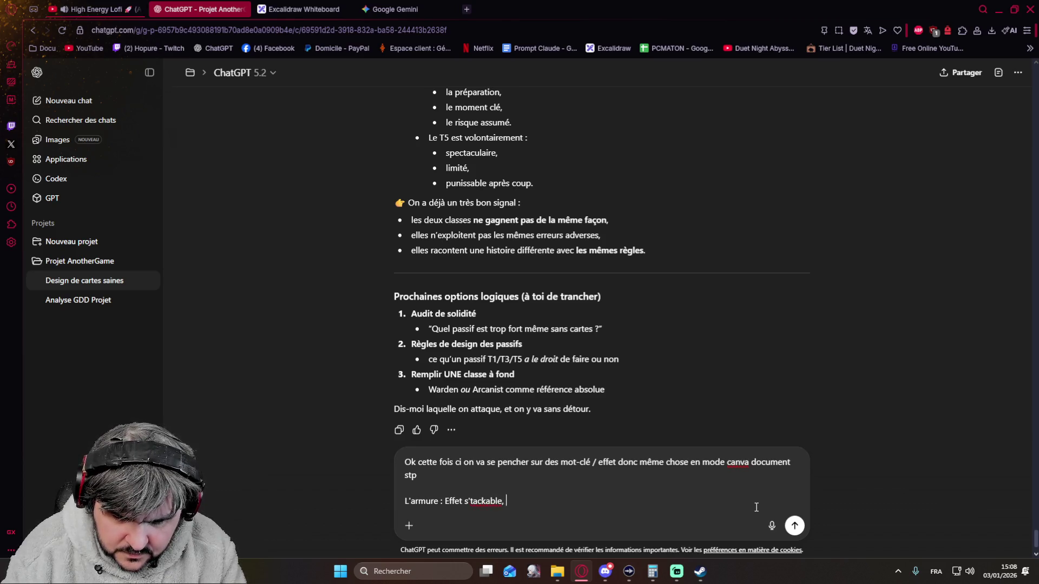
pyautogui.write('consommé avant les PV')
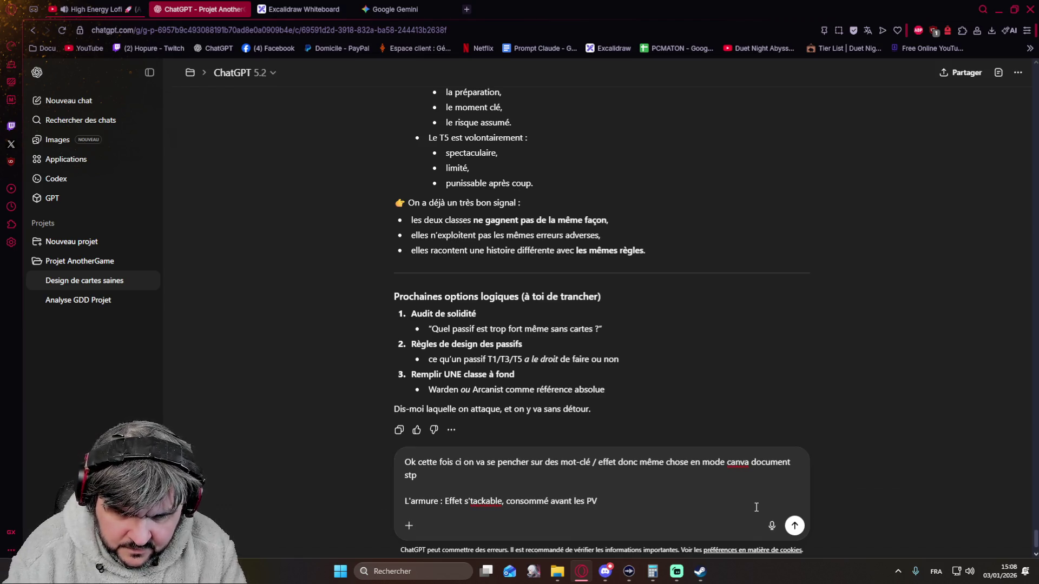
pyautogui.press('Left')
pyautogui.press('Left')
pyautogui.press('Left')
pyautogui.press('BackSpace')
pyautogui.press('Right')
pyautogui.press('Right')
pyautogui.press('Right')
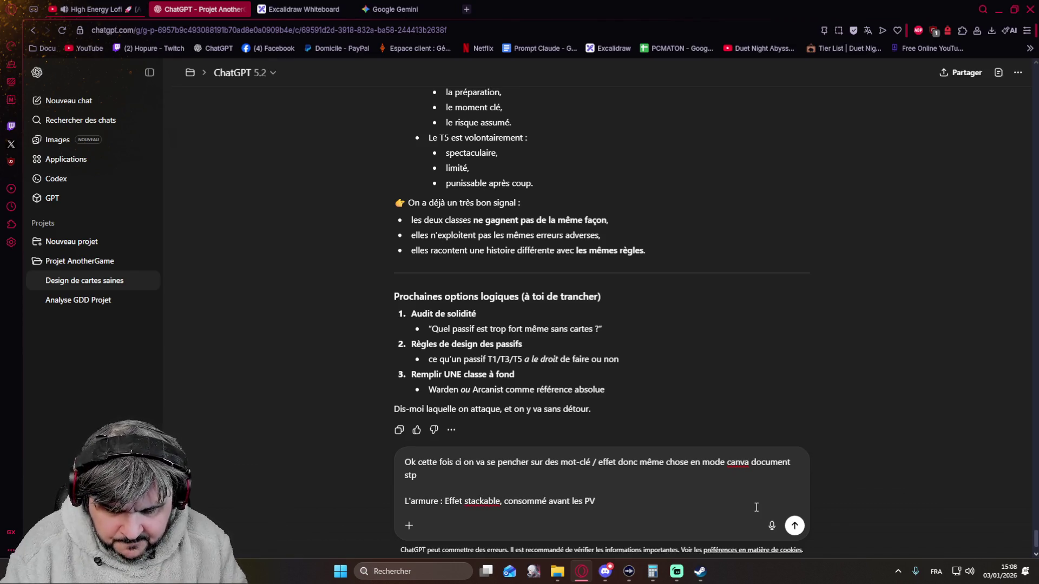
pyautogui.write(', ')
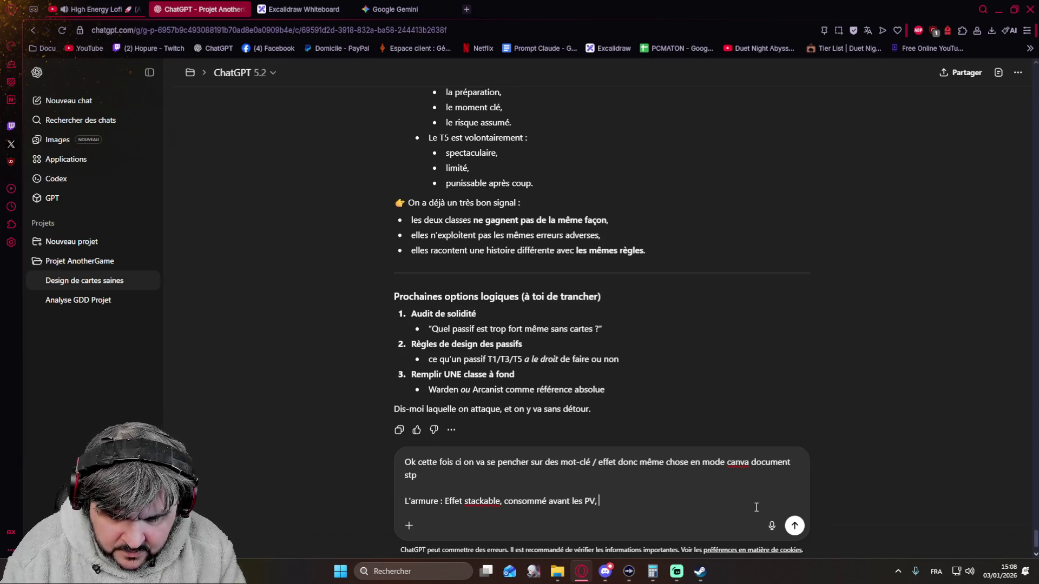
pyautogui.write('aucun reset')
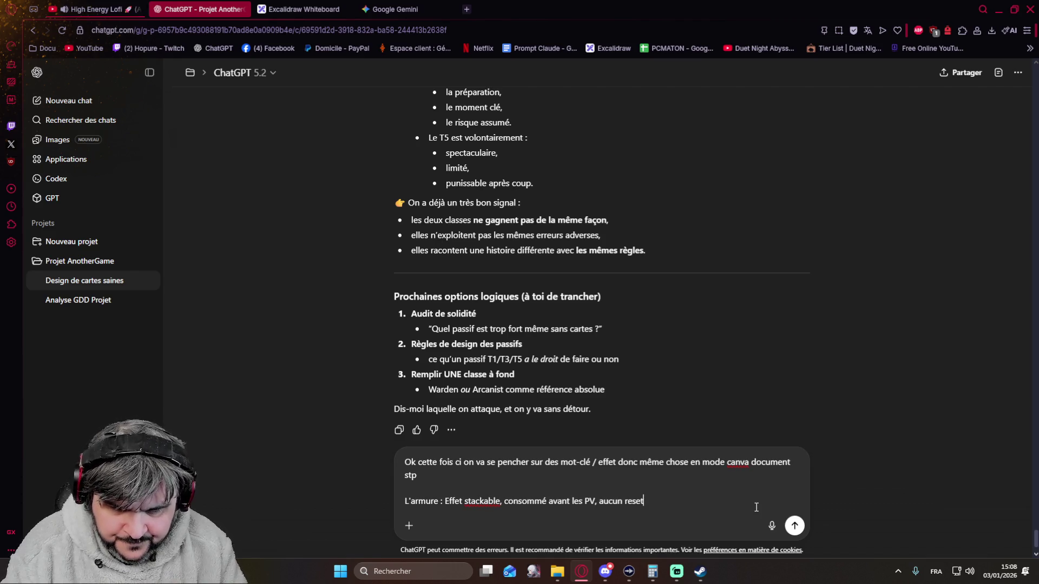
# Add a 'Le bouclier :' line: stackable, consumed before HP, reset on hit.
pyautogui.hotkey('shift', 'Return')
pyautogui.write('L')
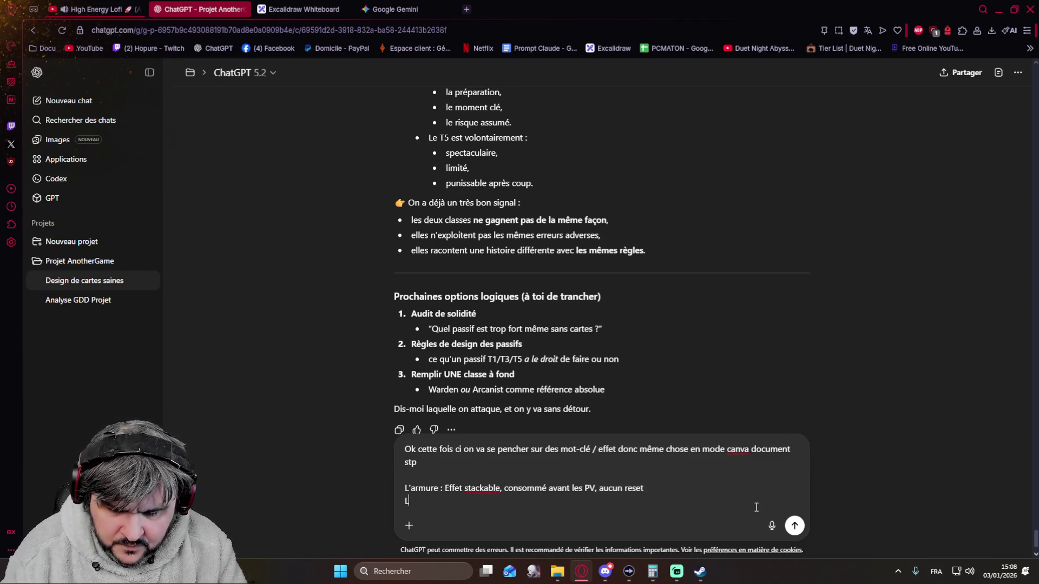
pyautogui.write('e bouclier :')
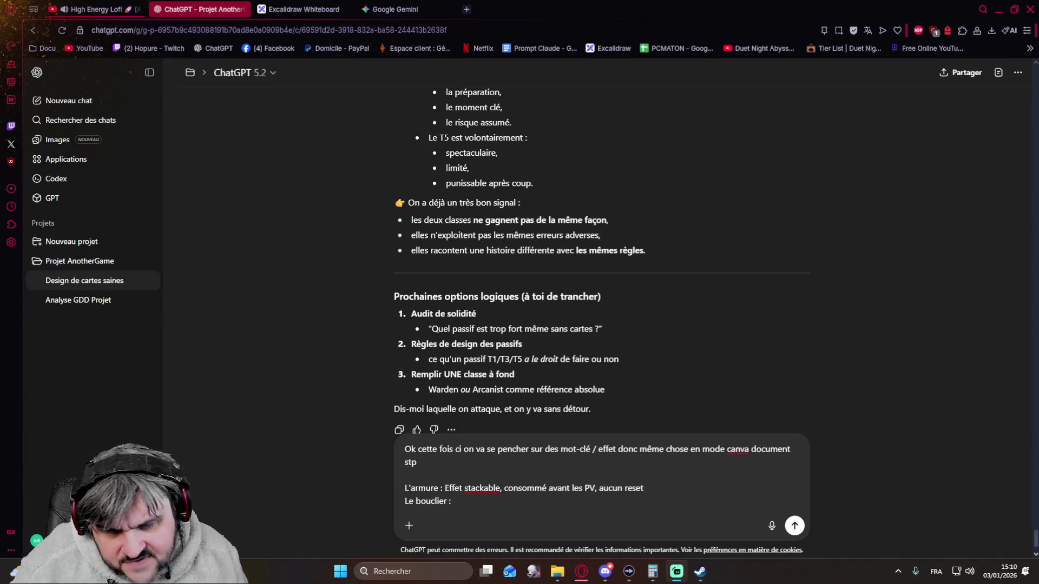
pyautogui.click(509, 502)
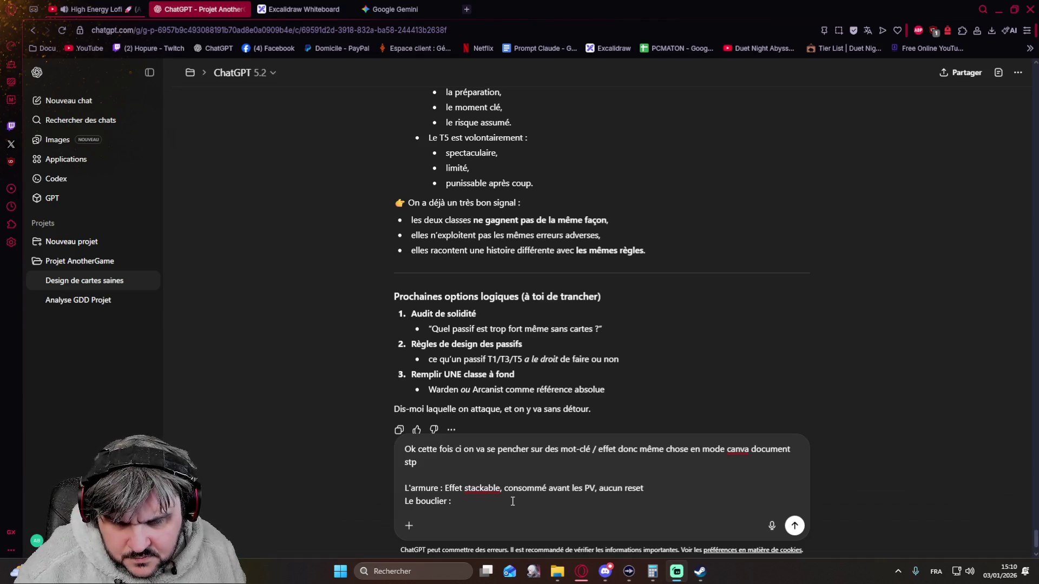
pyautogui.write('Eff')
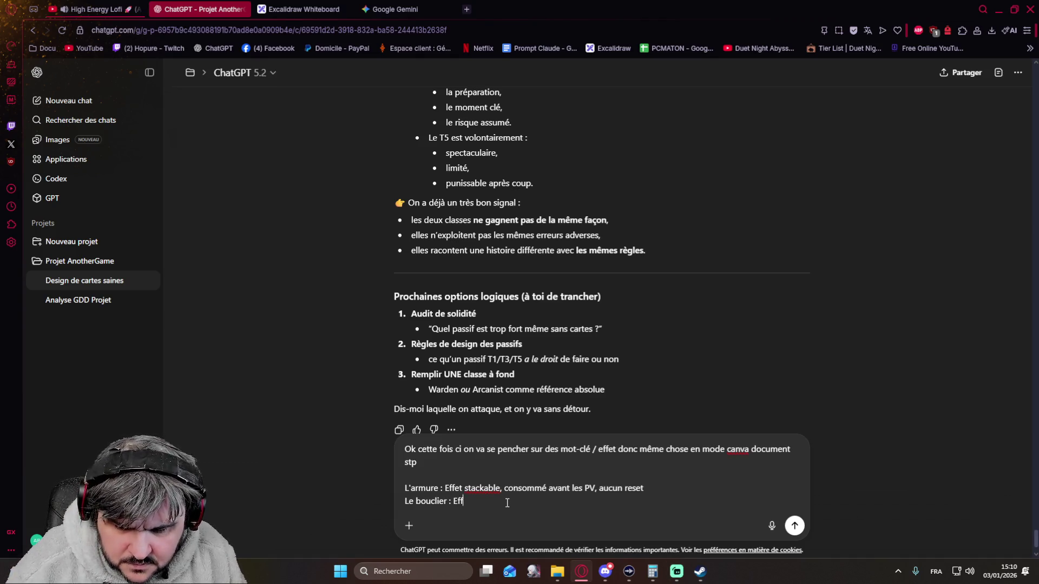
pyautogui.write('et stac')
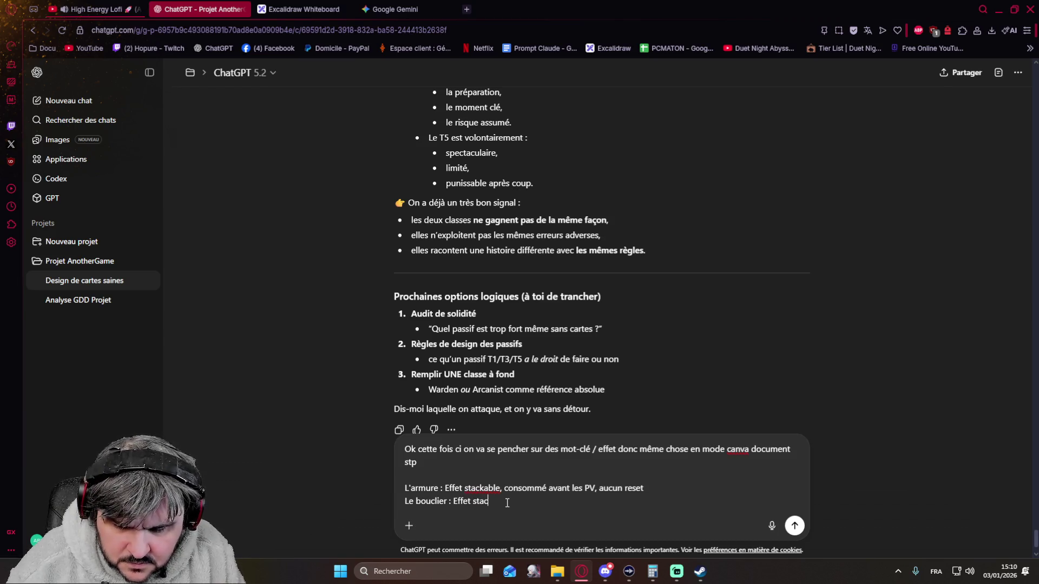
pyautogui.write('kable')
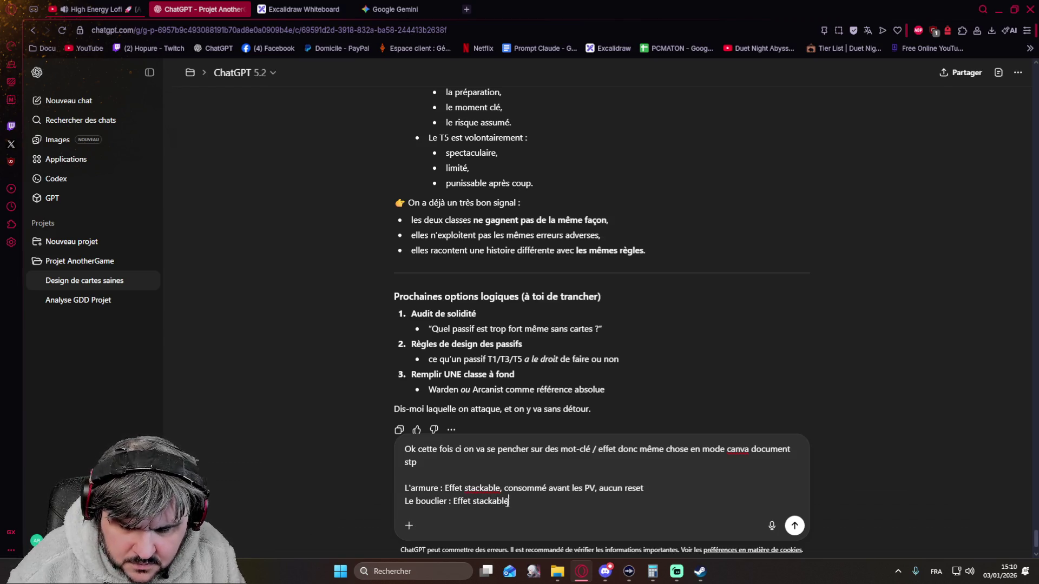
pyautogui.write(', con')
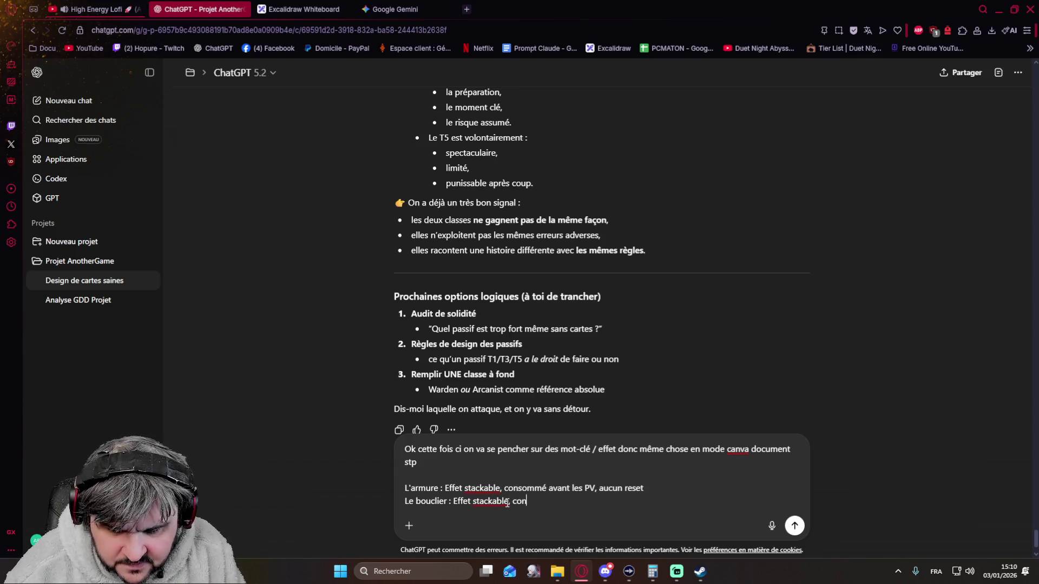
pyautogui.write('sommé avant ')
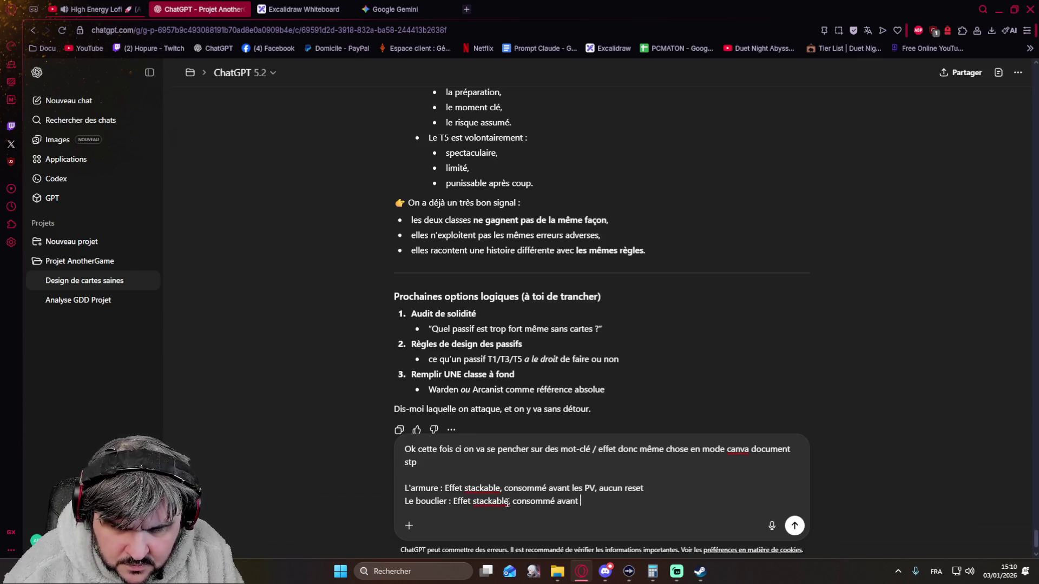
pyautogui.write('les PV,')
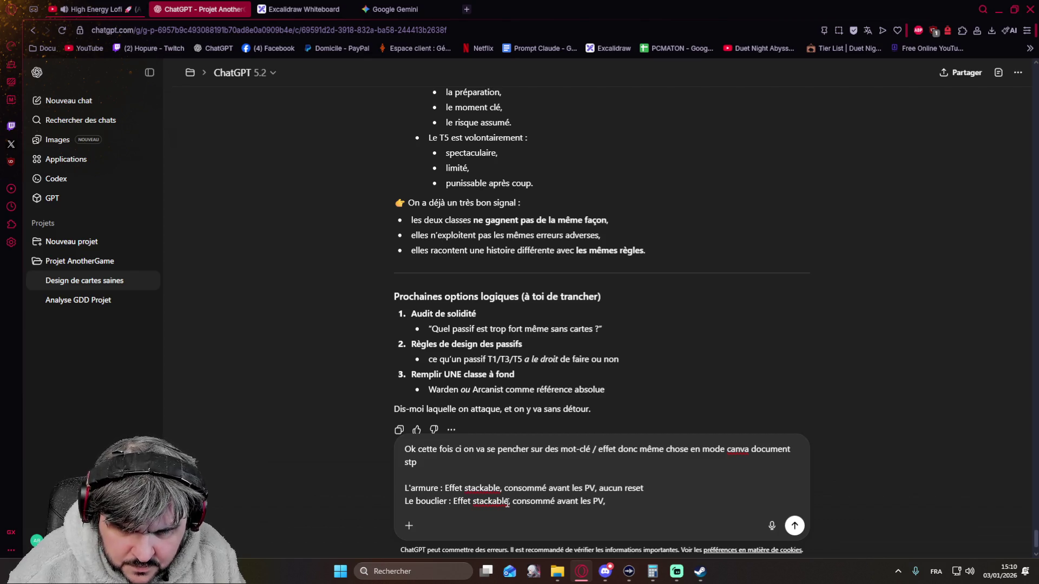
pyautogui.write(' reset')
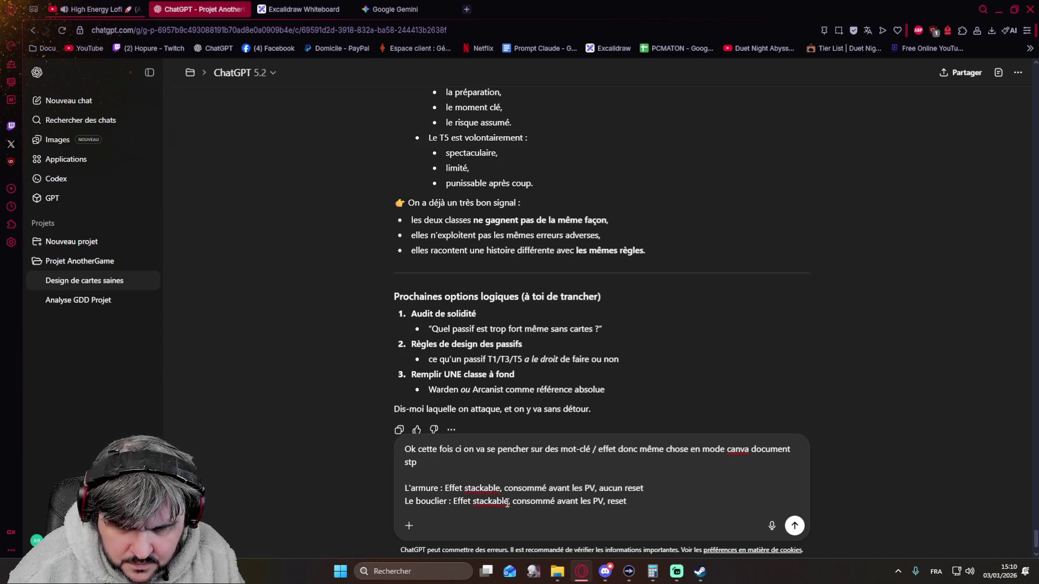
pyautogui.write(' on hit')
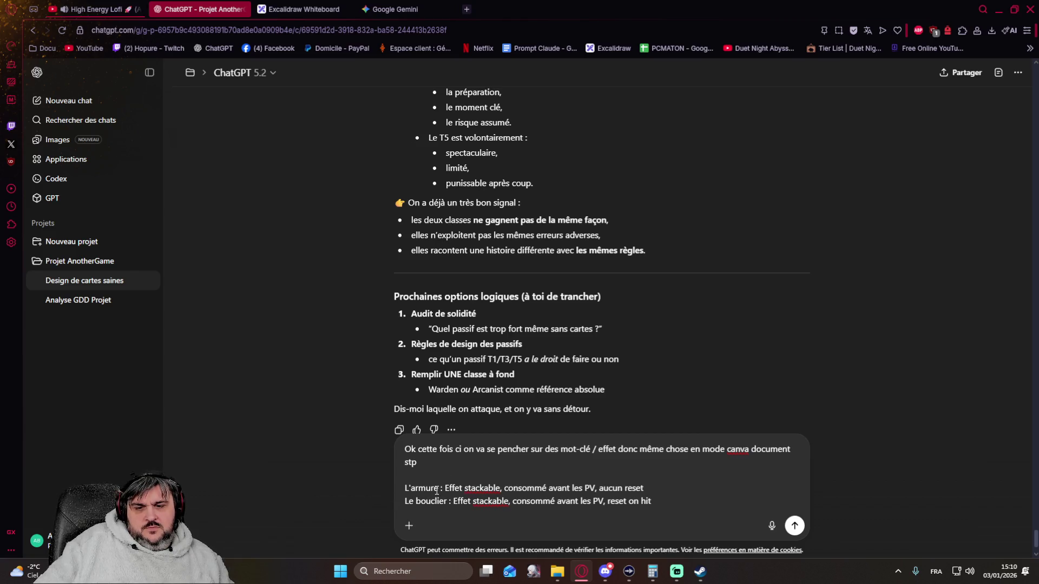
# Rename L'armure to Armor and Le bouclier to Shield in the draft.
pyautogui.moveTo(438, 490); pyautogui.dragTo(405, 490)
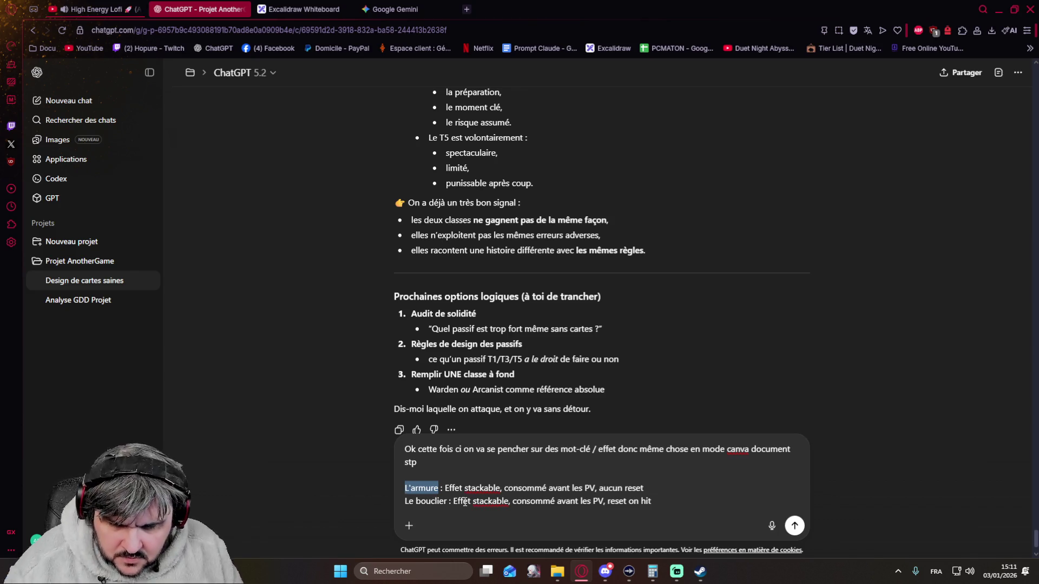
pyautogui.write('Armor')
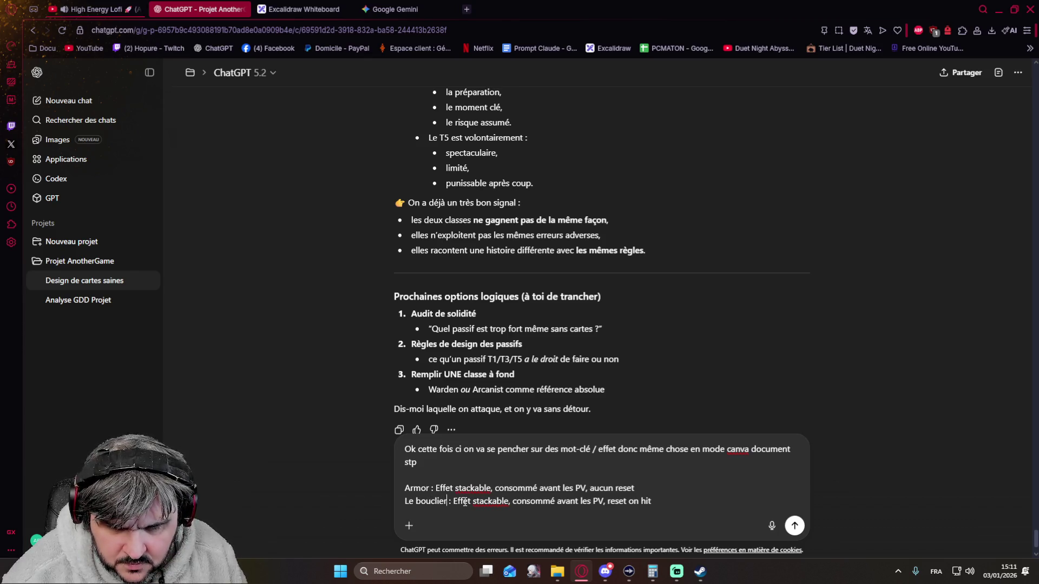
pyautogui.press('BackSpace')
pyautogui.press('BackSpace')
pyautogui.press('BackSpace')
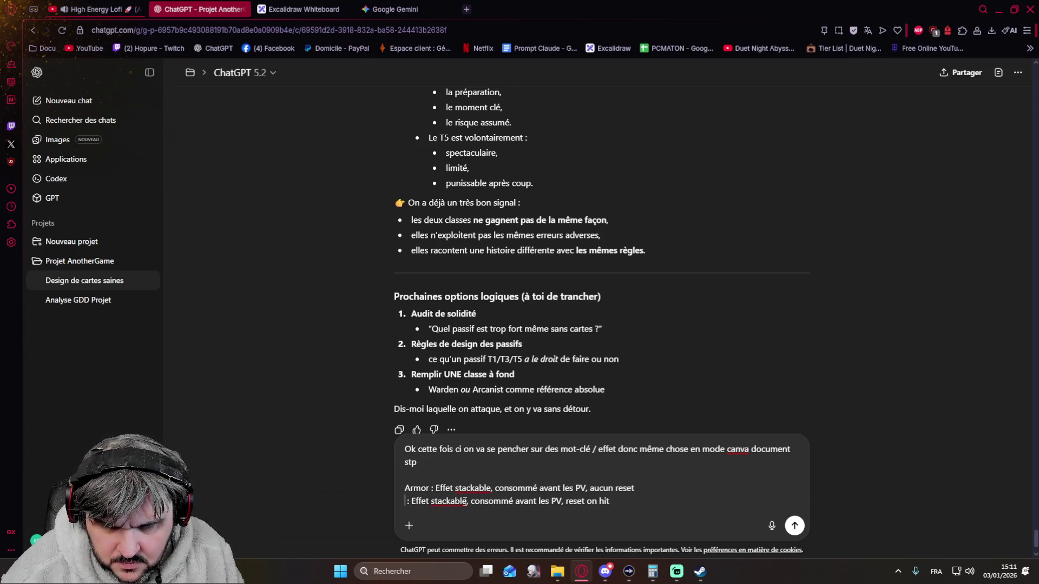
pyautogui.write('Shield')
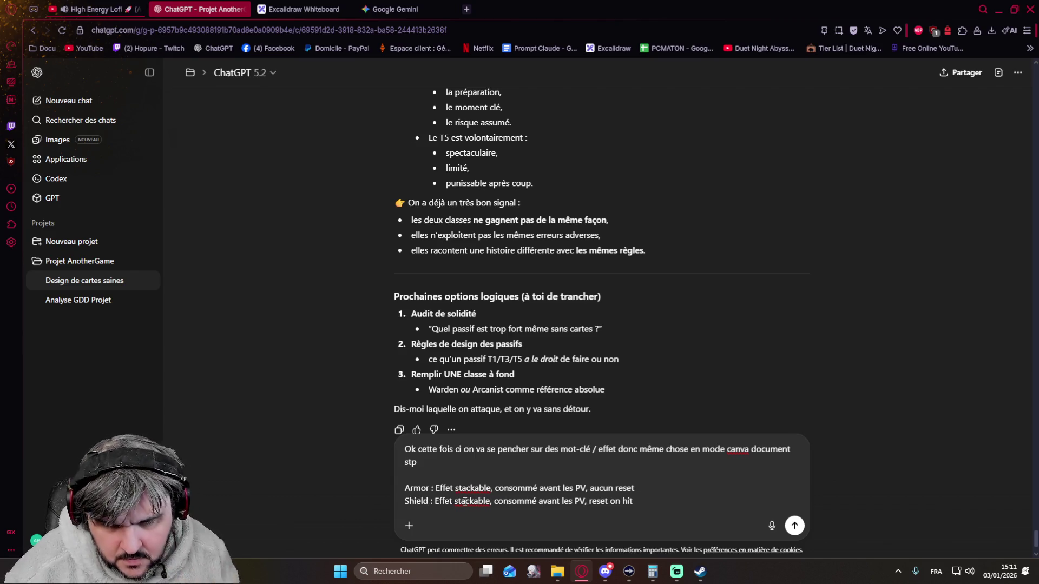
# Start a new 'Heal :' line below the Shield definition.
pyautogui.click(644, 502)
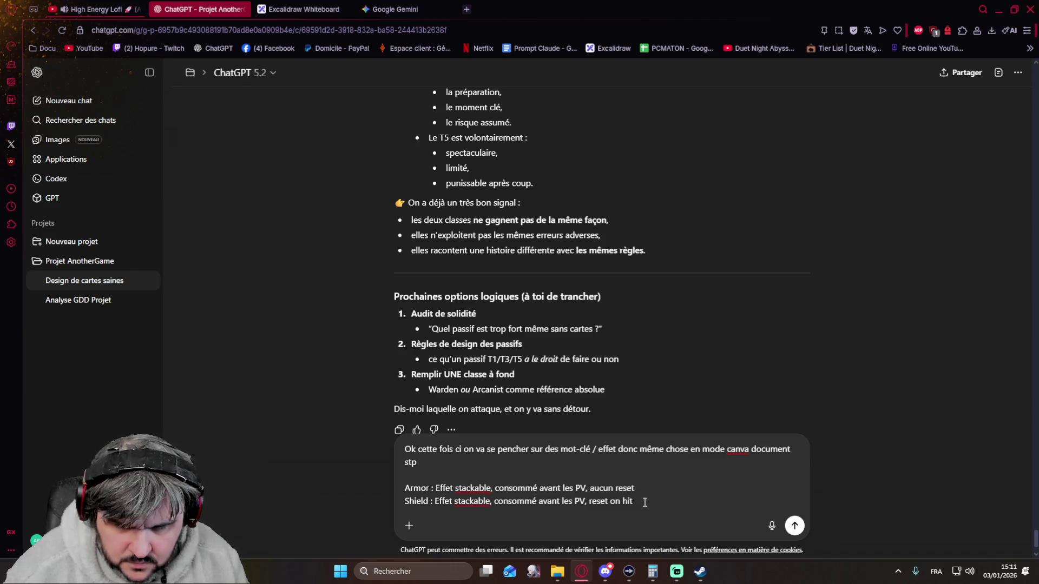
pyautogui.press('Up')
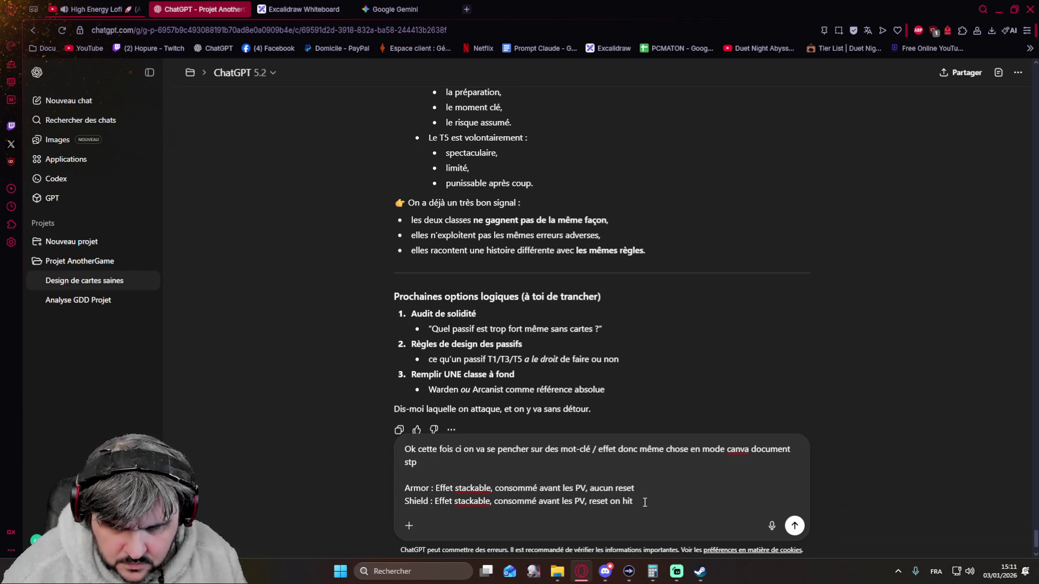
pyautogui.hotkey('shift', 'Return')
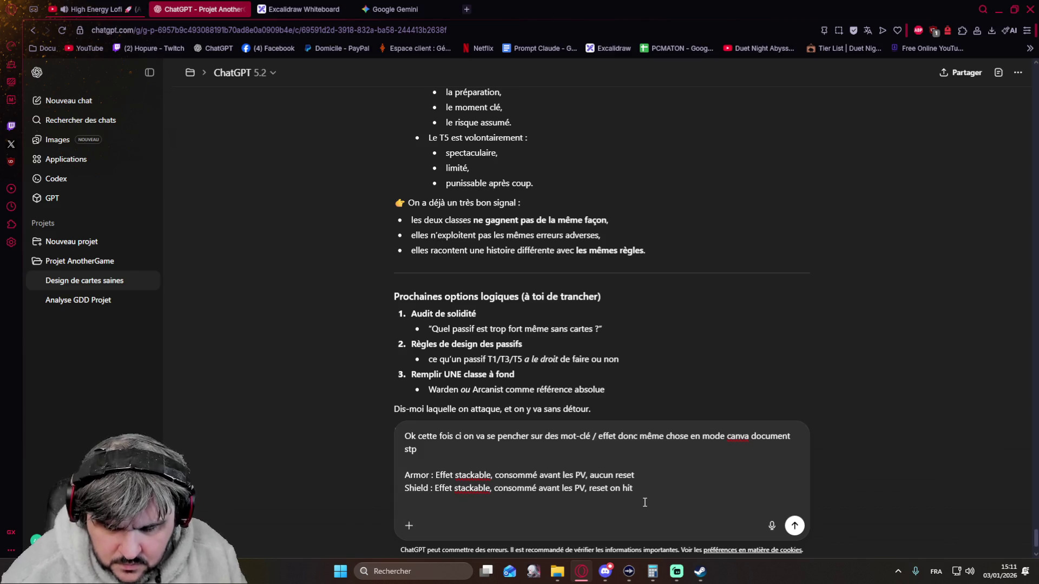
pyautogui.write('Heal :')
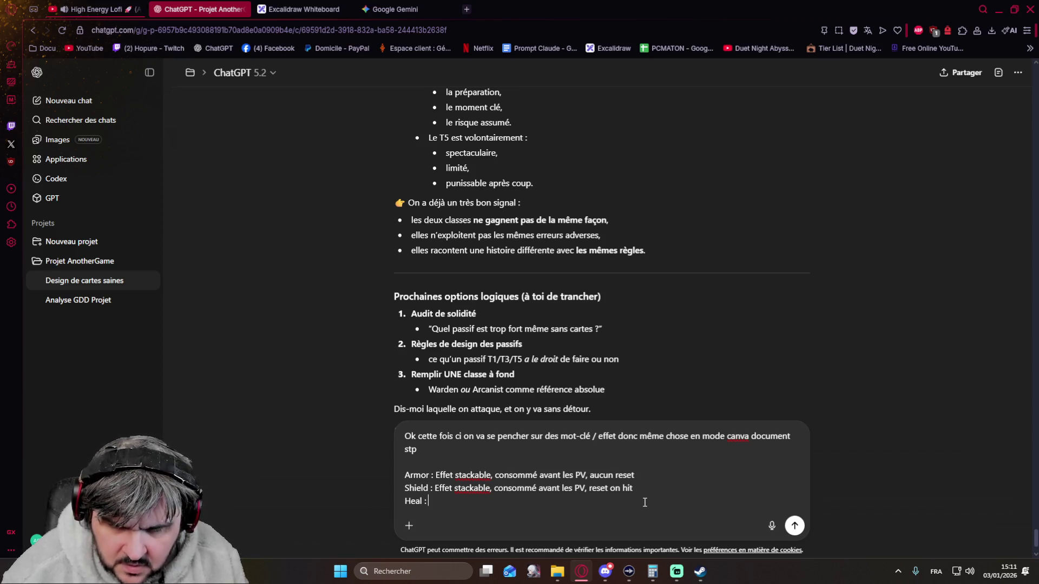
# Begin the Heal entry and prefix the Armor and Shield definitions with 'Effet permanent,'.
pyautogui.write('Effe')
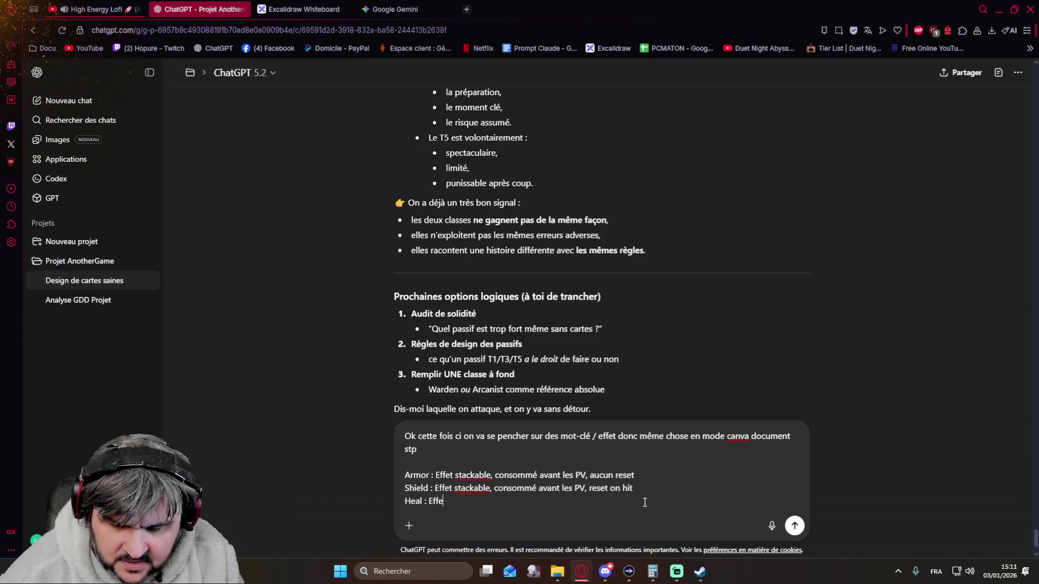
pyautogui.write('ct direct')
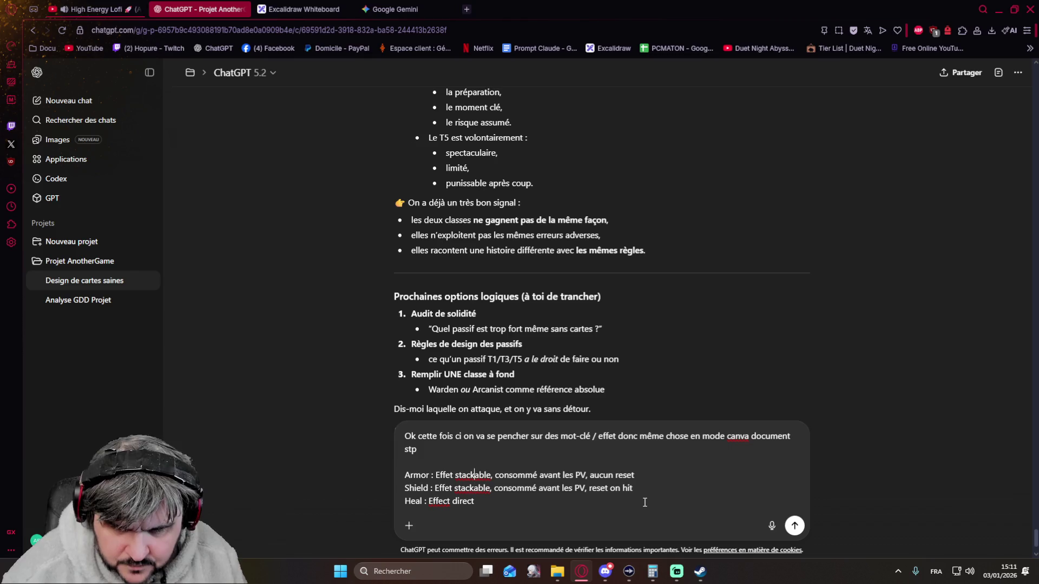
pyautogui.press('Right')
pyautogui.press('Right')
pyautogui.press('Right')
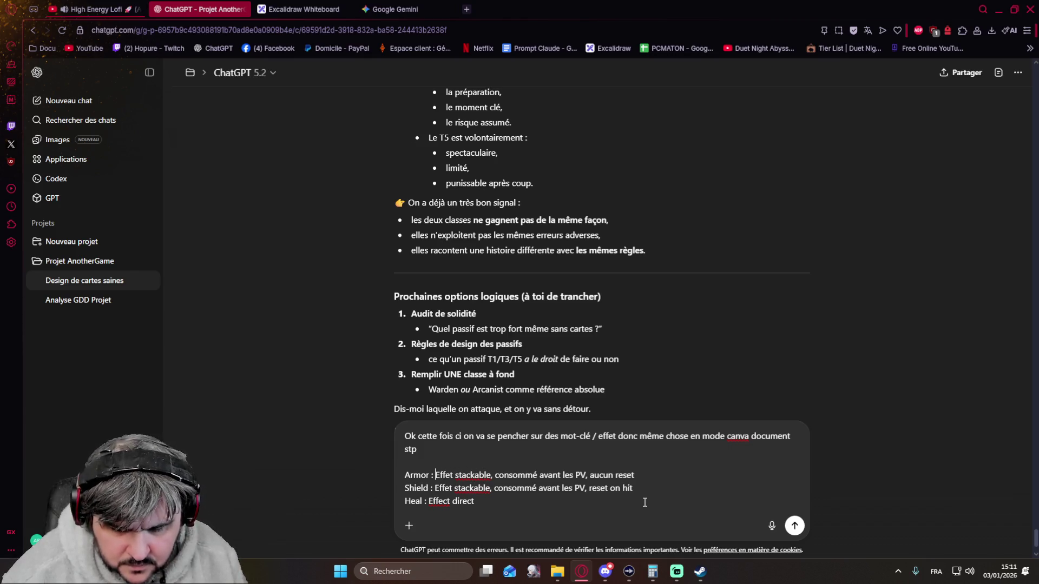
pyautogui.write('Effet per')
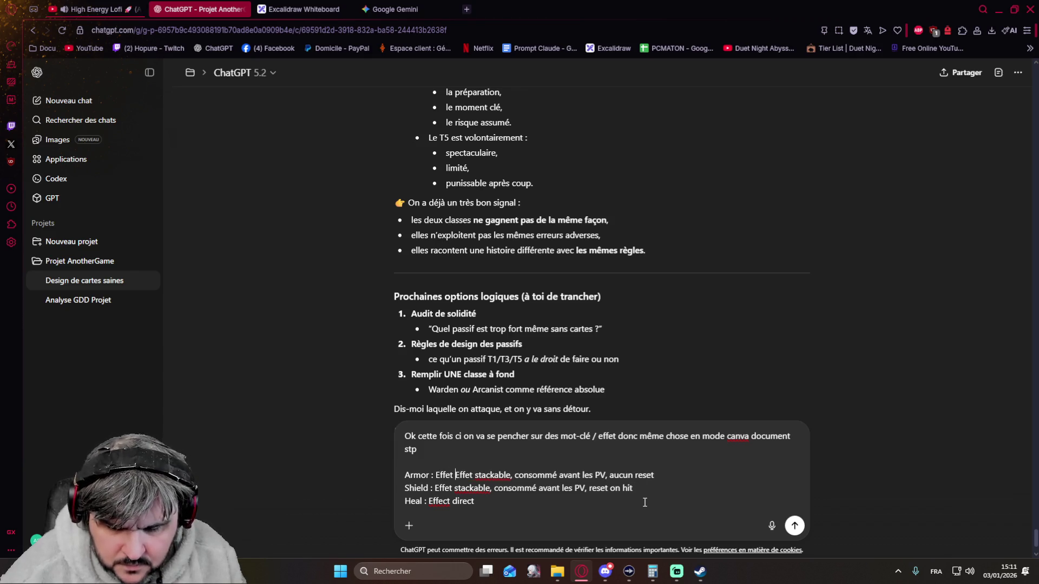
pyautogui.write('manent')
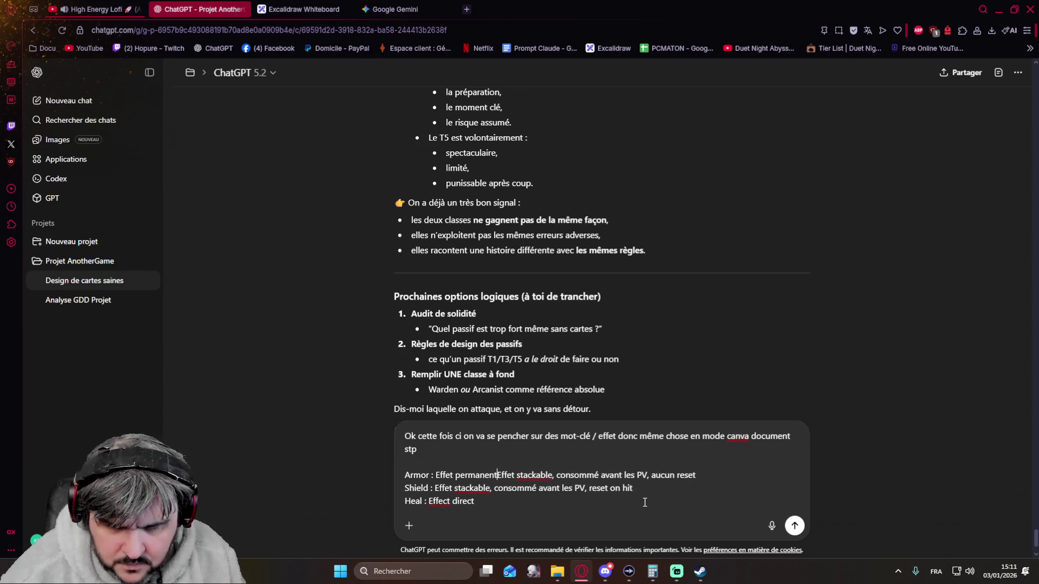
pyautogui.write(',')
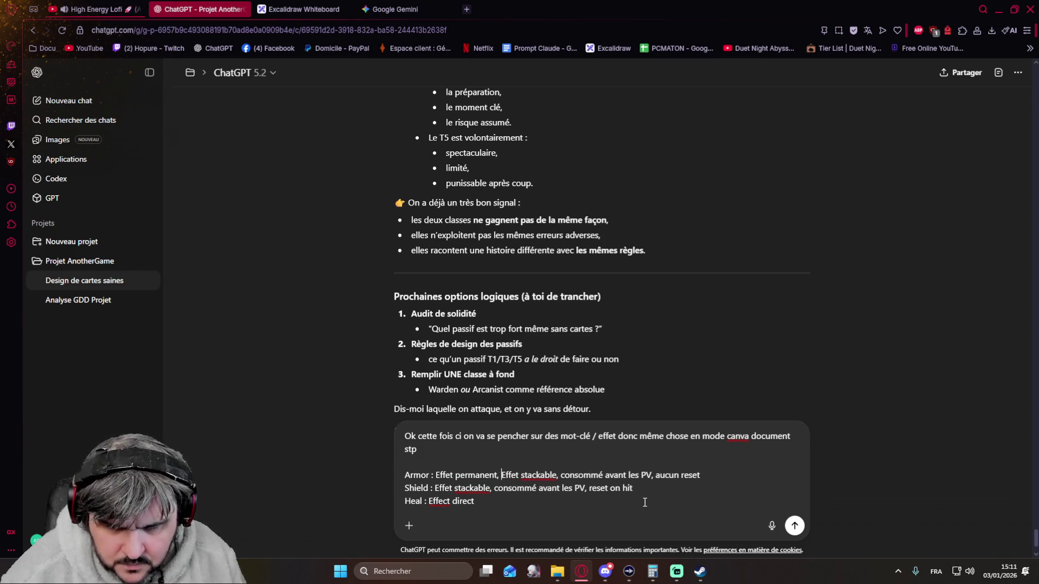
pyautogui.press('Down')
pyautogui.press('Left')
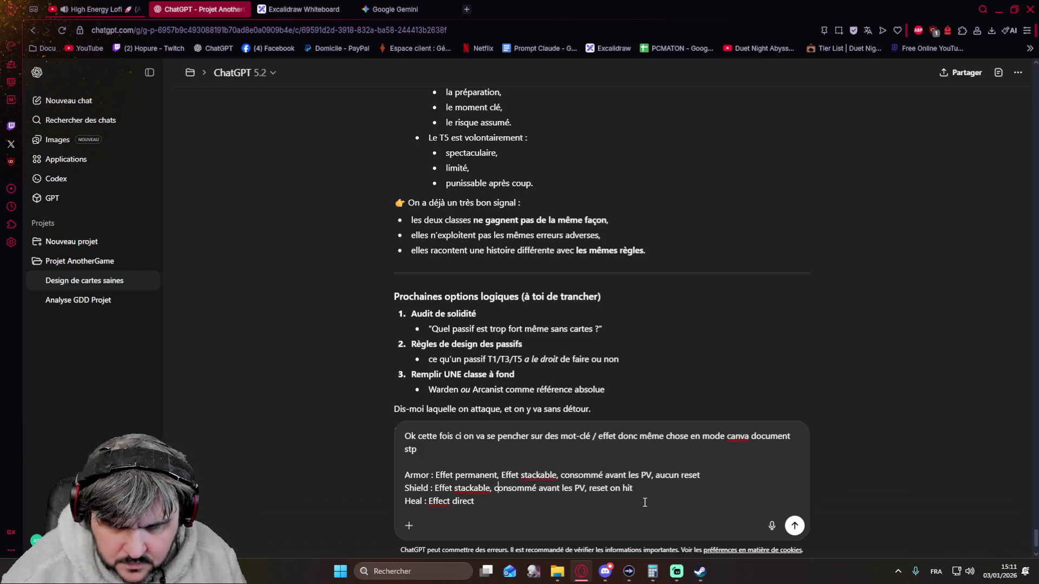
pyautogui.press('Left')
pyautogui.press('Left')
pyautogui.write('Effet permanent,')
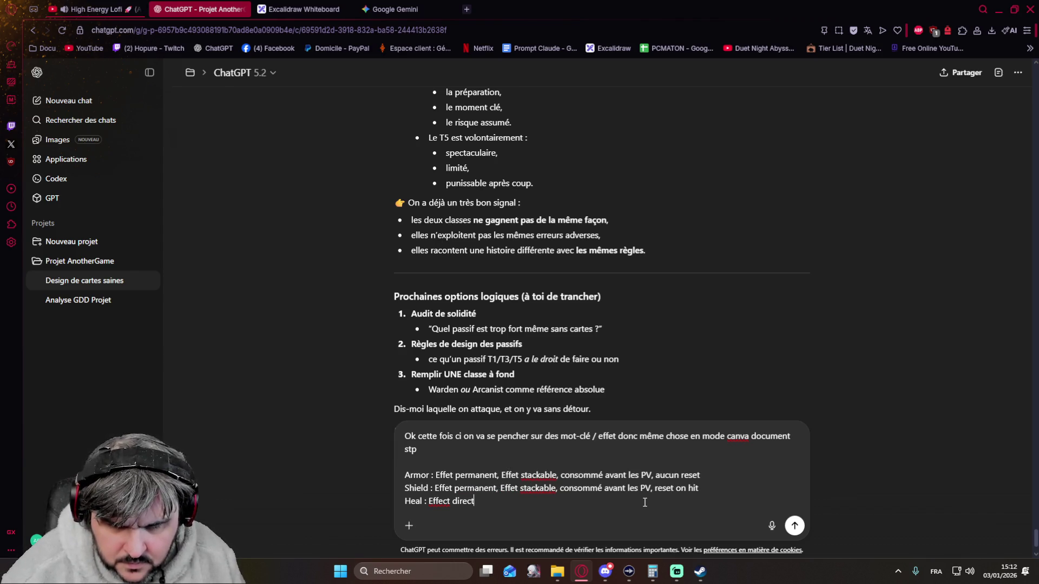
# Define Heal as 'instantané, Soigne les pv du personnage' and start a new line.
pyautogui.press('Left')
pyautogui.press('Left')
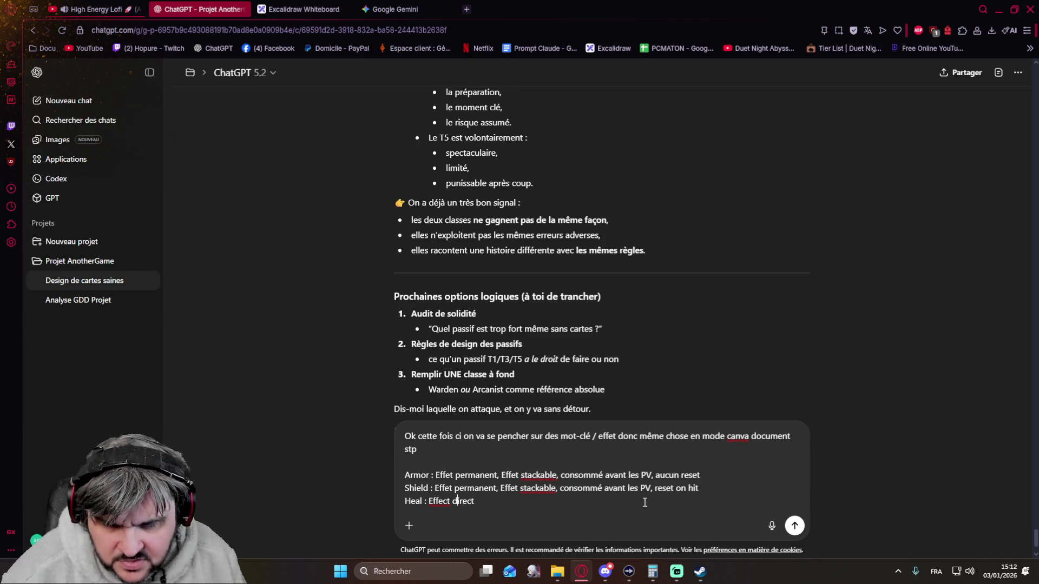
pyautogui.press('End')
pyautogui.press('BackSpace')
pyautogui.press('BackSpace')
pyautogui.press('BackSpace')
pyautogui.press('BackSpace')
pyautogui.press('BackSpace')
pyautogui.write('instantané,')
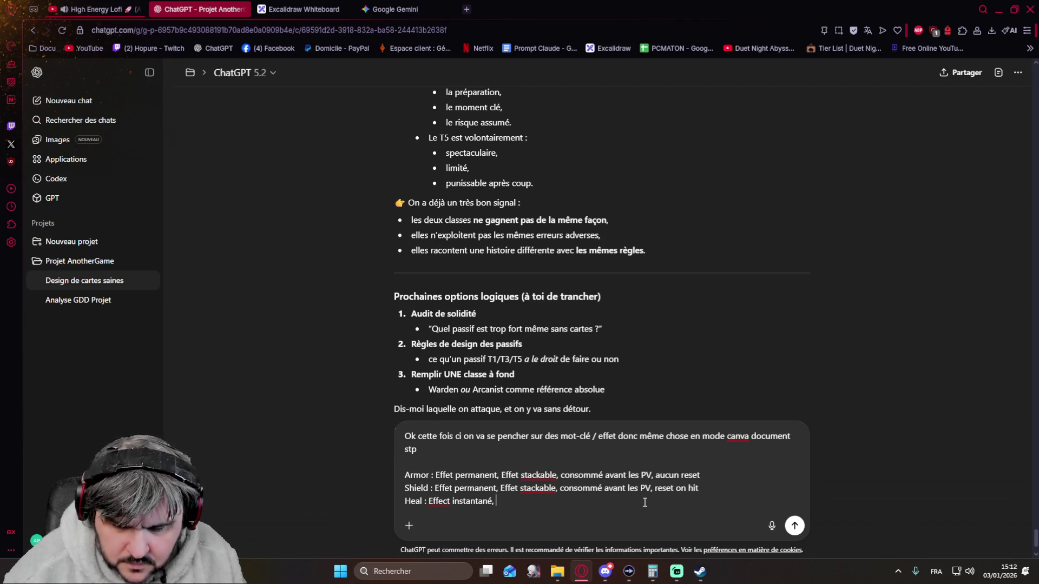
pyautogui.write('Soig')
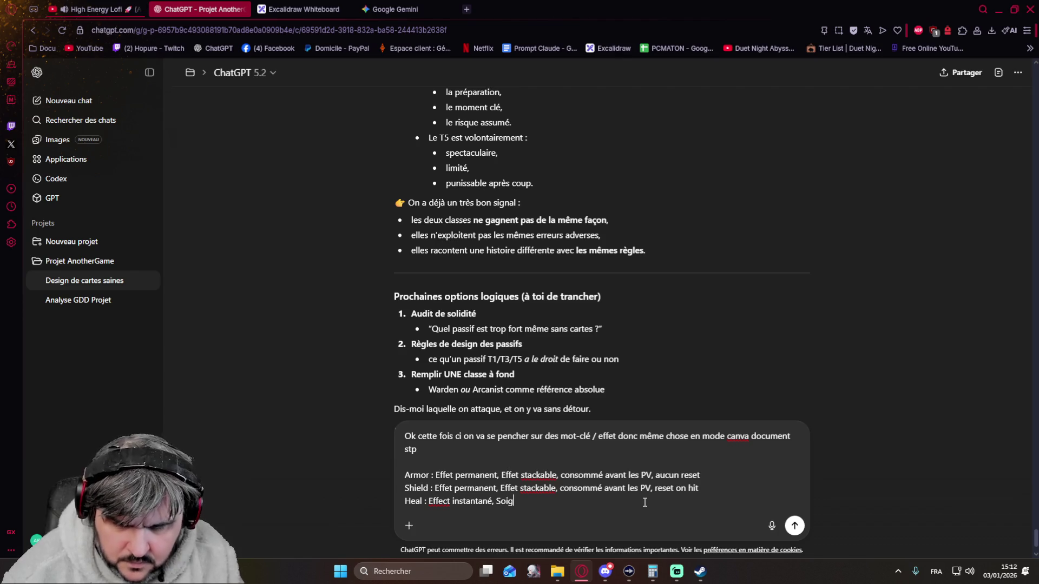
pyautogui.write('ne')
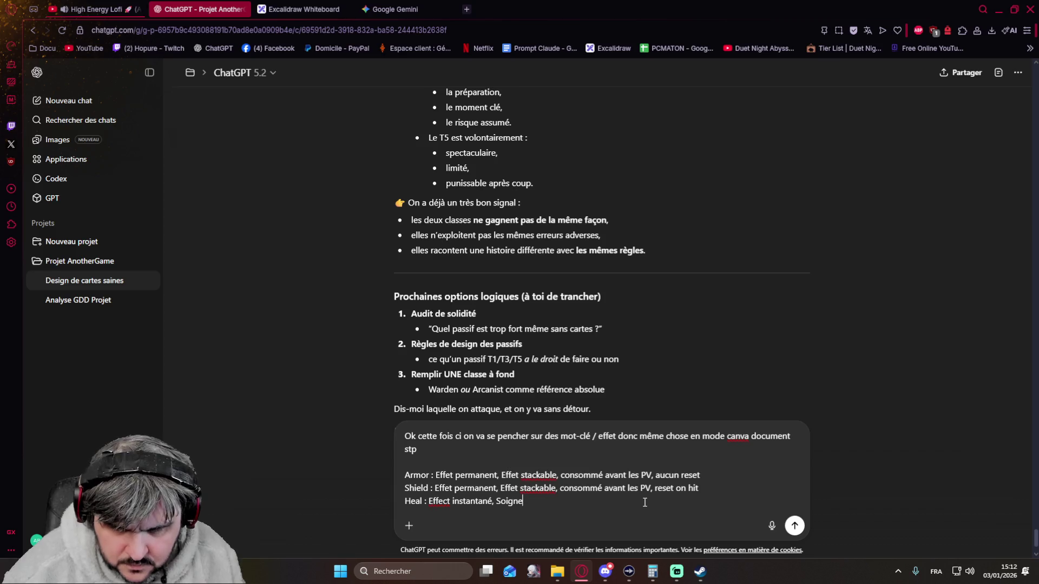
pyautogui.write(' les pv d')
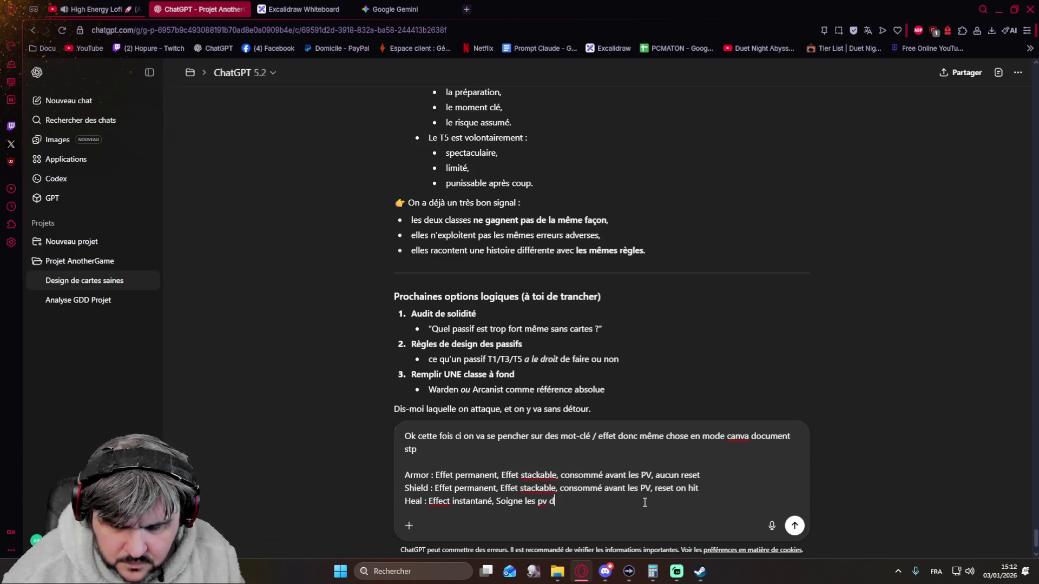
pyautogui.write('u personnage')
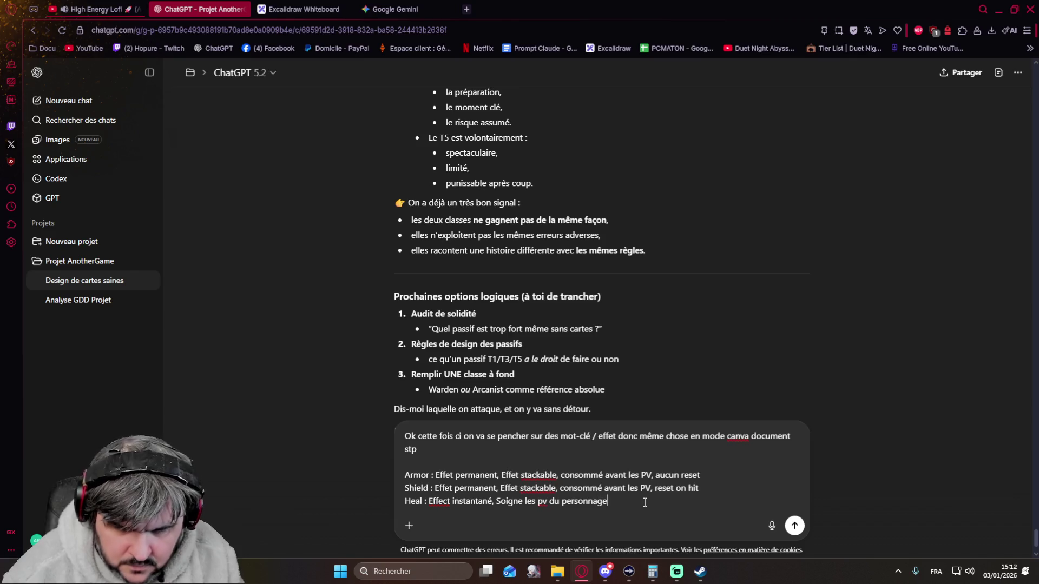
pyautogui.hotkey('shift', 'Return')
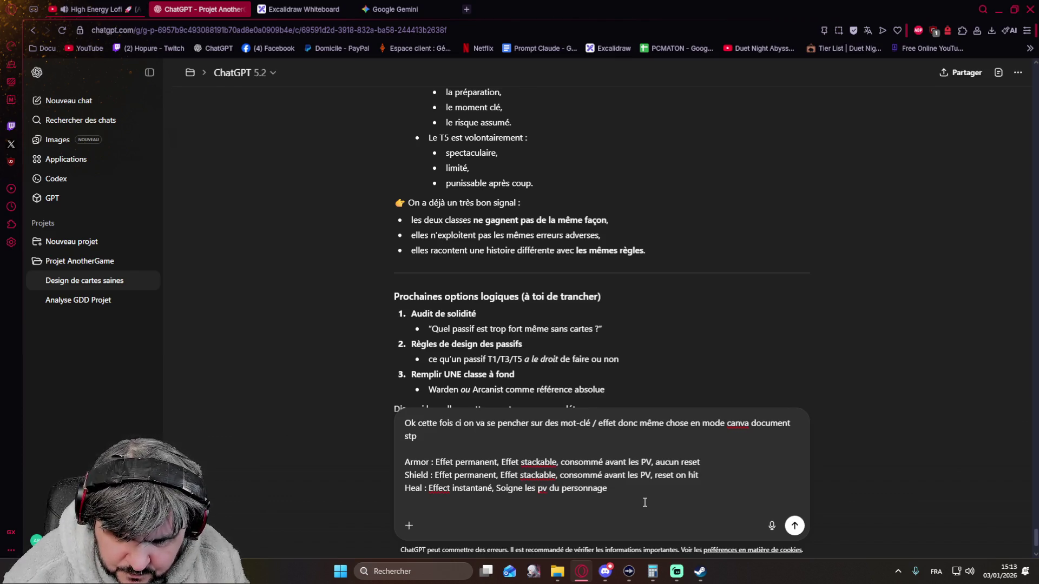
# Start the Erosion line with 'Erosion: Effectpermanent, Effect'.
pyautogui.write('Ero')
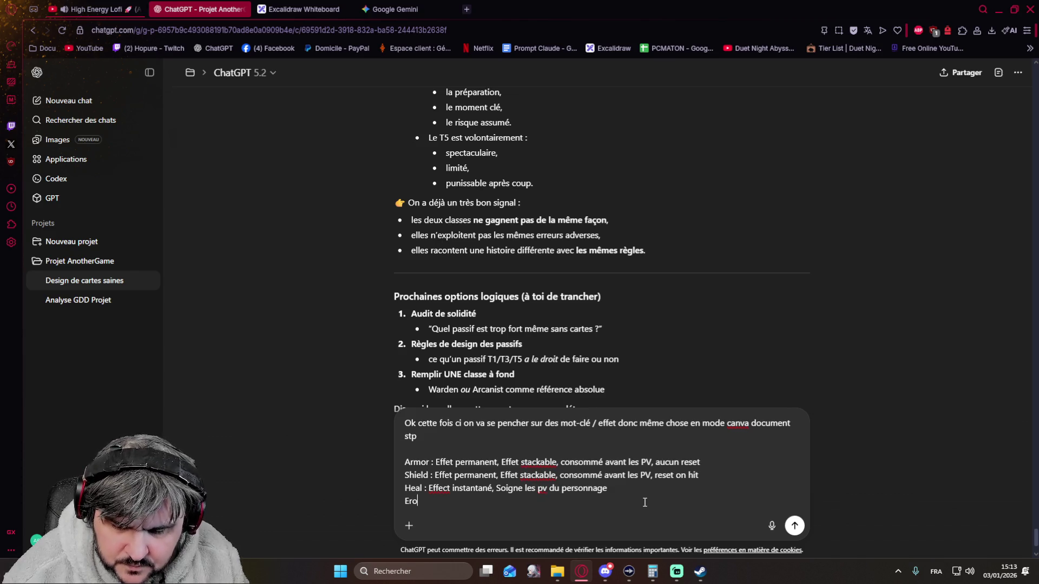
pyautogui.write('sion: ')
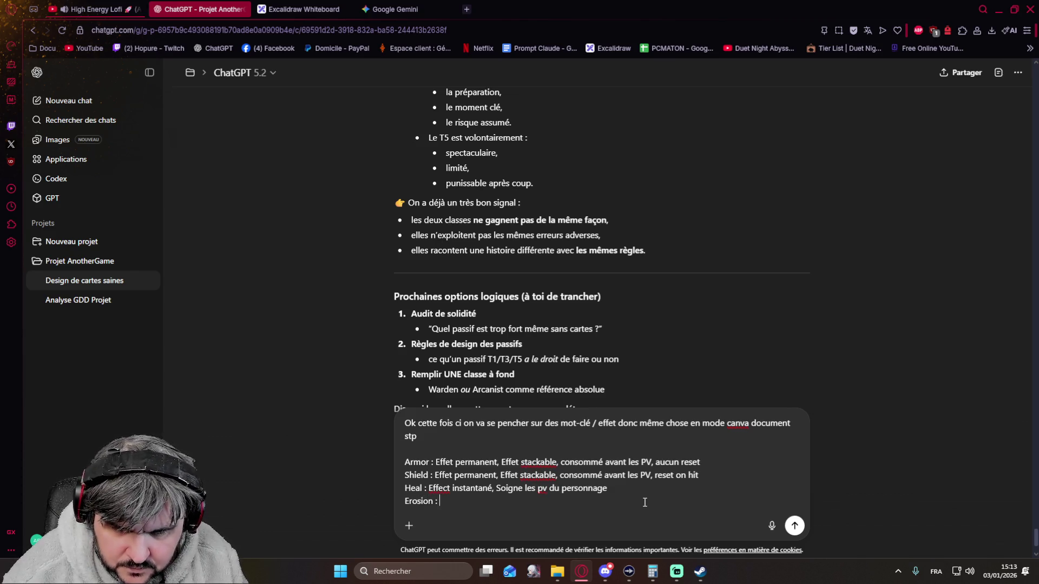
pyautogui.write('Effect')
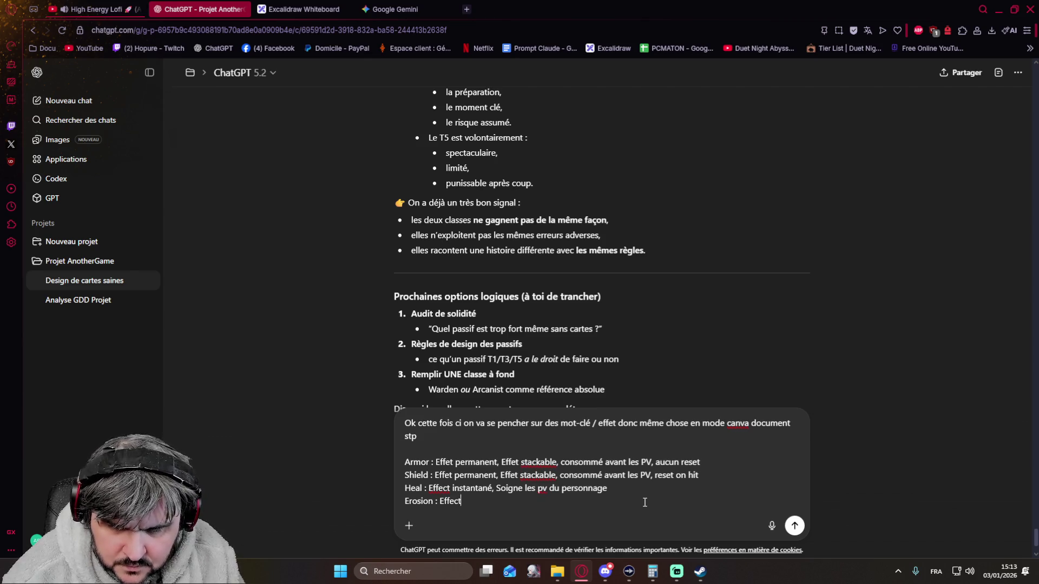
pyautogui.write(' permanen')
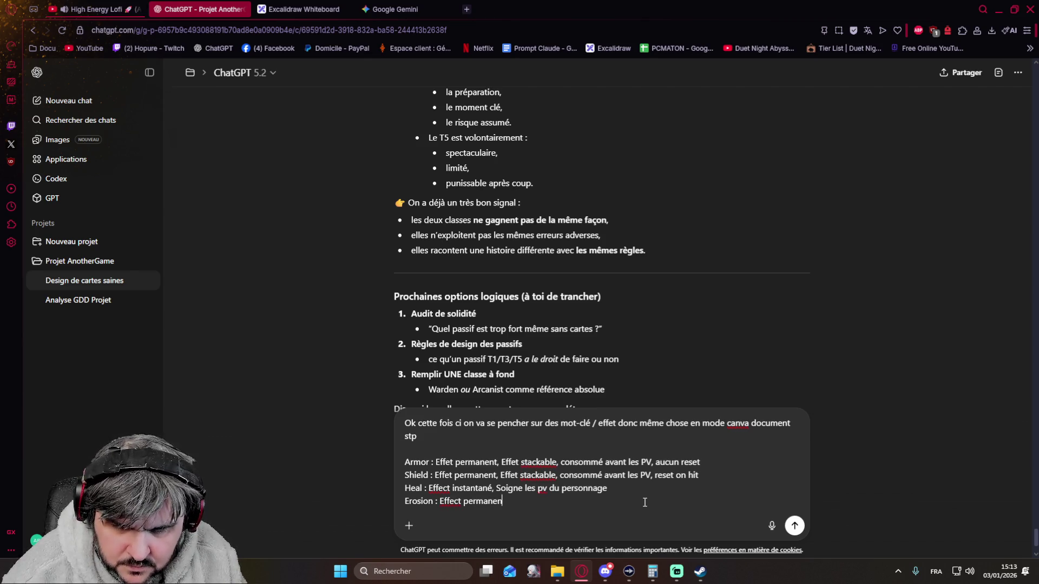
pyautogui.write('t, Eff')
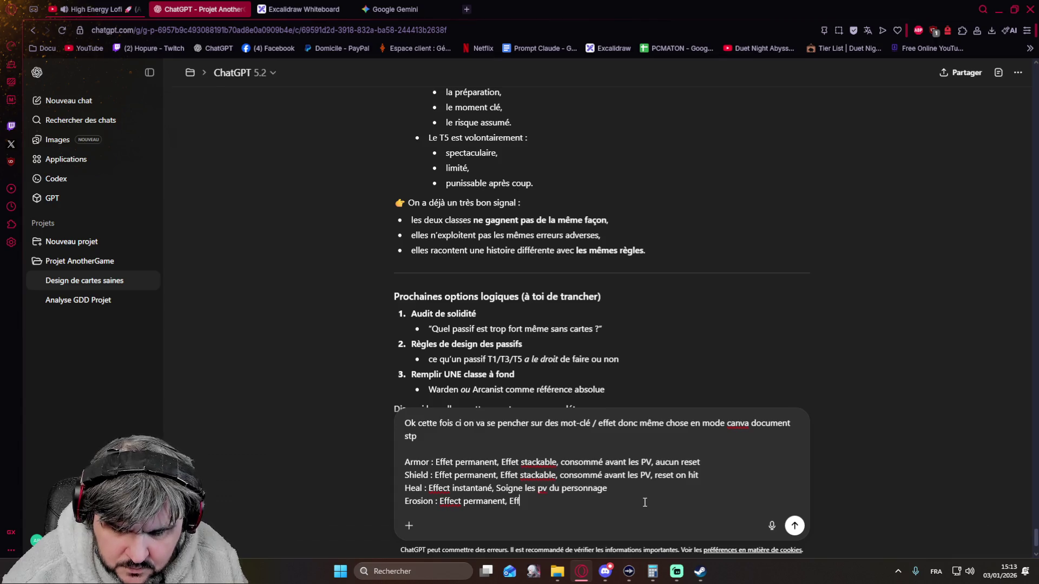
pyautogui.write('ect')
# Remove the Effet/Effect prefixes from the Erosion, Heal, Shield and Armor lines.
pyautogui.press('BackSpace')
pyautogui.press('BackSpace')
pyautogui.press('BackSpace')
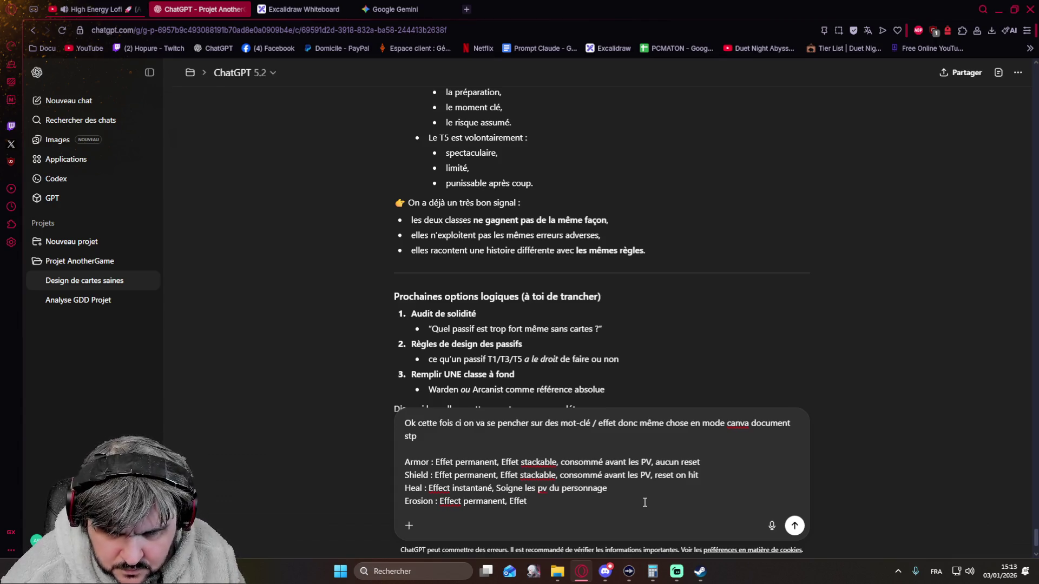
pyautogui.press('BackSpace')
pyautogui.press('BackSpace')
pyautogui.press('BackSpace')
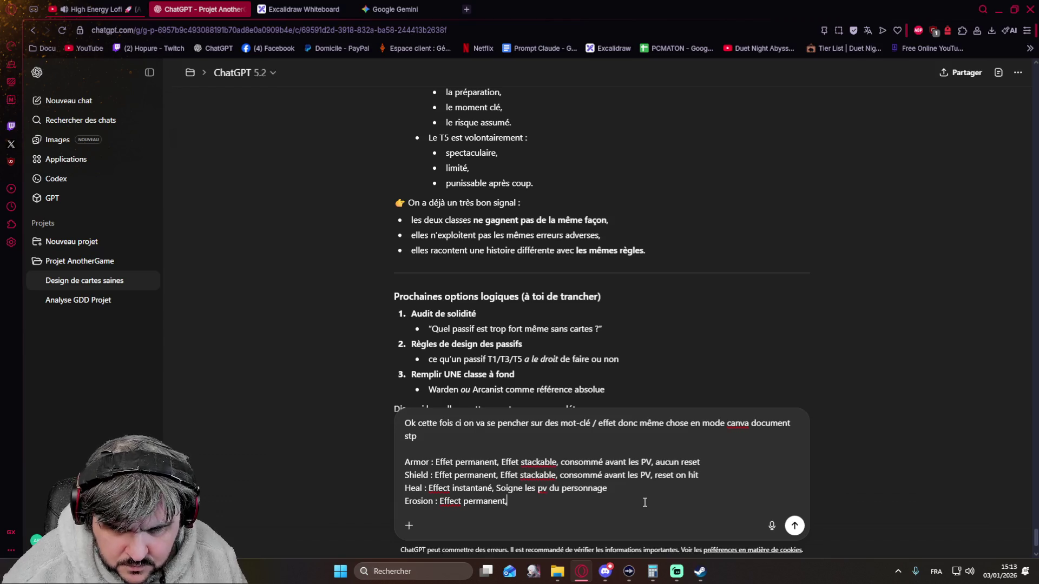
pyautogui.press('BackSpace')
pyautogui.press('BackSpace')
pyautogui.press('BackSpace')
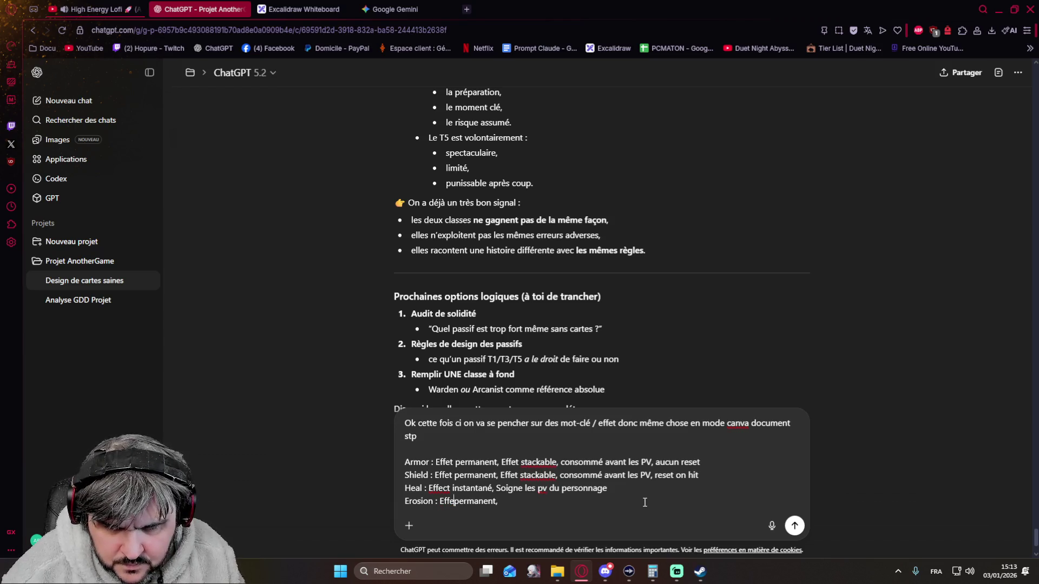
pyautogui.press('BackSpace')
pyautogui.press('BackSpace')
pyautogui.press('BackSpace')
pyautogui.press('Up')
pyautogui.press('BackSpace')
pyautogui.press('BackSpace')
pyautogui.press('BackSpace')
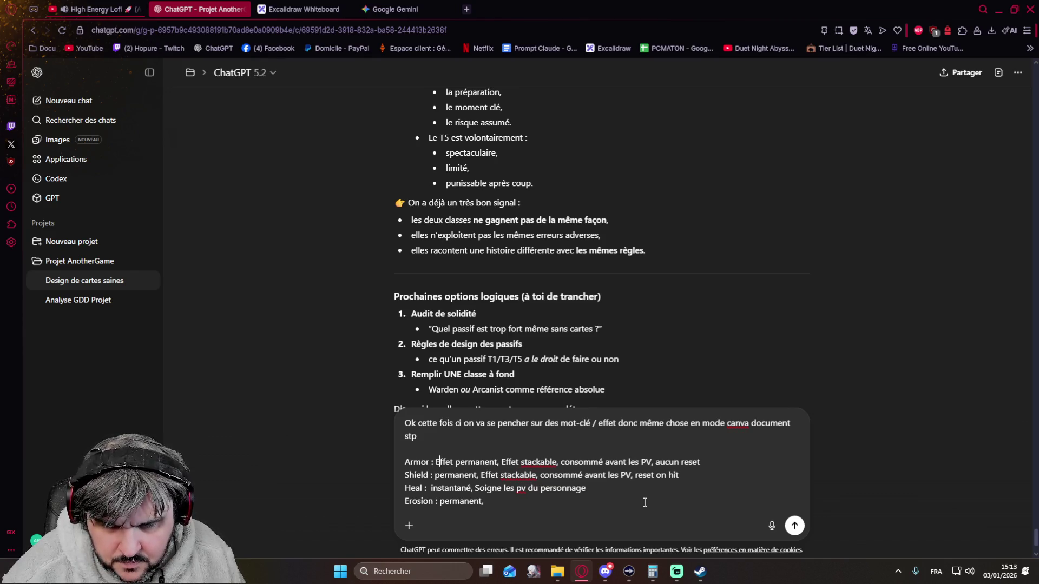
pyautogui.press('Right')
pyautogui.press('Right')
pyautogui.press('BackSpace')
pyautogui.press('BackSpace')
pyautogui.press('BackSpace')
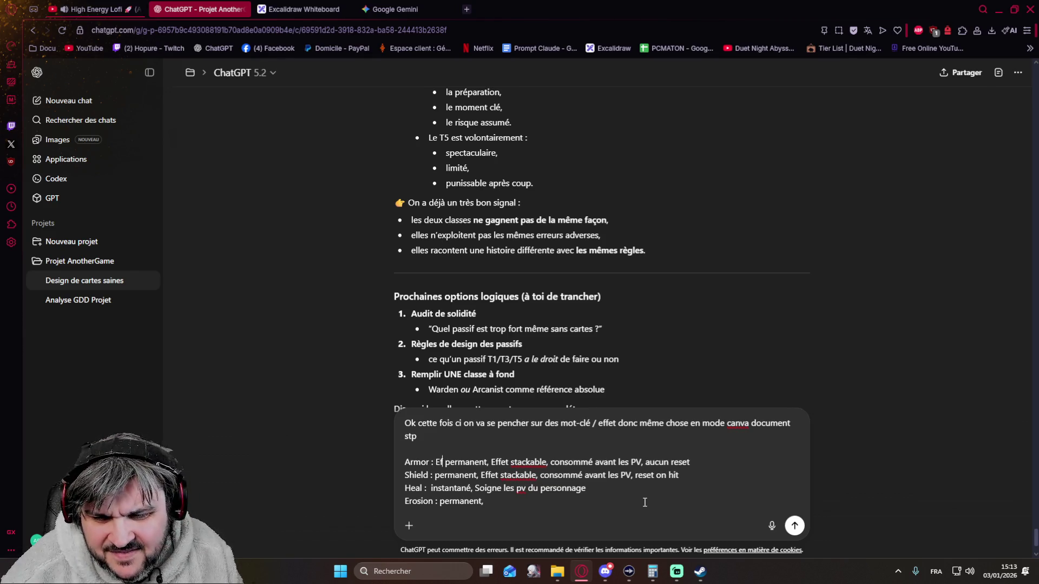
pyautogui.press('BackSpace')
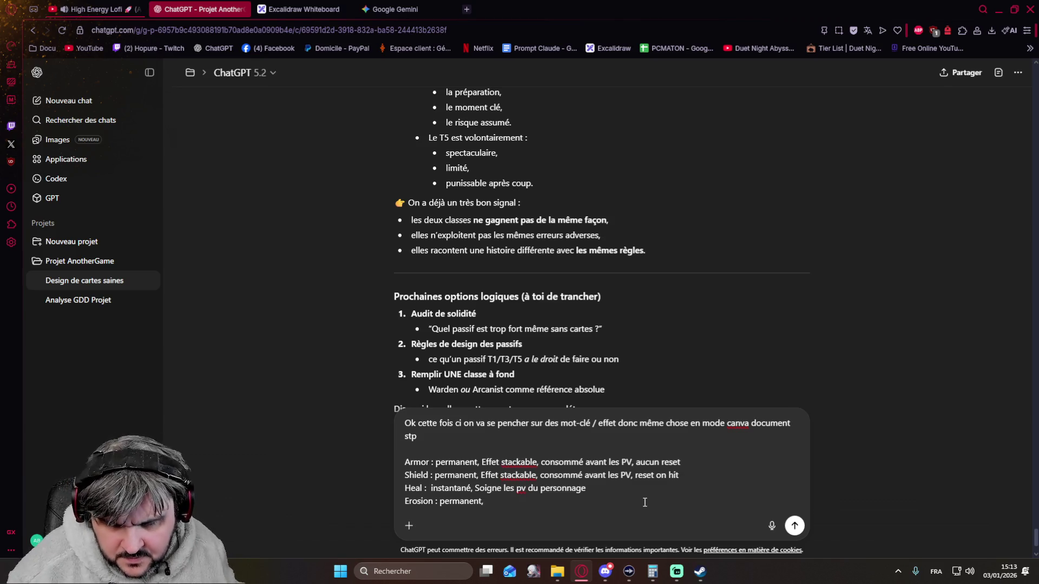
pyautogui.doubleClick(495, 461)
pyautogui.press('BackSpace')
pyautogui.doubleClick(490, 474)
pyautogui.press('BackSpace')
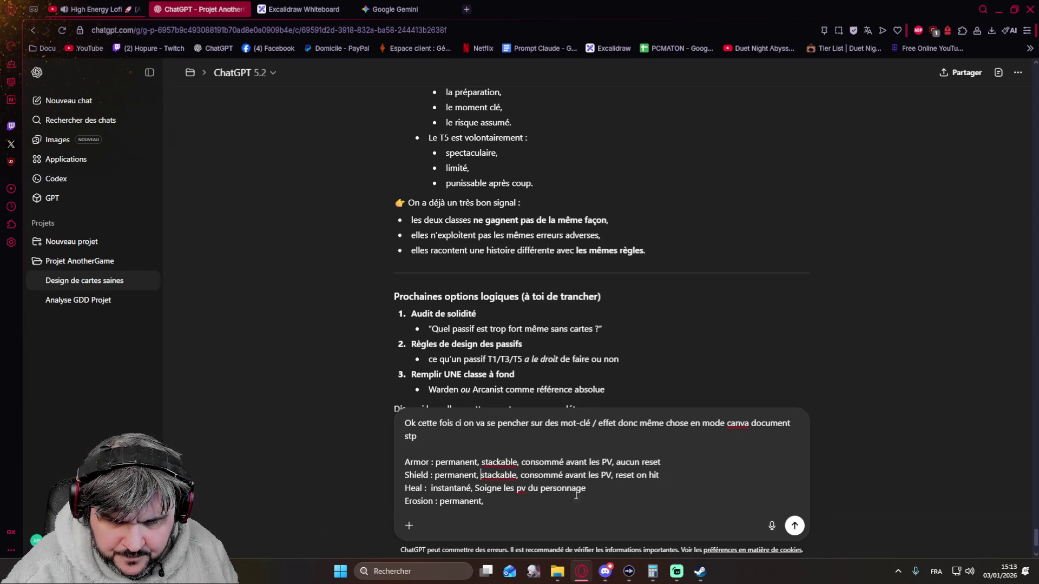
# Complete Erosion as 'stackable, réduit les PV max, aucun reset' and add blank lines below.
pyautogui.click(500, 502)
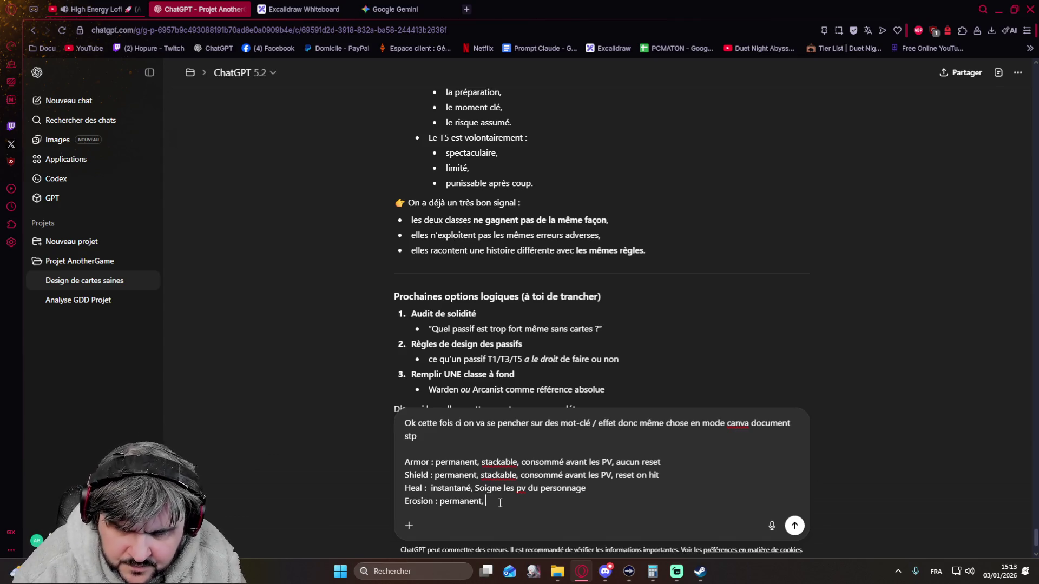
pyautogui.write('stackable, réduit les ')
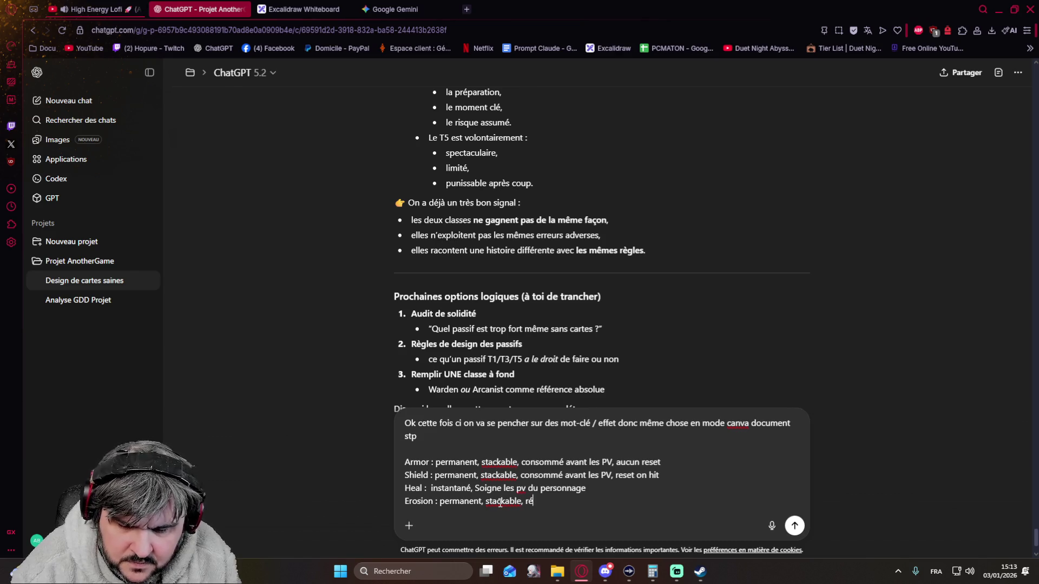
pyautogui.write('PV m')
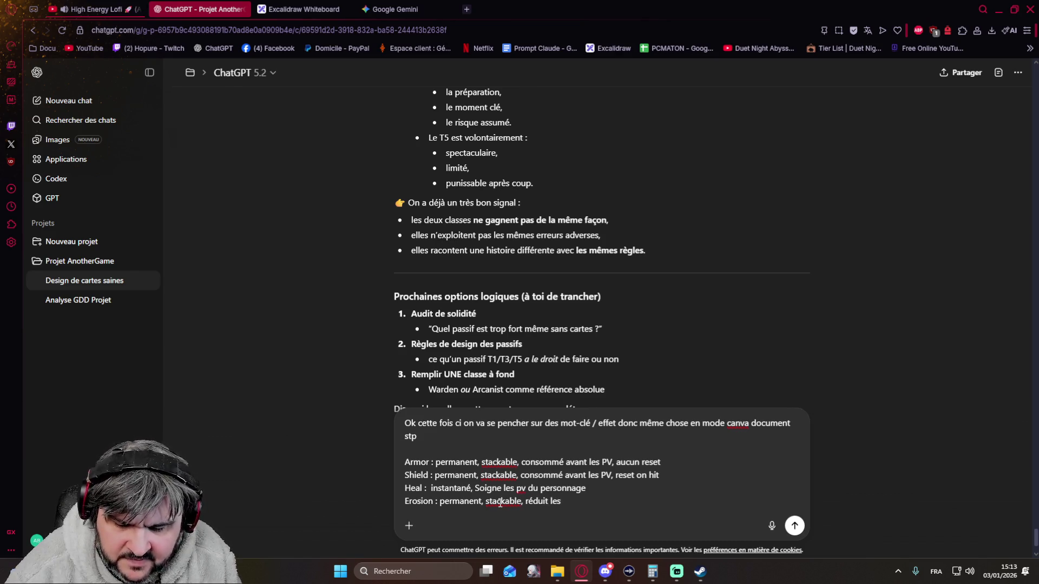
pyautogui.write('ax,')
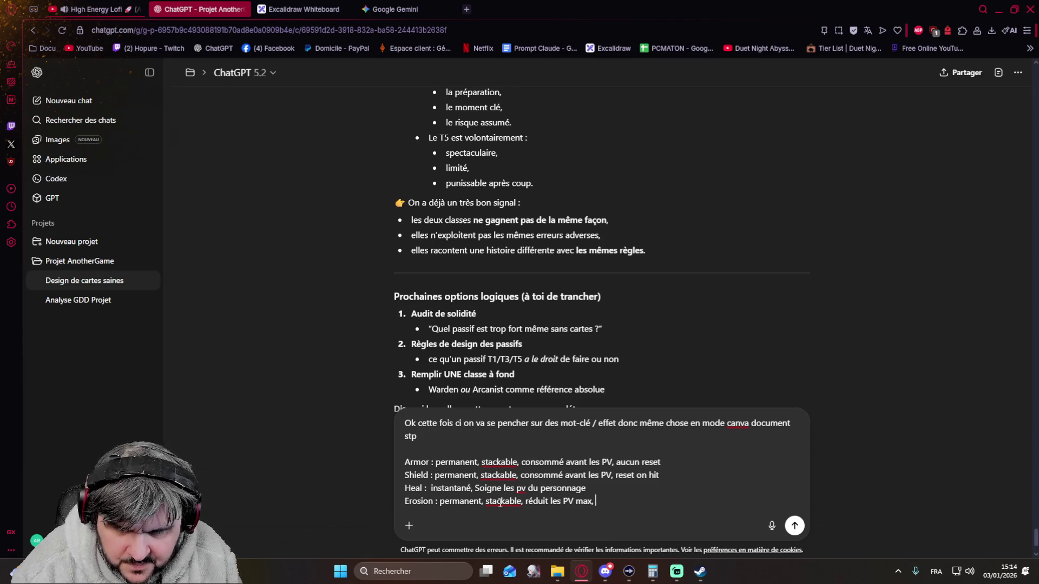
pyautogui.write('aucun re')
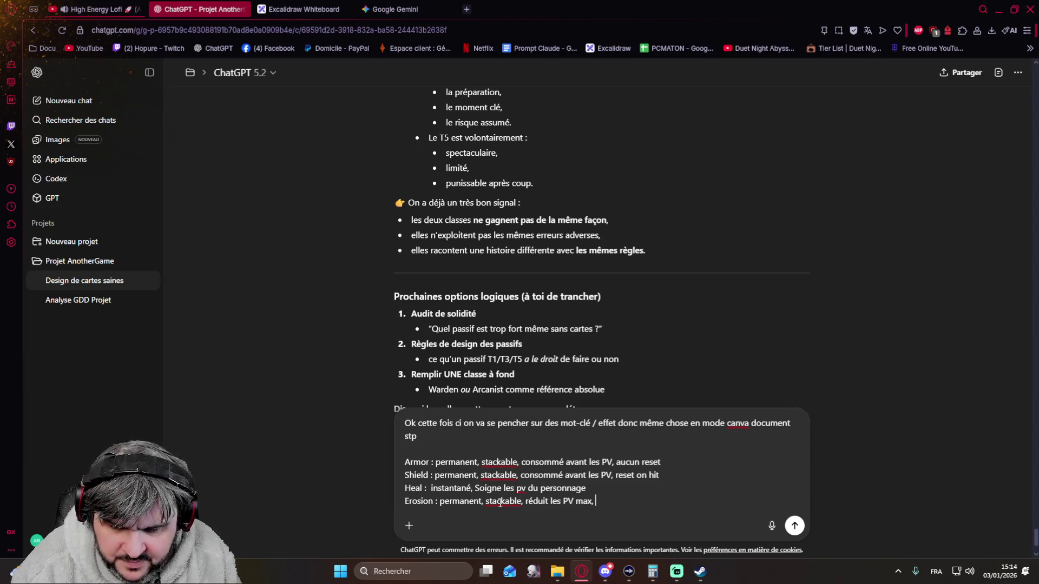
pyautogui.write('set')
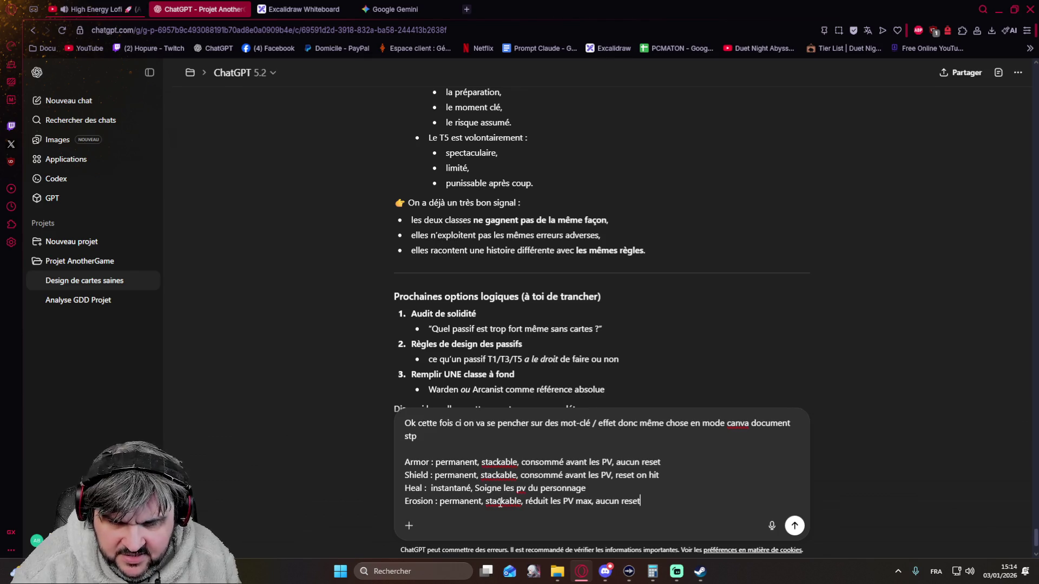
pyautogui.hotkey('shift', 'Return')
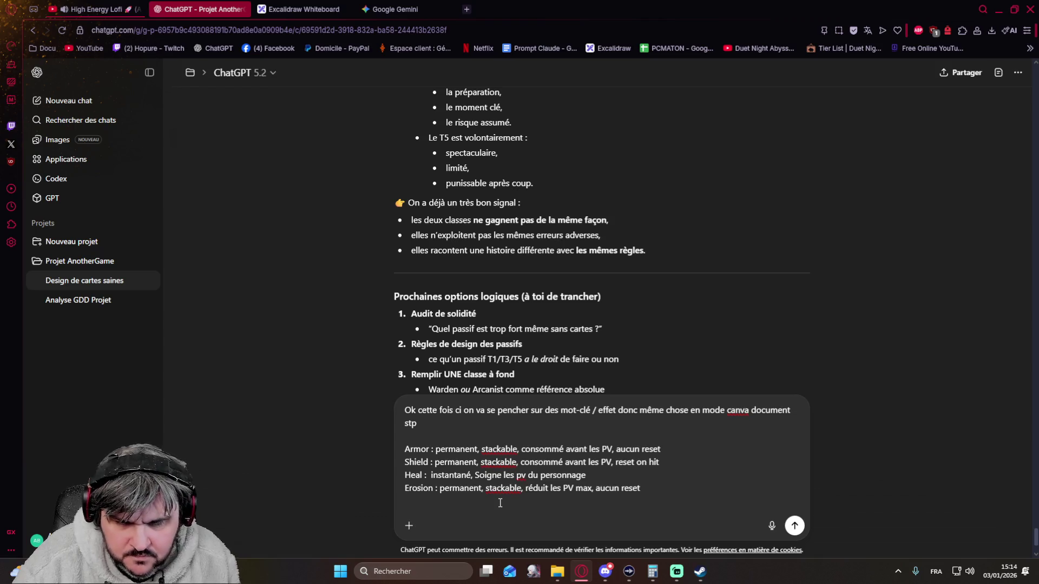
pyautogui.hotkey('shift', 'Return')
pyautogui.hotkey('shift', 'Return')
# Add 'Poison : temporaire, stackable, inflige des dégats à chaque action, reset de rotation'.
pyautogui.write('pois')
pyautogui.press('BackSpace')
pyautogui.press('BackSpace')
pyautogui.press('BackSpace')
pyautogui.write('Poison : ')
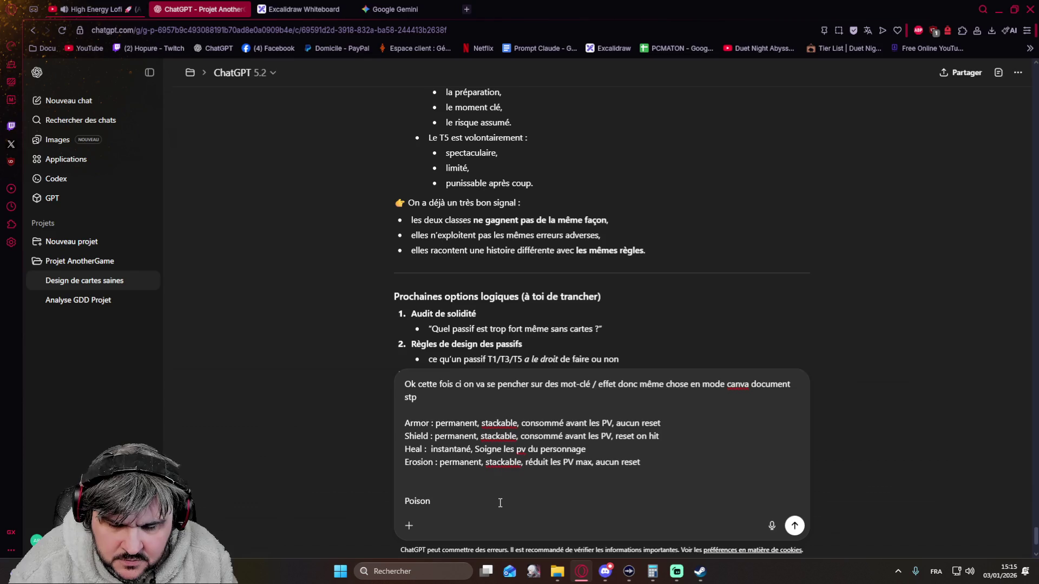
pyautogui.write('te')
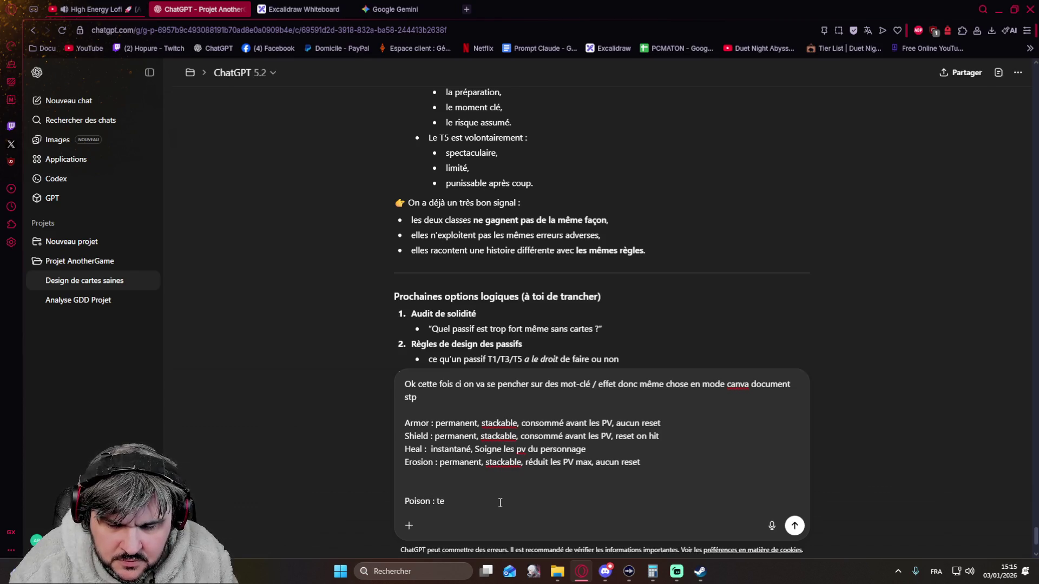
pyautogui.write('mp')
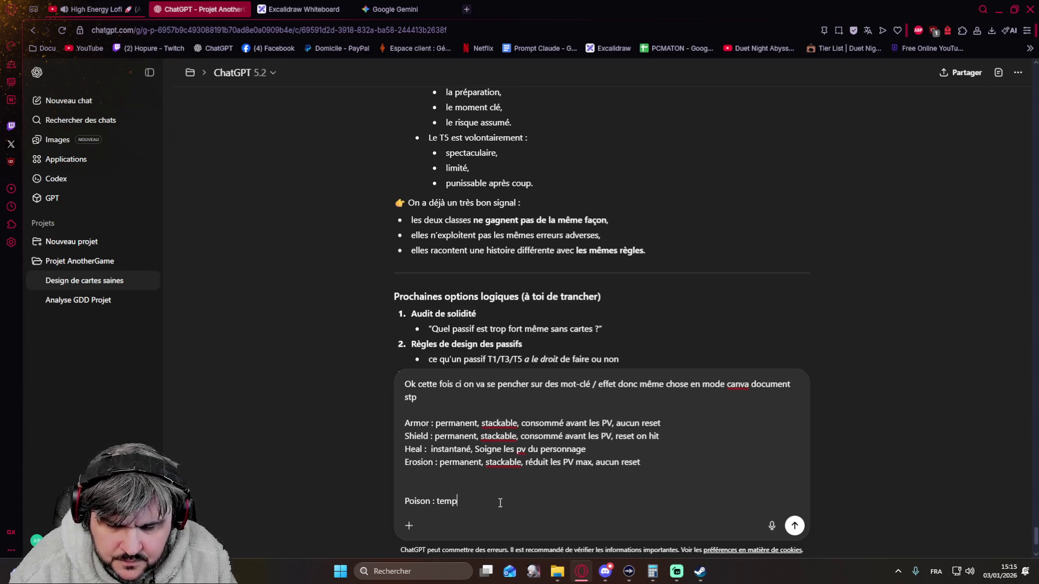
pyautogui.write('oraire, stackable,')
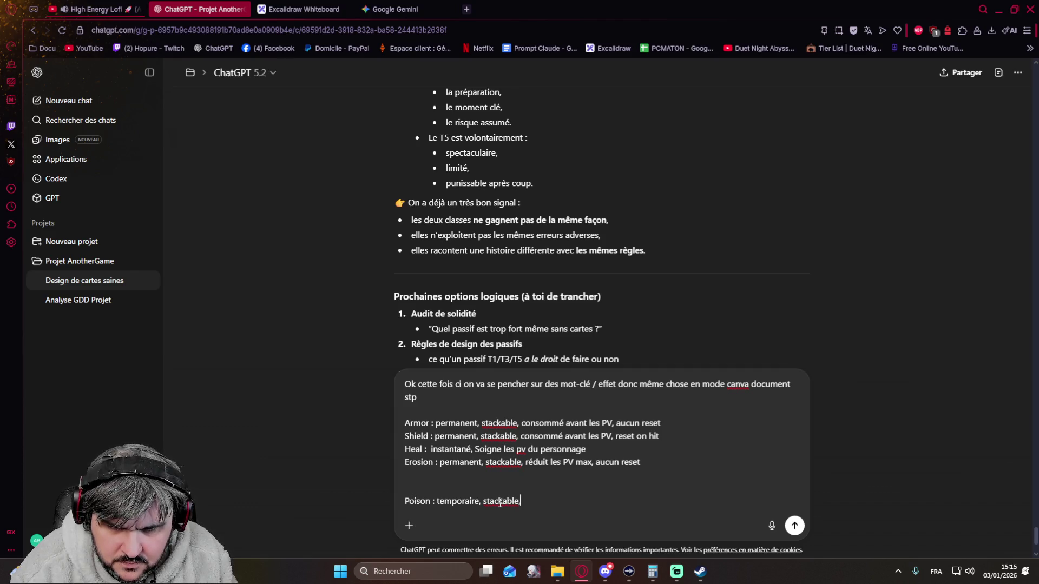
pyautogui.write(' infl')
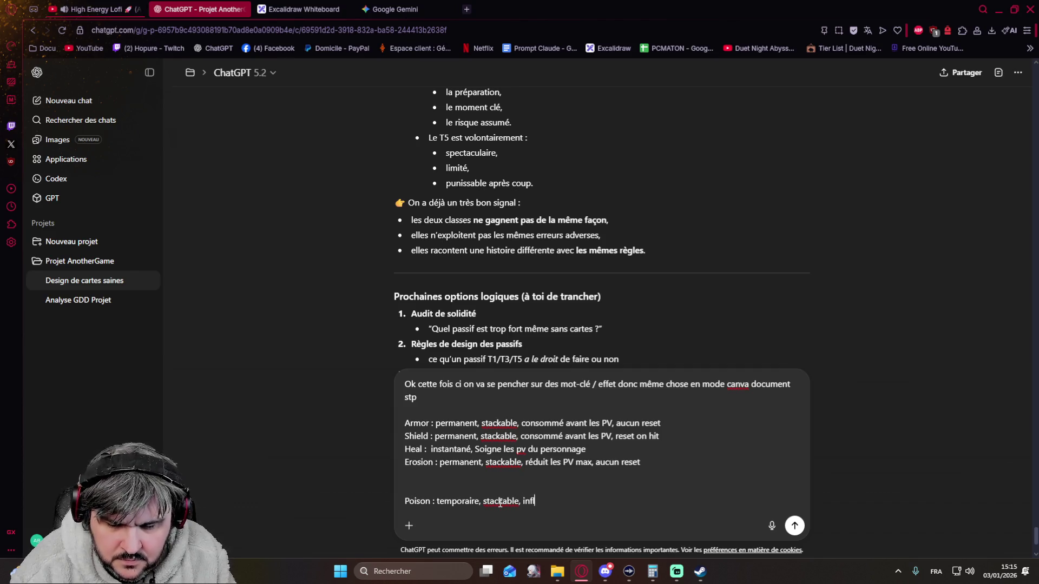
pyautogui.write('ige des dégats')
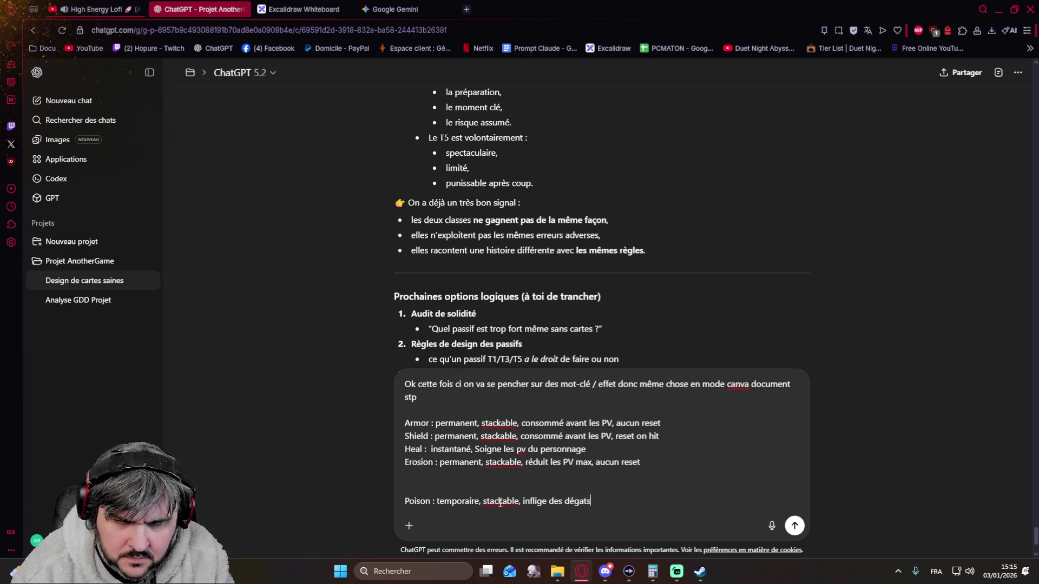
pyautogui.write(' à ')
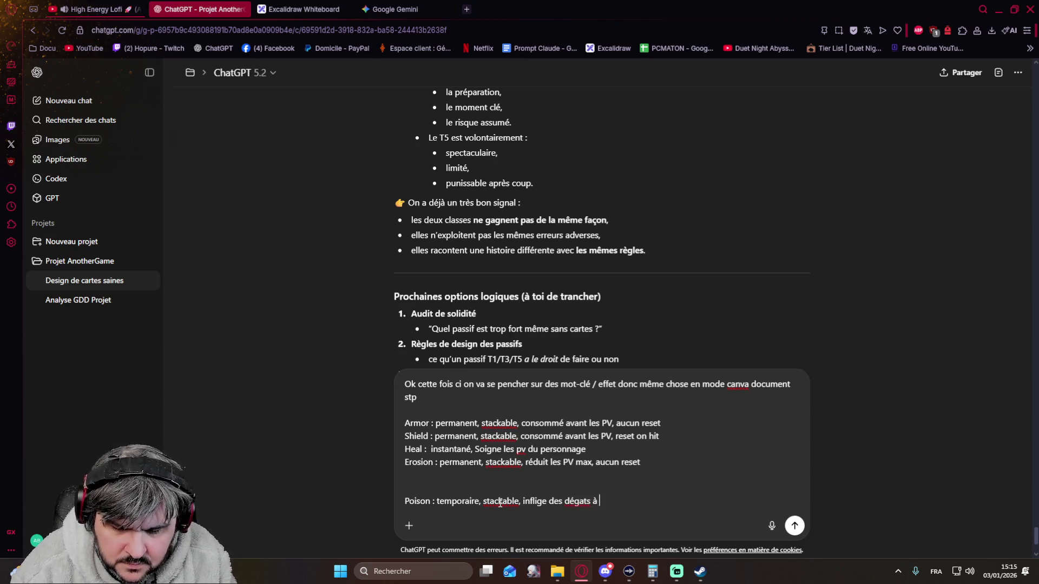
pyautogui.write('chaque actio')
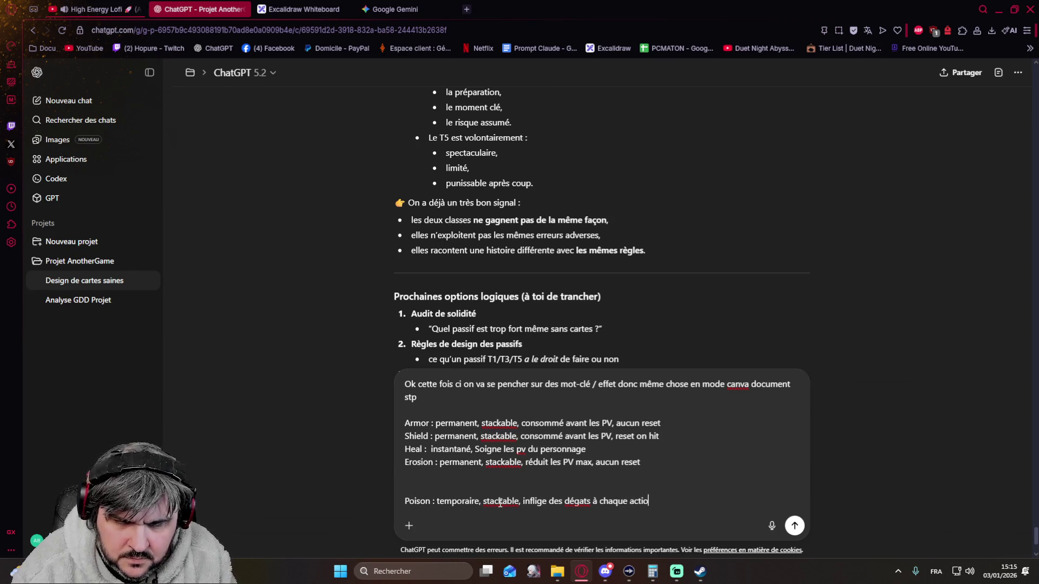
pyautogui.write('n, reset')
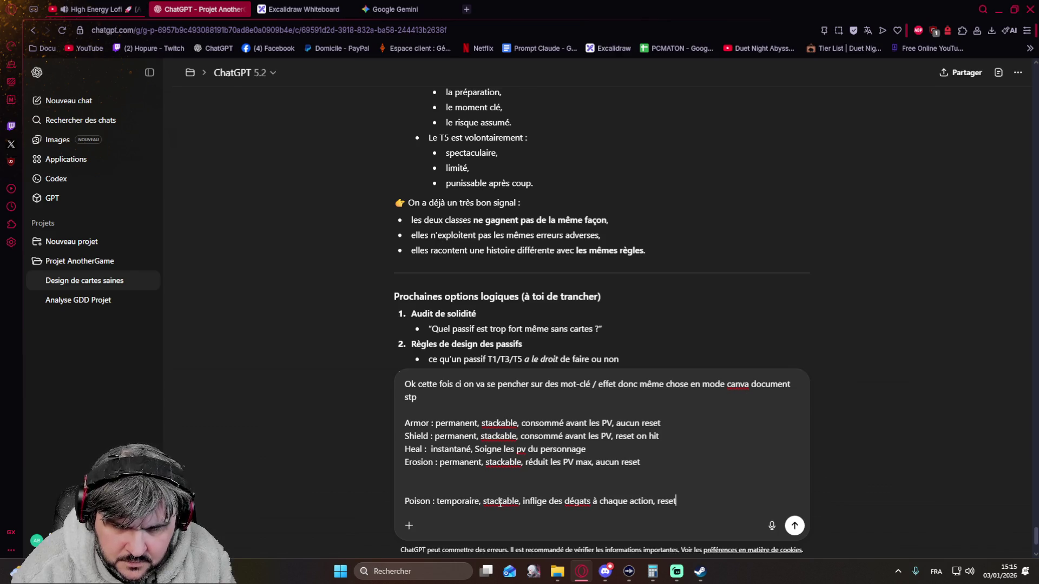
pyautogui.write(' fe')
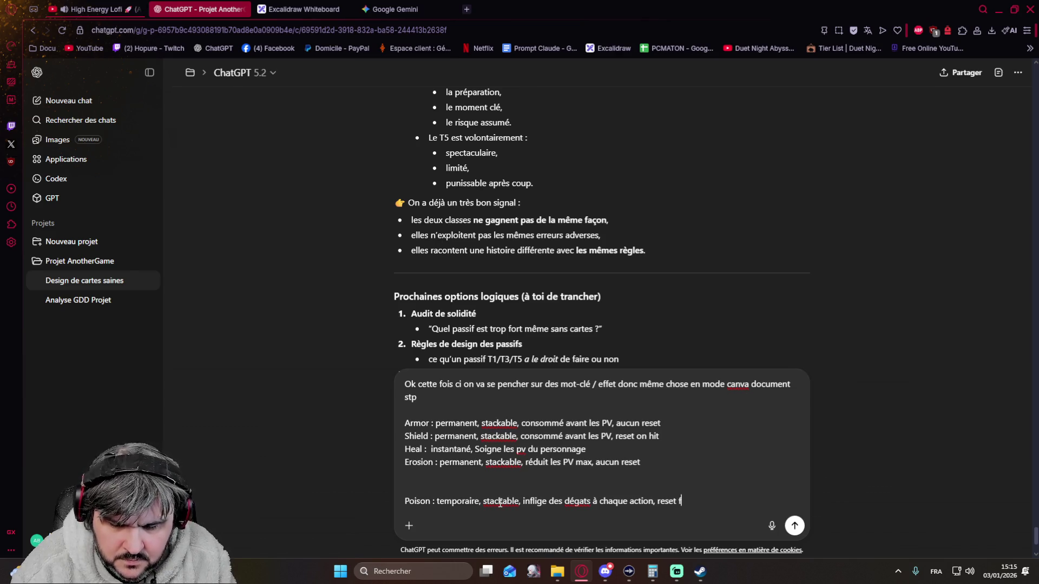
pyautogui.press('BackSpace')
pyautogui.press('BackSpace')
pyautogui.write('de ')
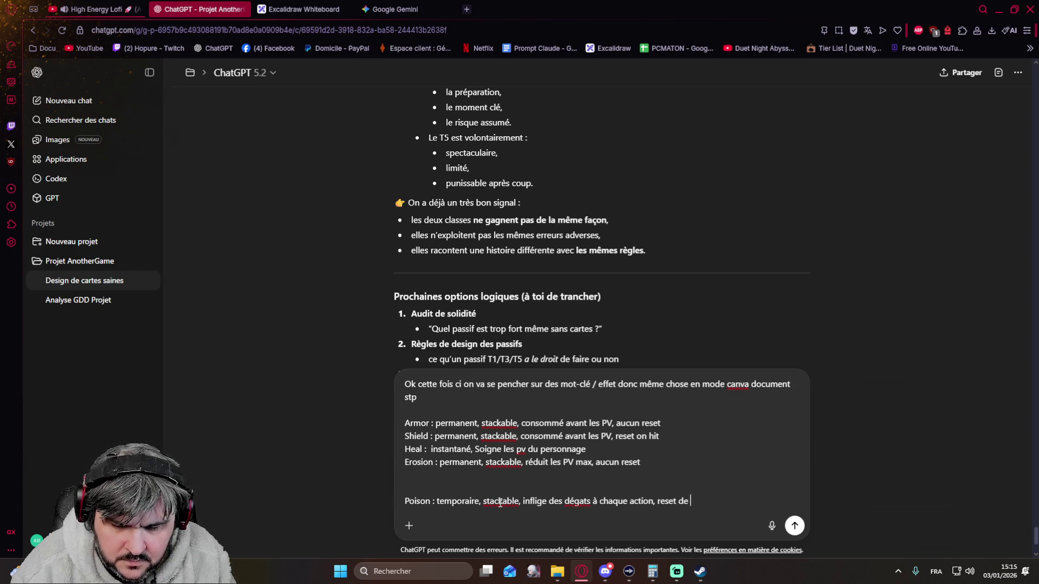
pyautogui.write('rotation')
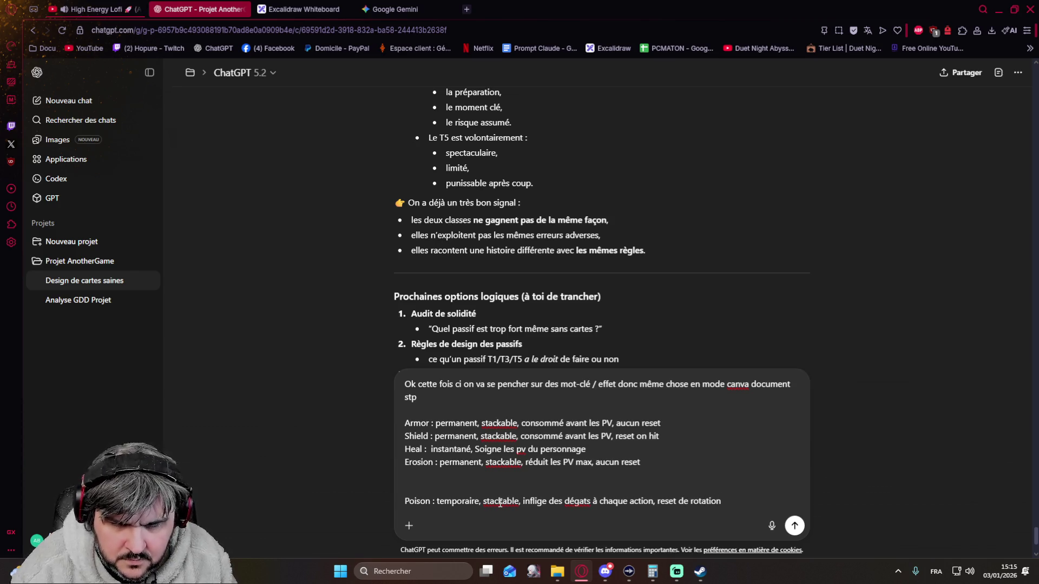
pyautogui.hotkey('shift', 'Return')
# Add 'Burn : permanent, stackable, inflige des dégats à la fin de la rotation, aucun reset'.
pyautogui.write('Burn : ')
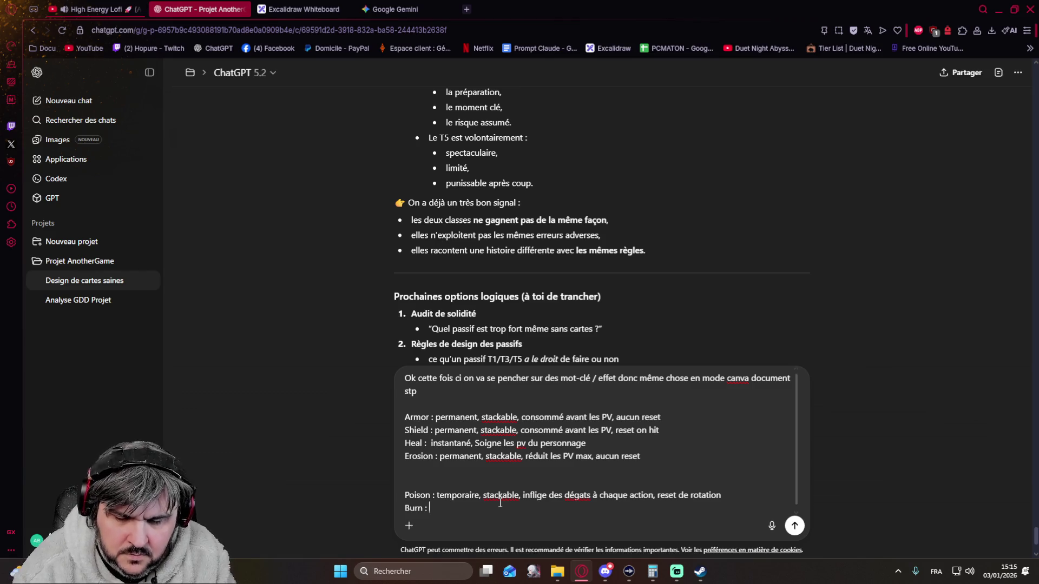
pyautogui.write('perma')
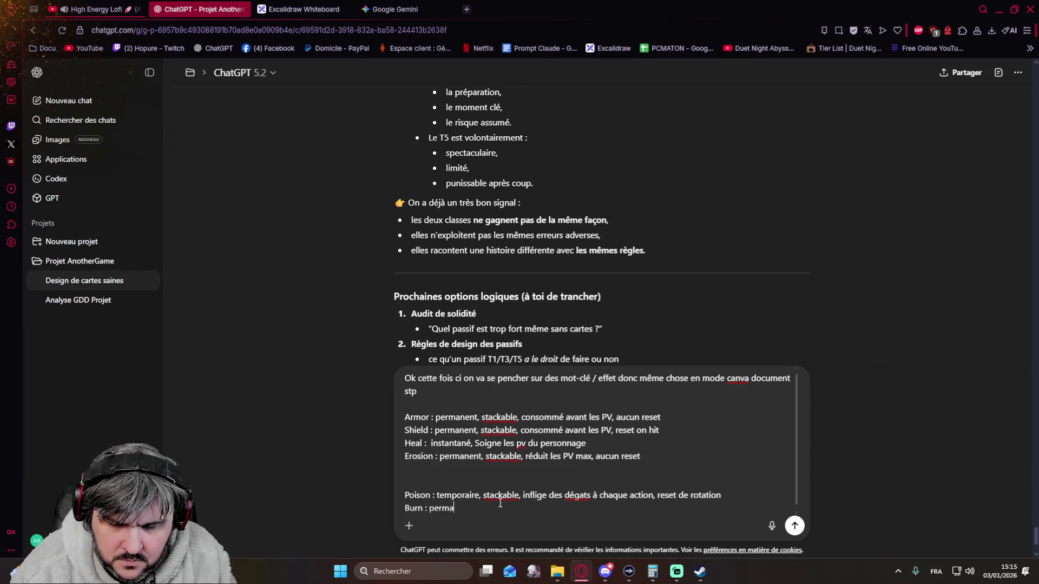
pyautogui.write('nent, stac')
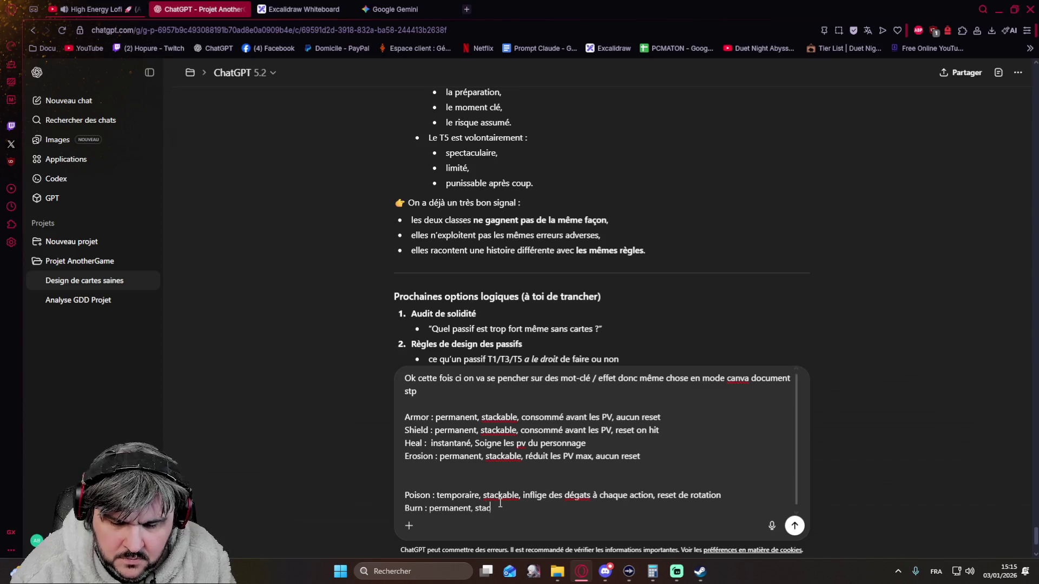
pyautogui.write('kable, in')
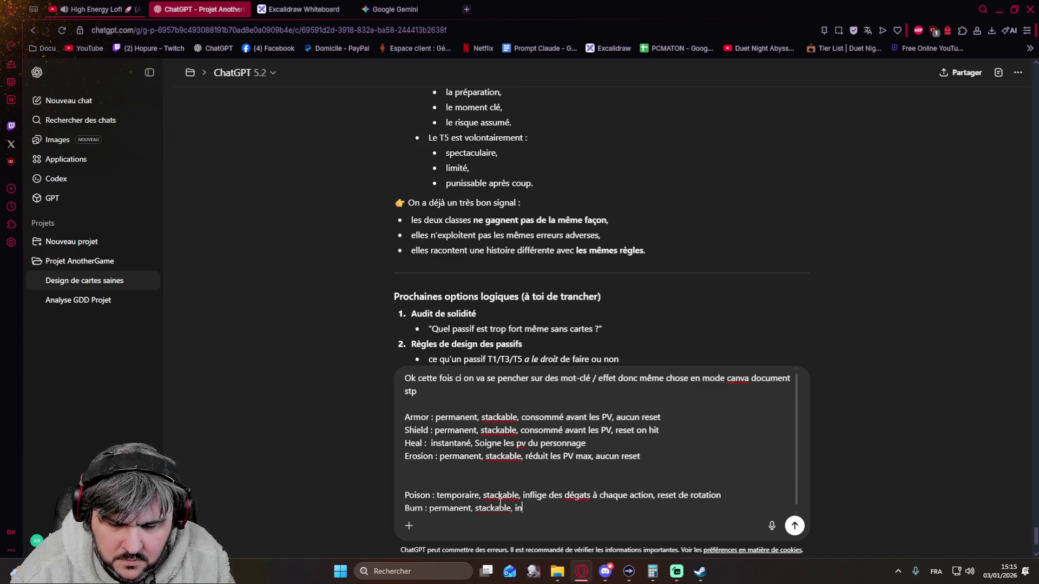
pyautogui.write('flige des dé')
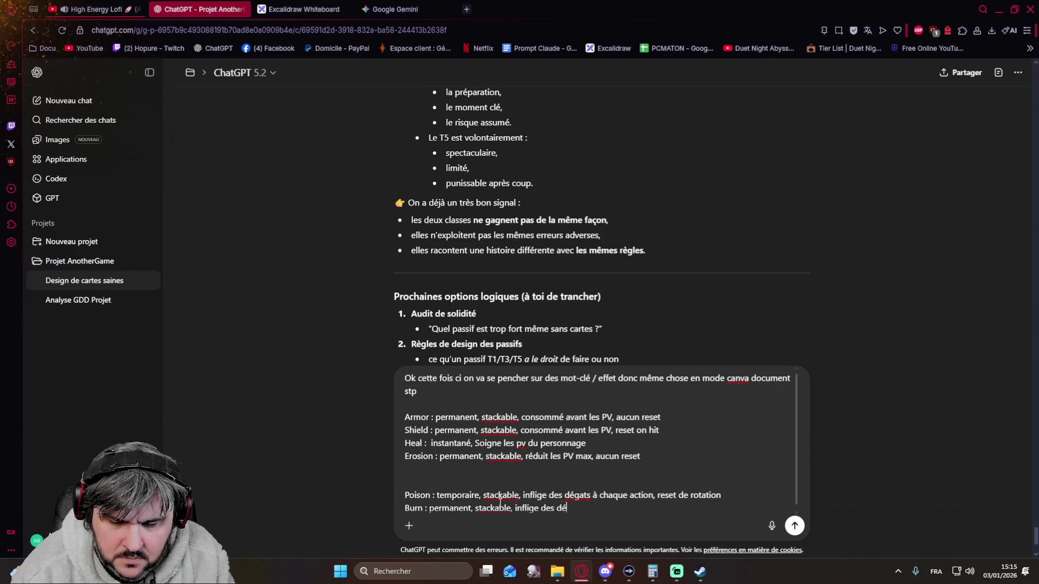
pyautogui.write('gats à la')
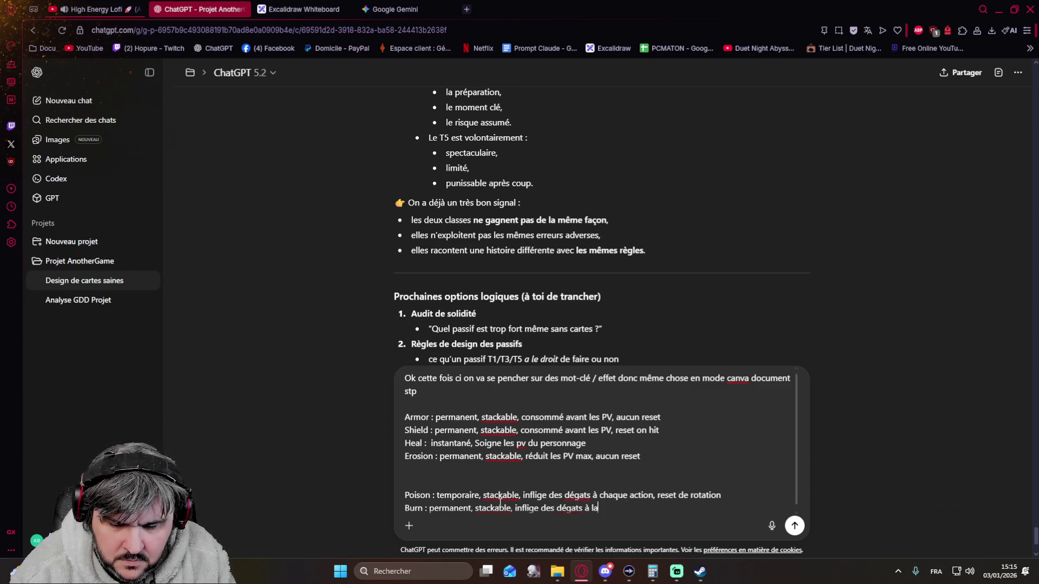
pyautogui.write(' fin de la rotation')
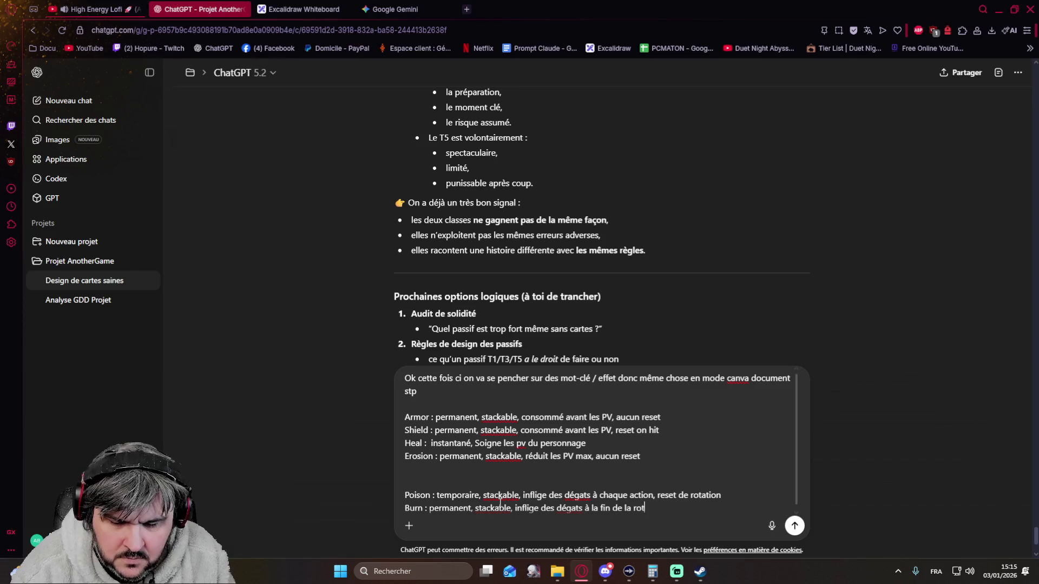
pyautogui.write(',')
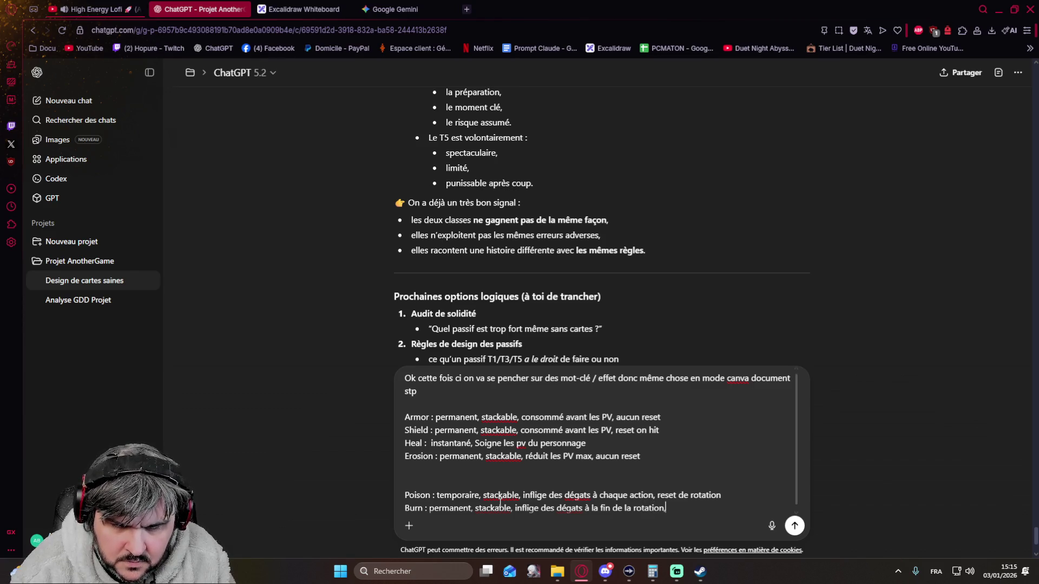
pyautogui.write(' aucun reset')
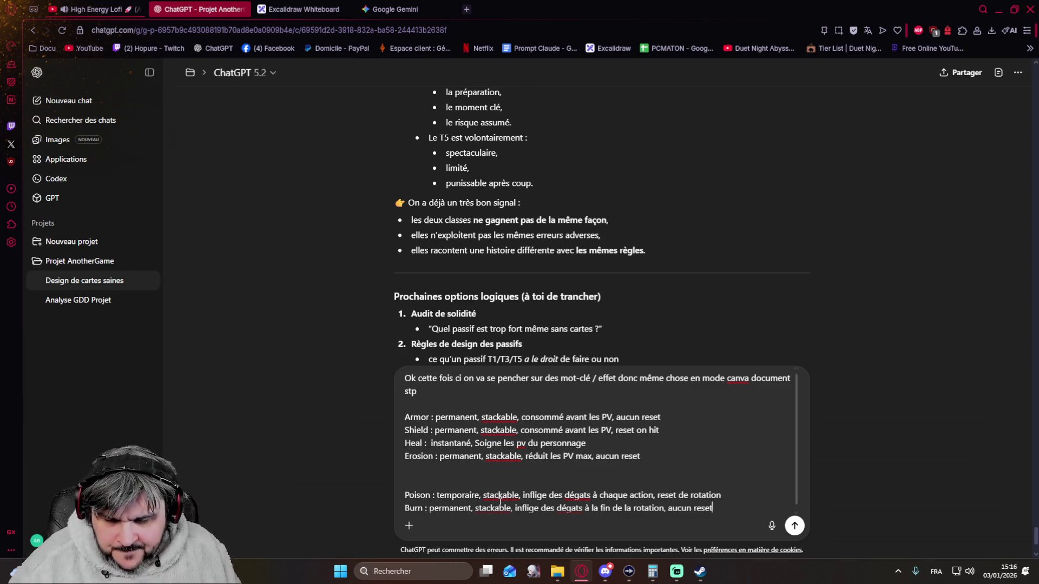
pyautogui.hotkey('shift', 'Return')
pyautogui.hotkey('shift', 'Return')
# Write the Rush line: 'instantané, Joue directement la carte suivante (chaine max : 1)'.
pyautogui.write('Rush :')
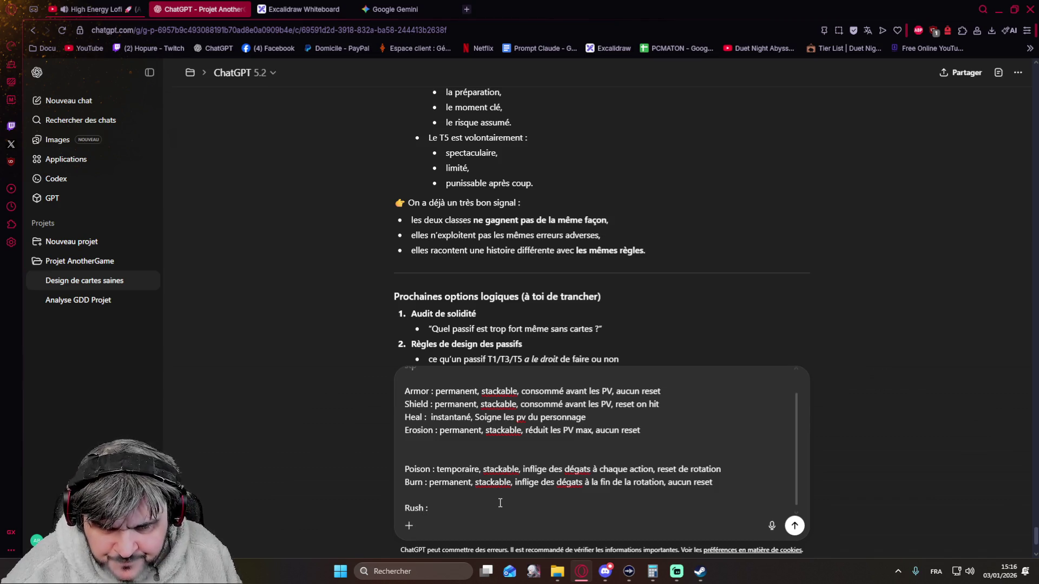
pyautogui.write(' inst')
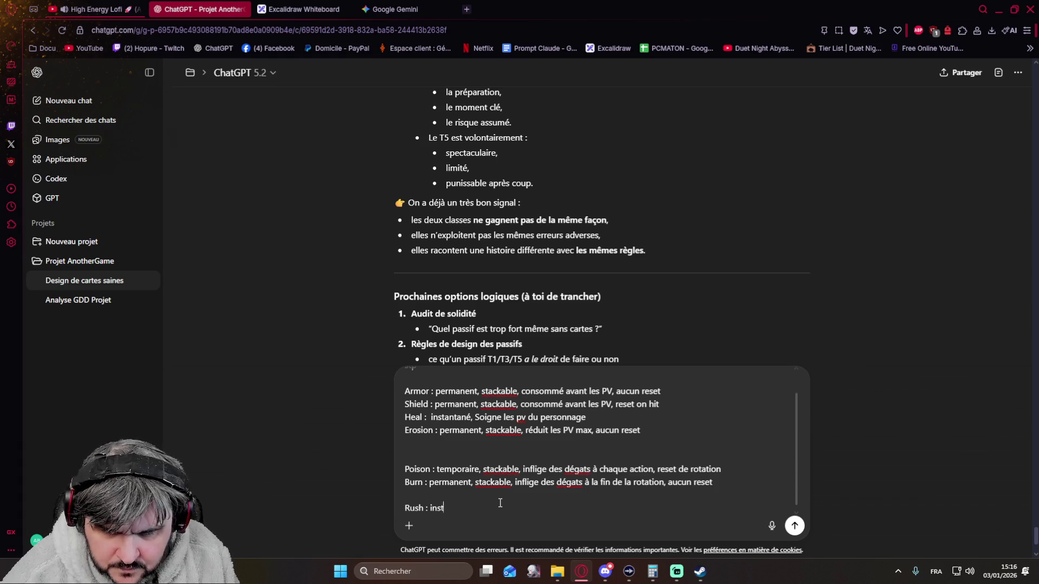
pyautogui.write('zantané')
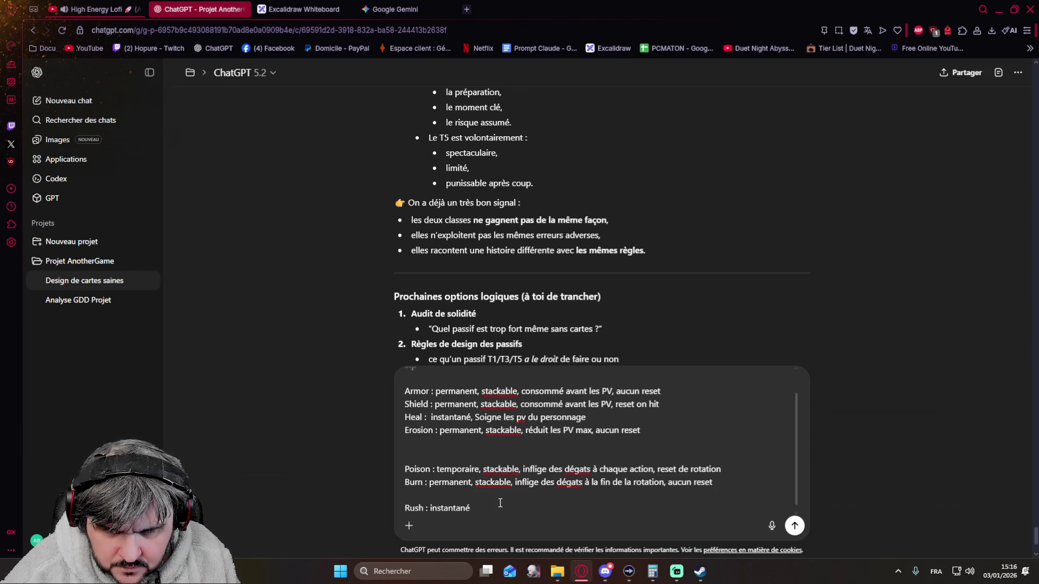
pyautogui.write(',')
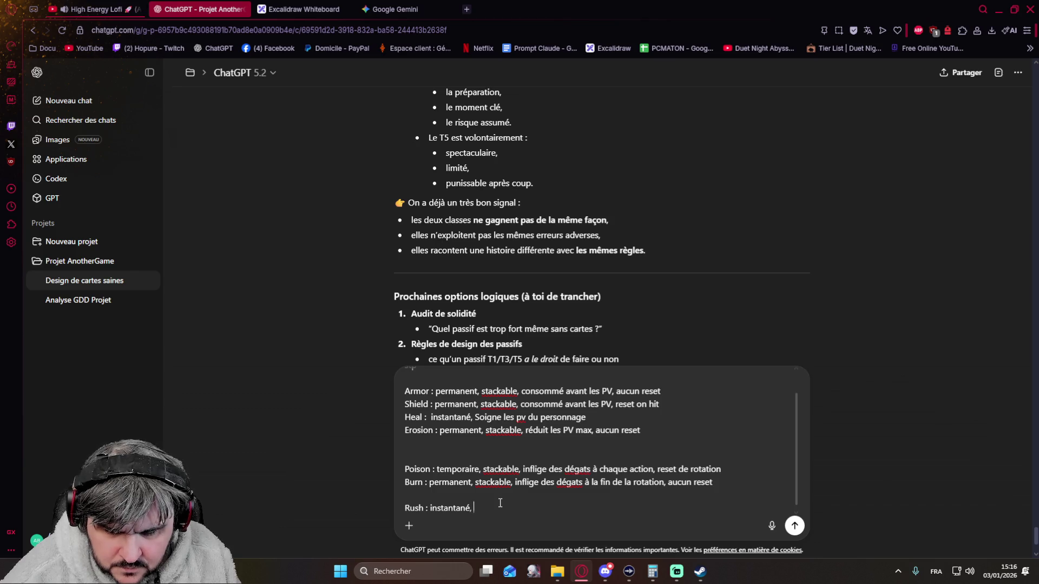
pyautogui.write(' Joue dire')
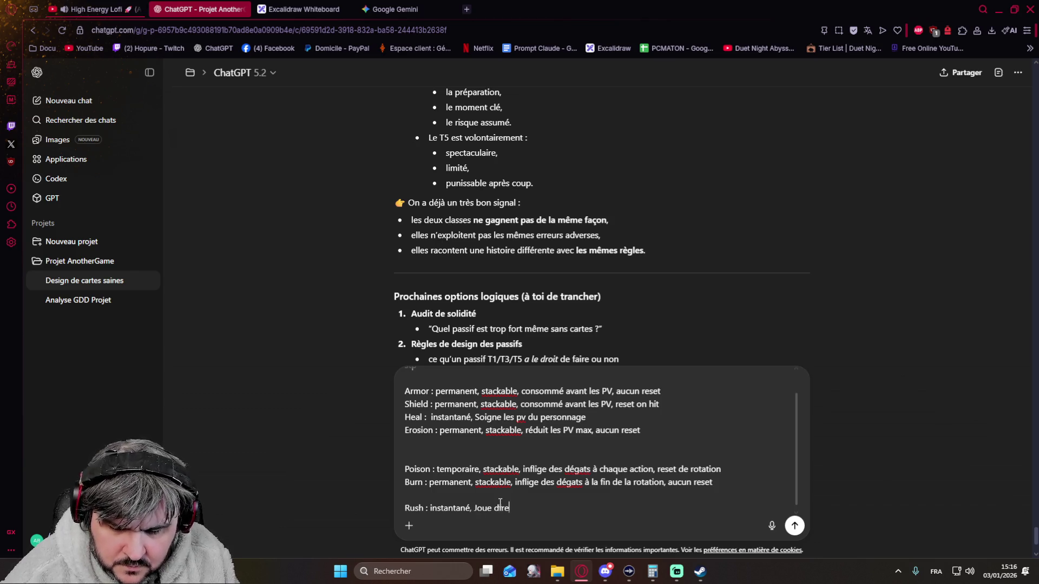
pyautogui.write('ctement la ca')
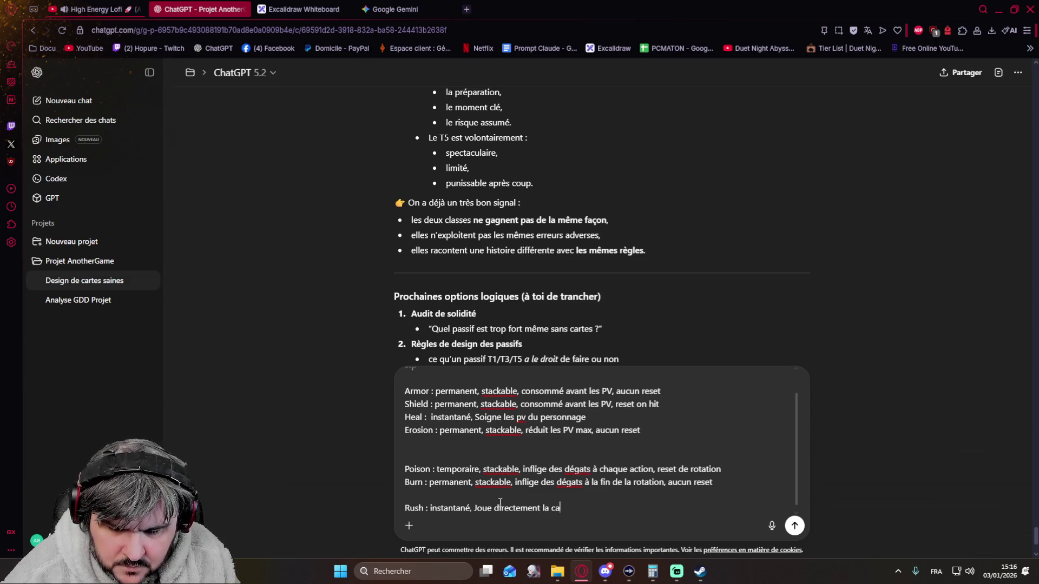
pyautogui.write('rte')
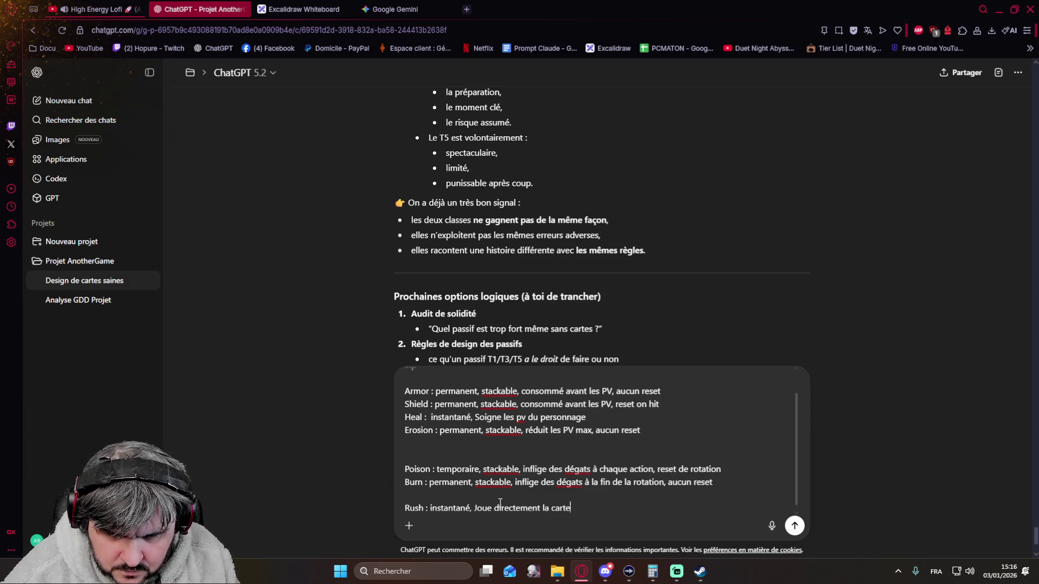
pyautogui.write(' suivante')
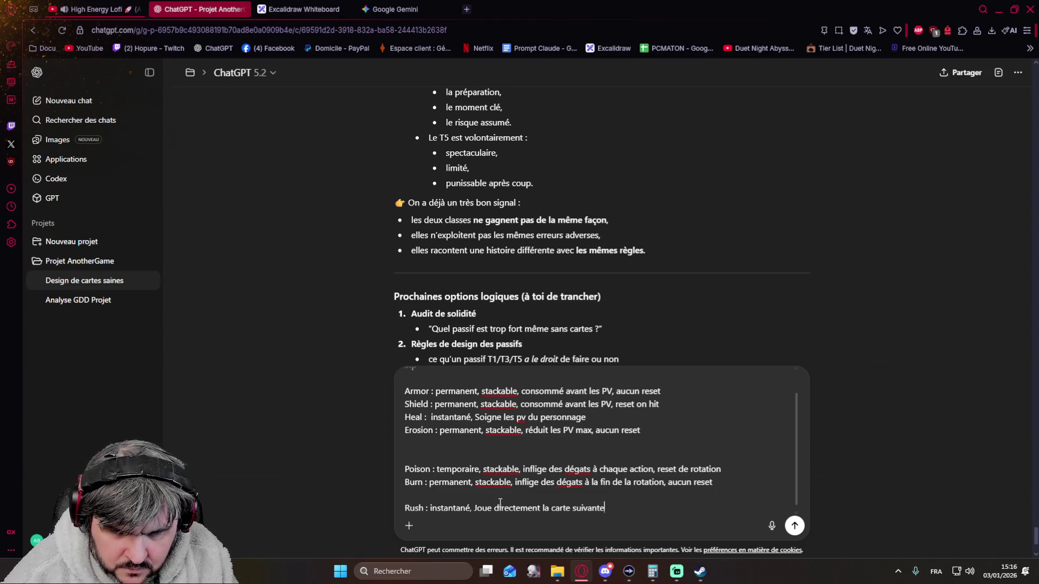
pyautogui.write(' avant')
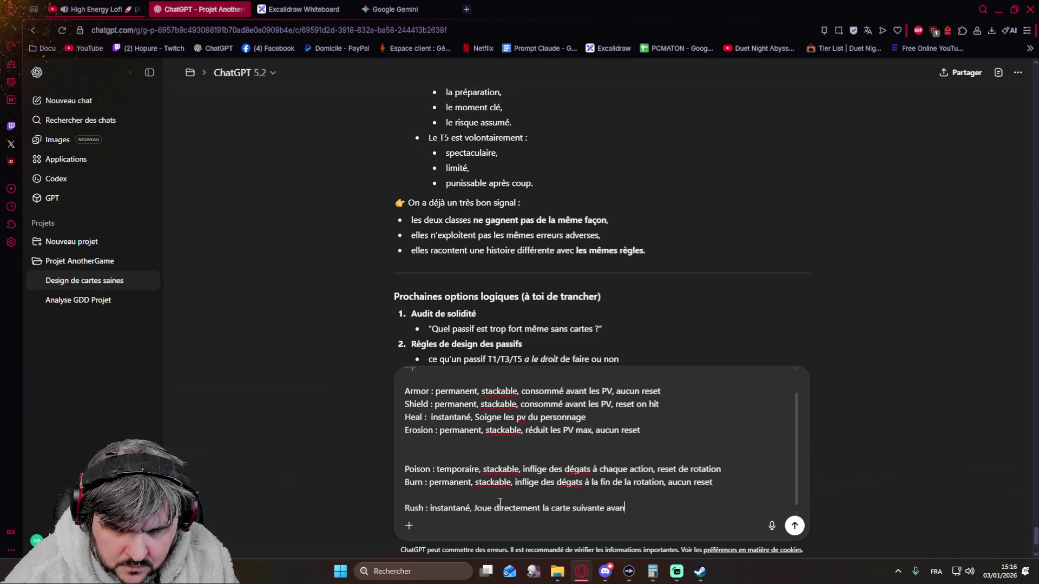
pyautogui.press('BackSpace')
pyautogui.press('BackSpace')
pyautogui.press('BackSpace')
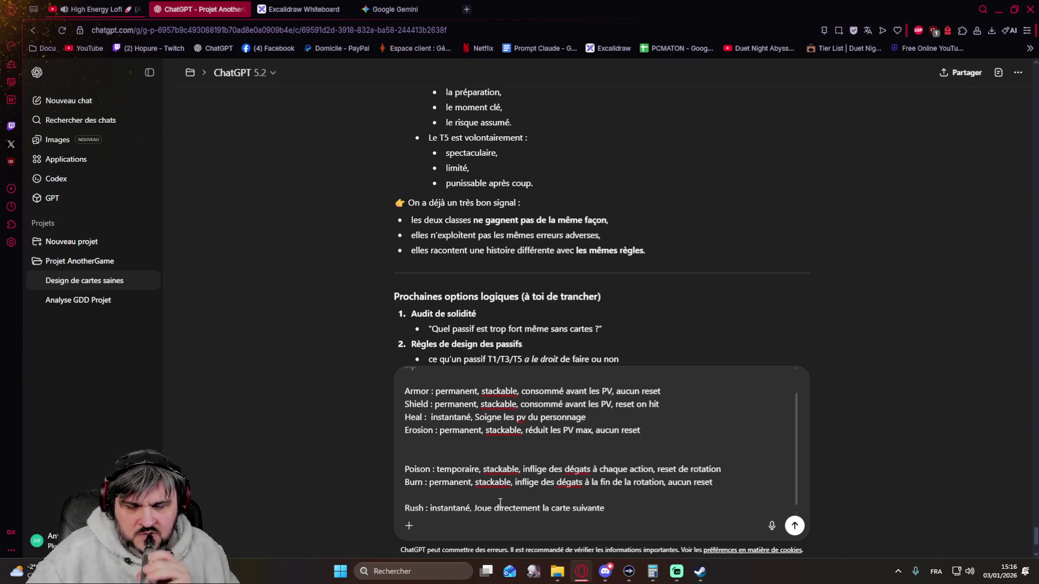
pyautogui.write('(')
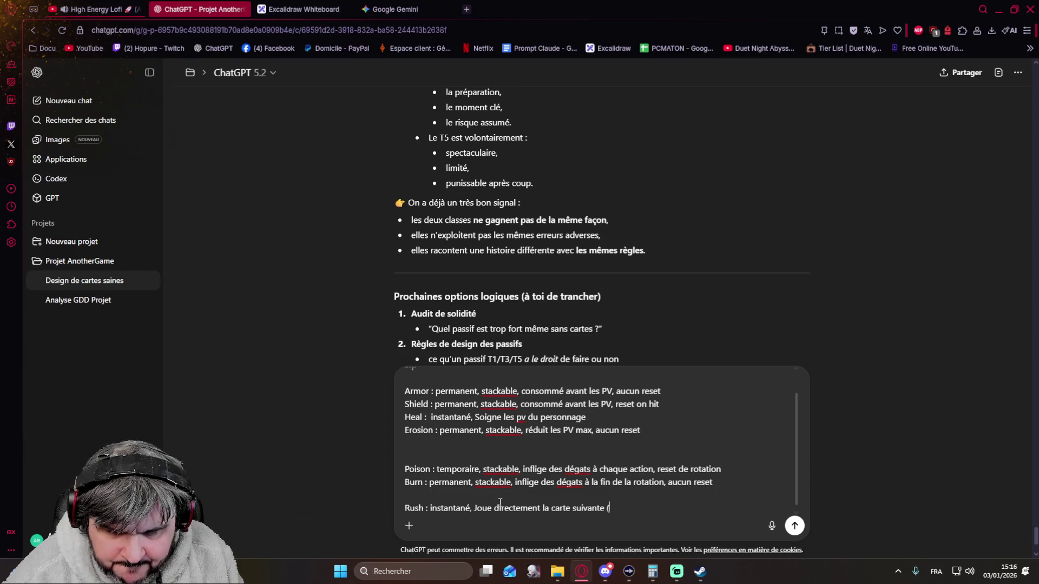
pyautogui.write('chaine max')
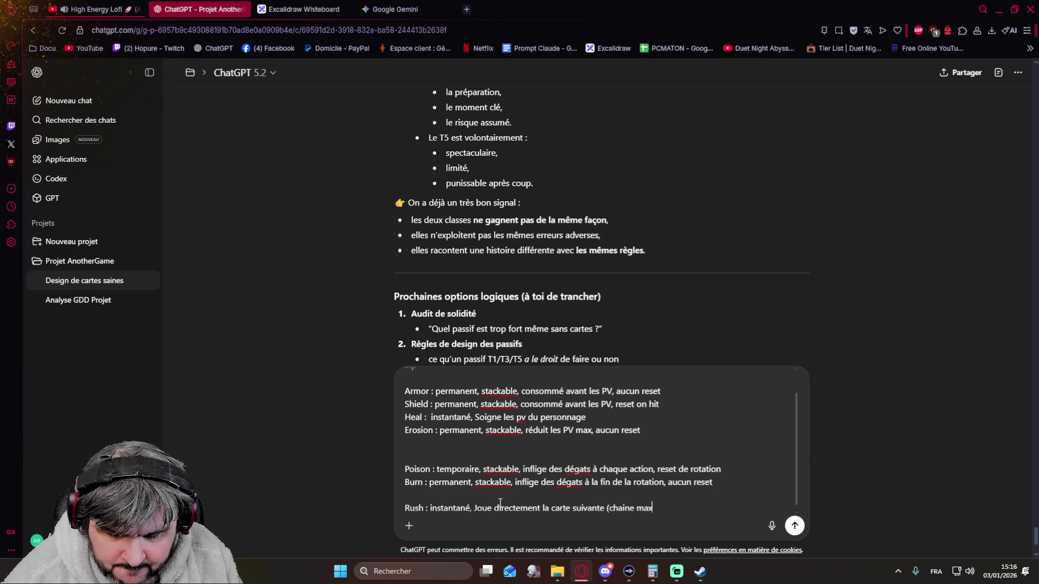
pyautogui.write(' : 1)')
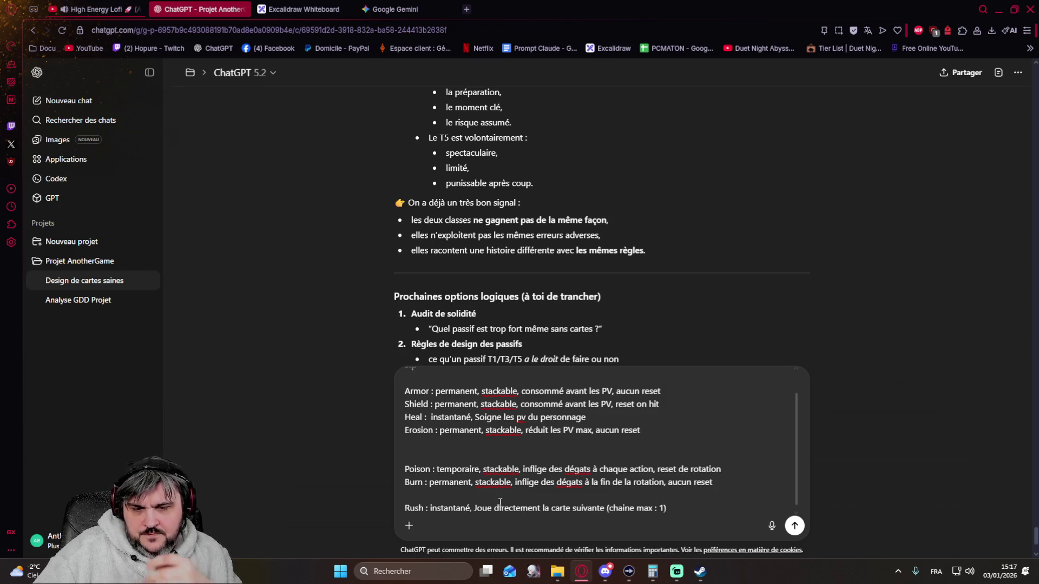
pyautogui.hotkey('shift', 'Return')
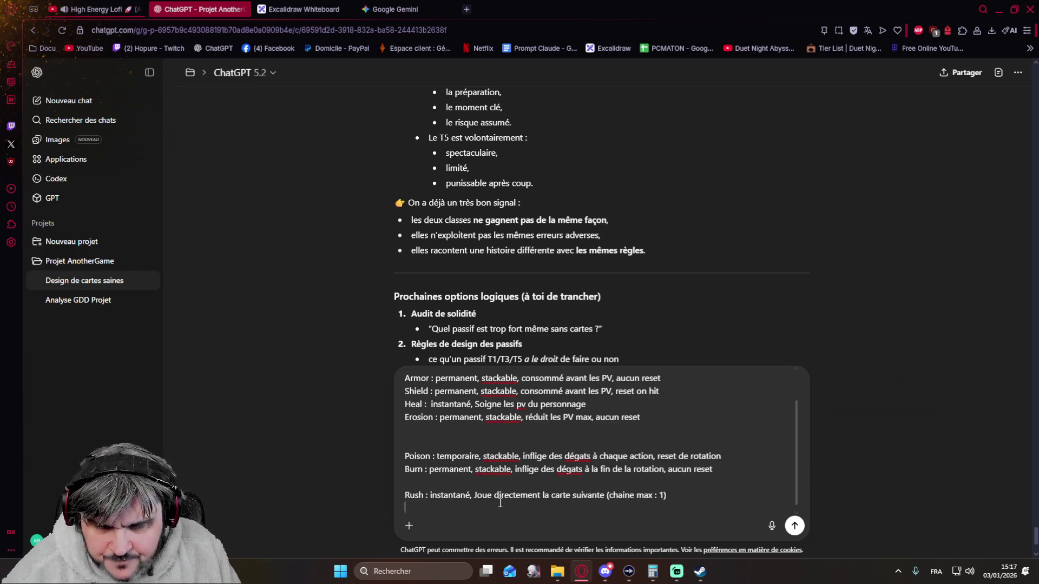
# Start the Stun line with 'Stun : instantané,' below Rush.
pyautogui.write('Stun')
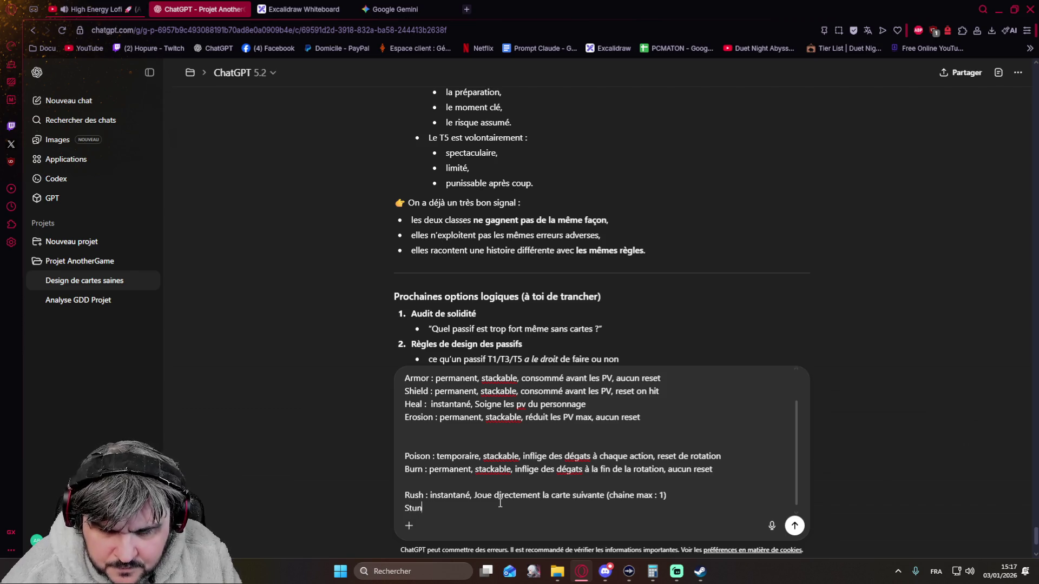
pyautogui.write(' : ')
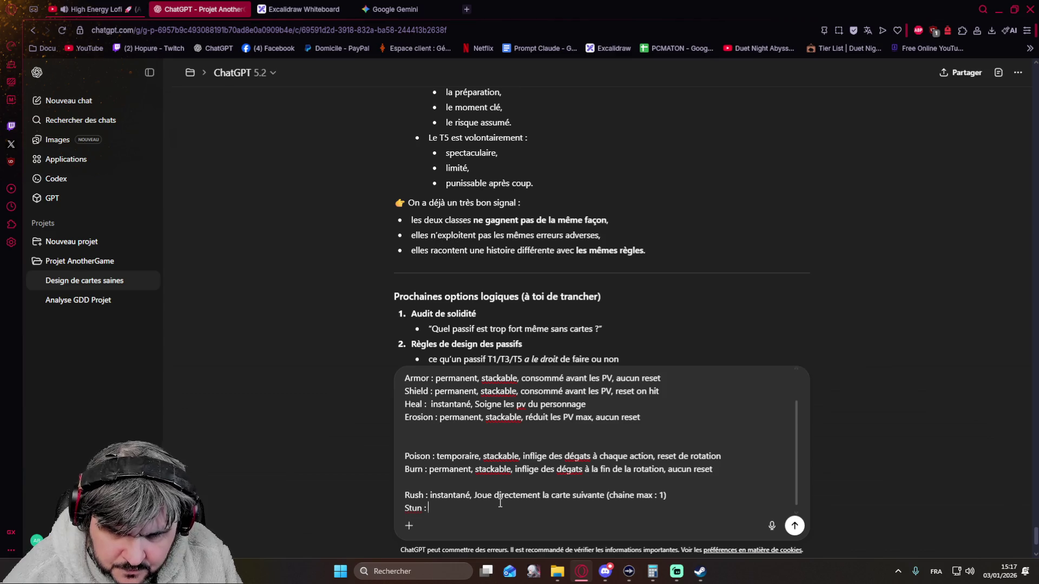
pyautogui.write('ins')
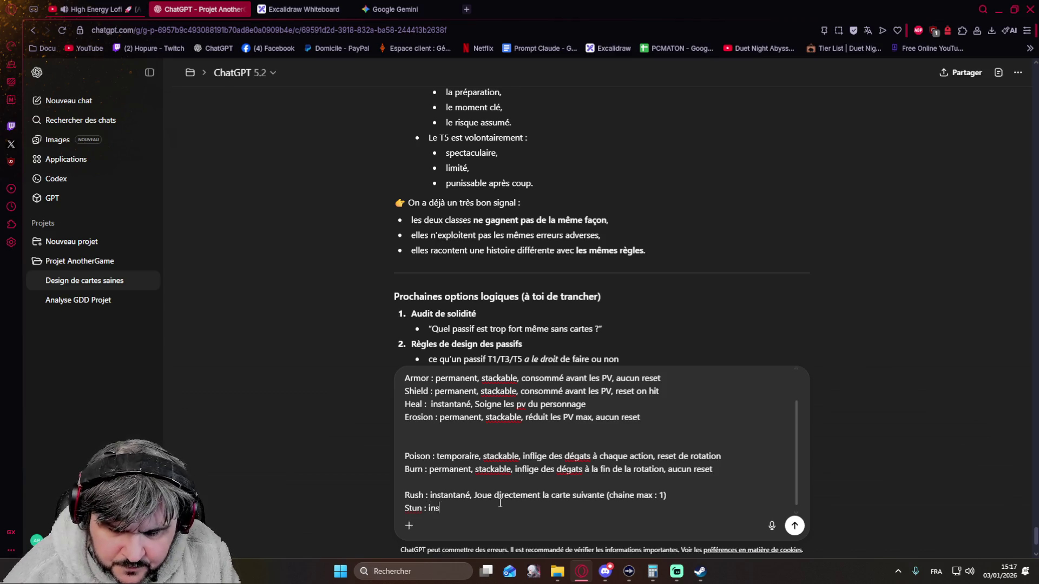
pyautogui.write('tantan')
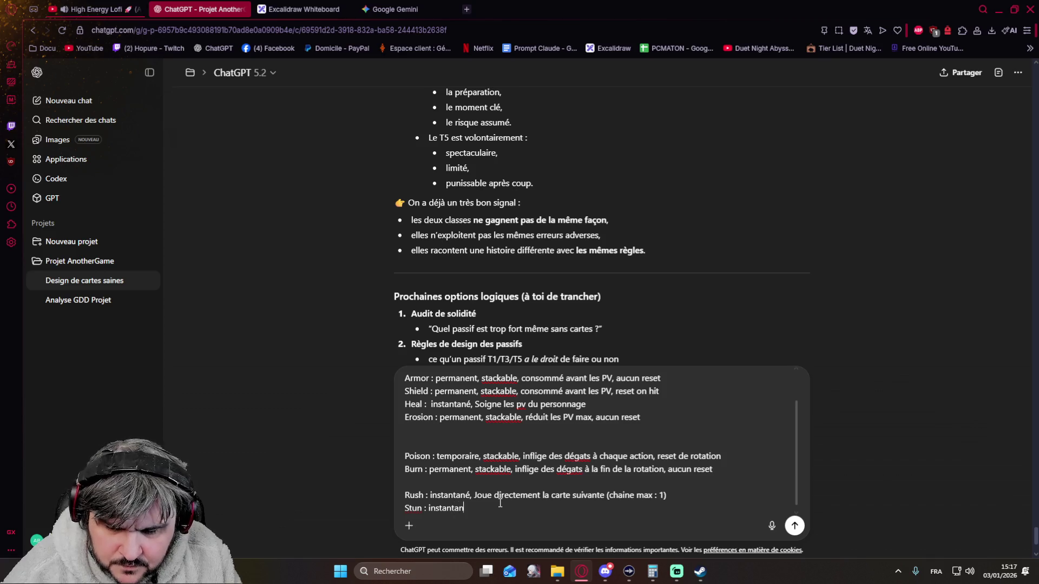
pyautogui.write('é,')
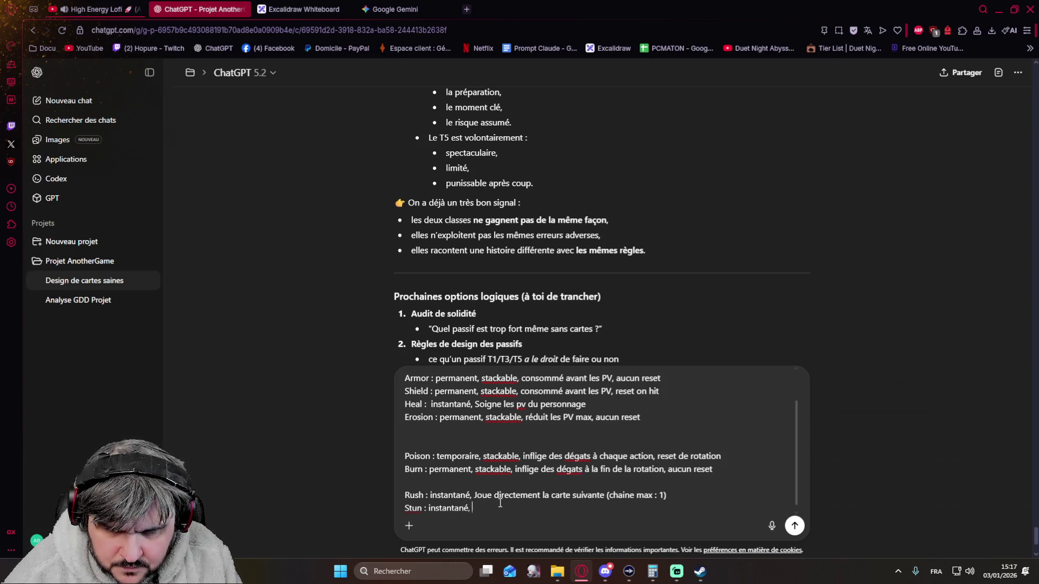
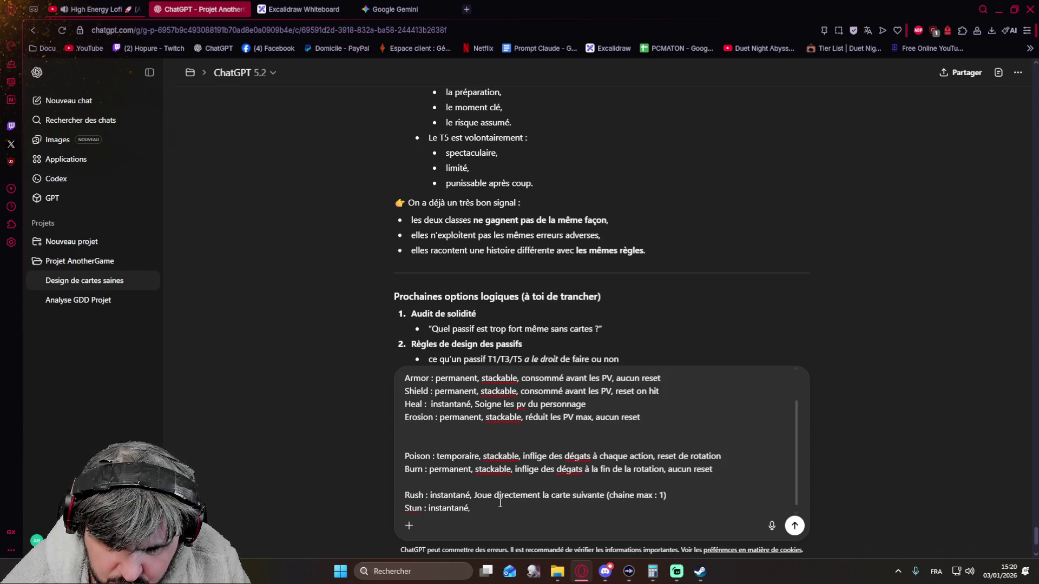
# Define Stun as 'skip de la prochaine carte de l'adversaire', drop the abandoned 'mais' clause, and begin 'exemple : Slot 2'.
pyautogui.write('ski')
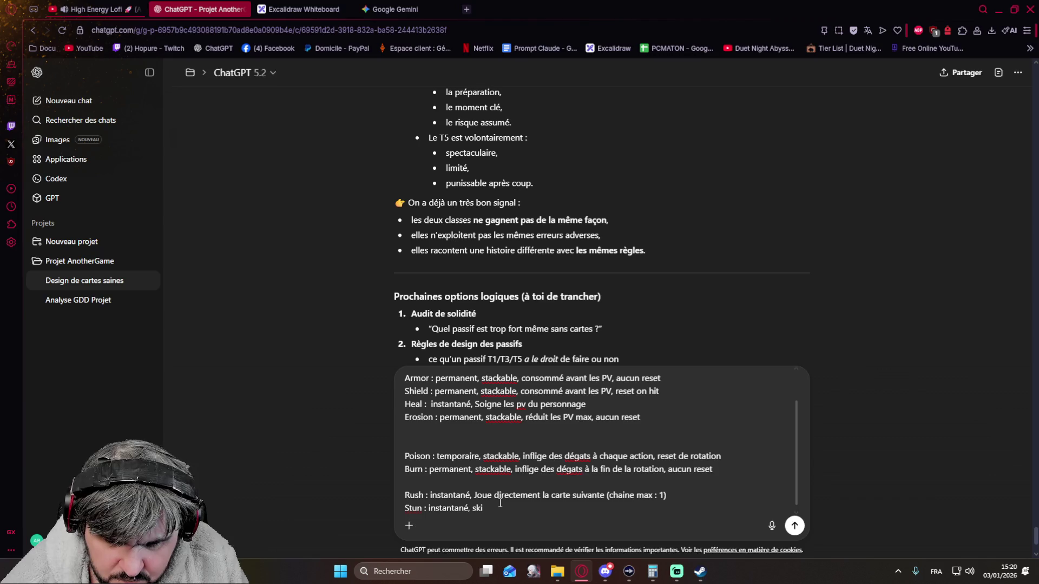
pyautogui.write('p')
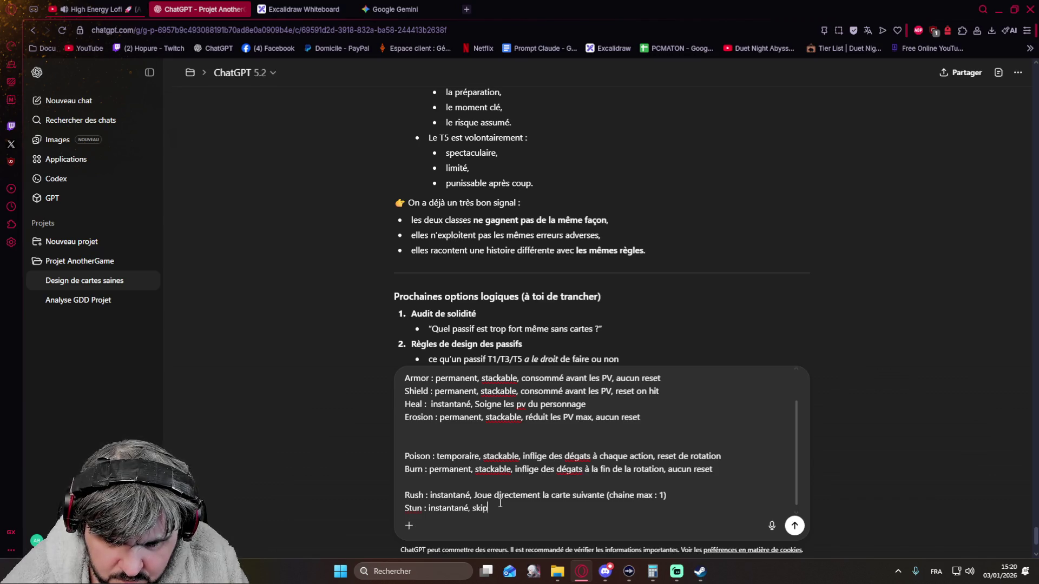
pyautogui.write(' de la ')
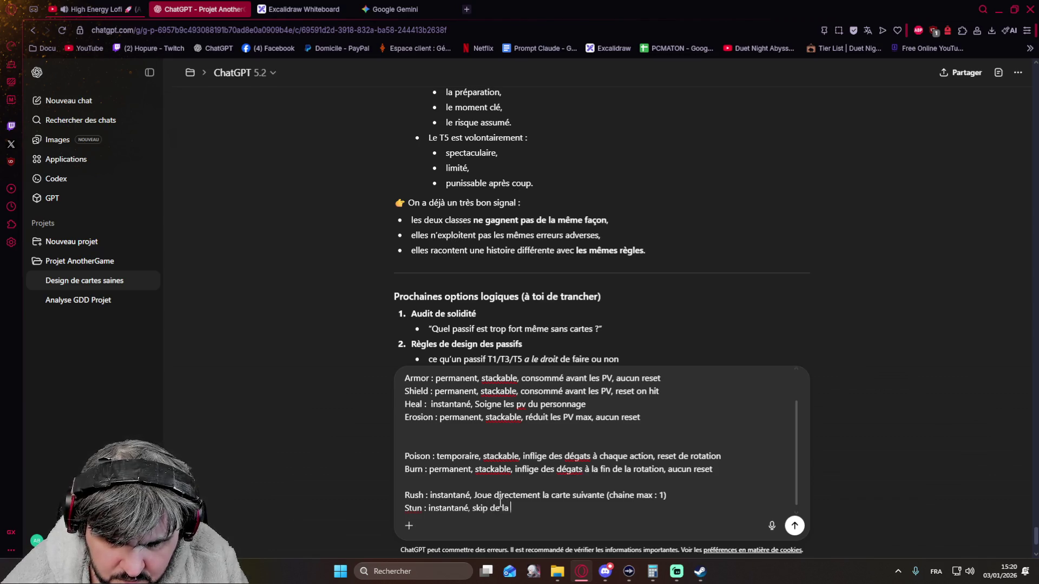
pyautogui.write('prochaine car')
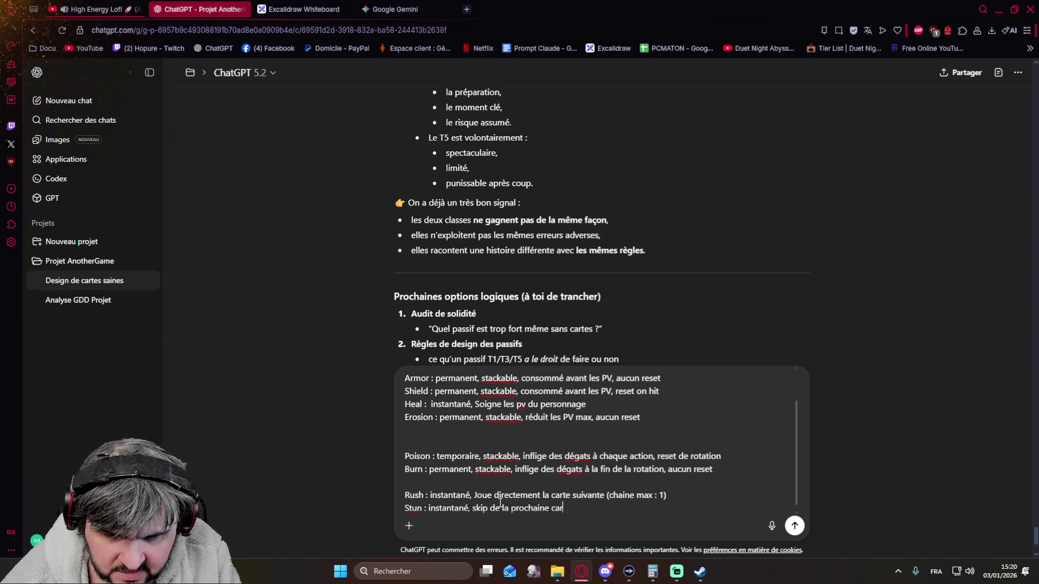
pyautogui.write('te d')
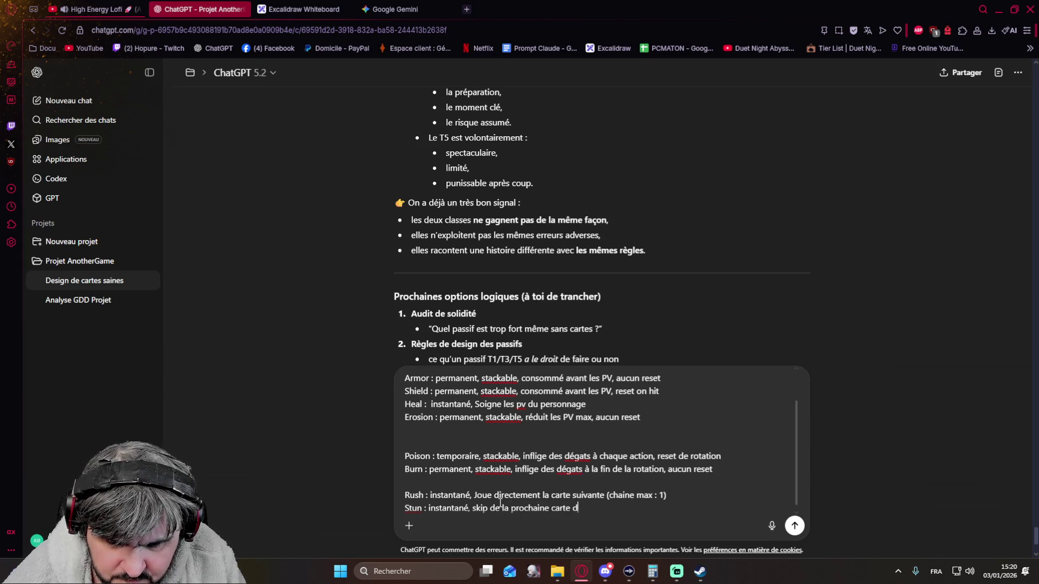
pyautogui.write("e l'adversai")
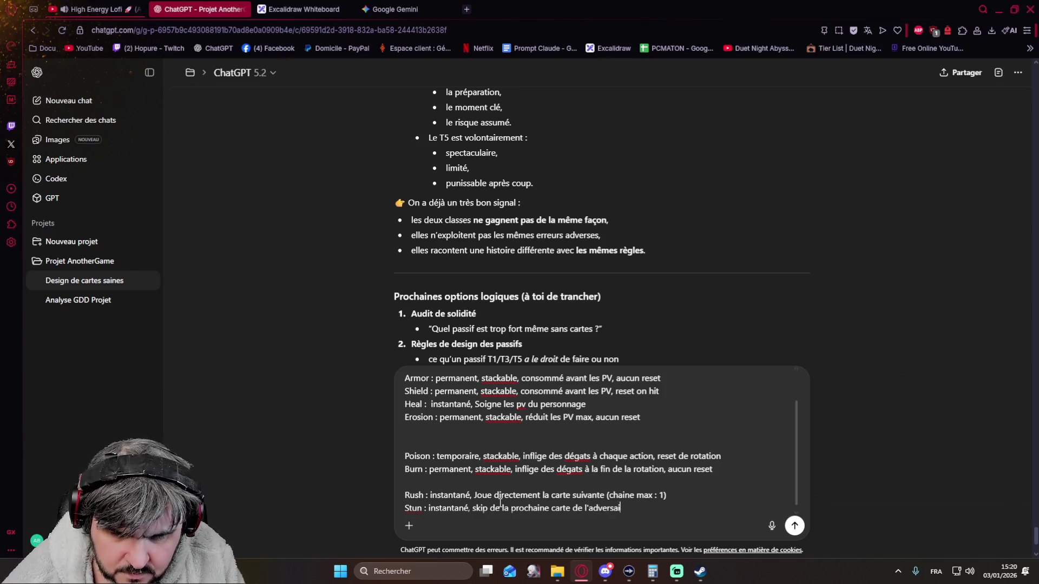
pyautogui.write('re (')
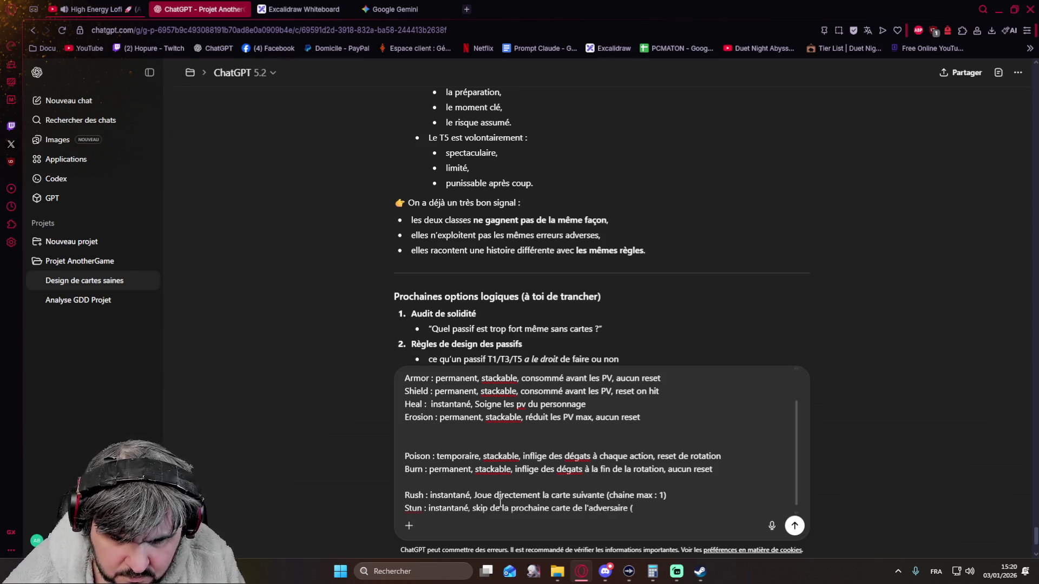
pyautogui.write('mais')
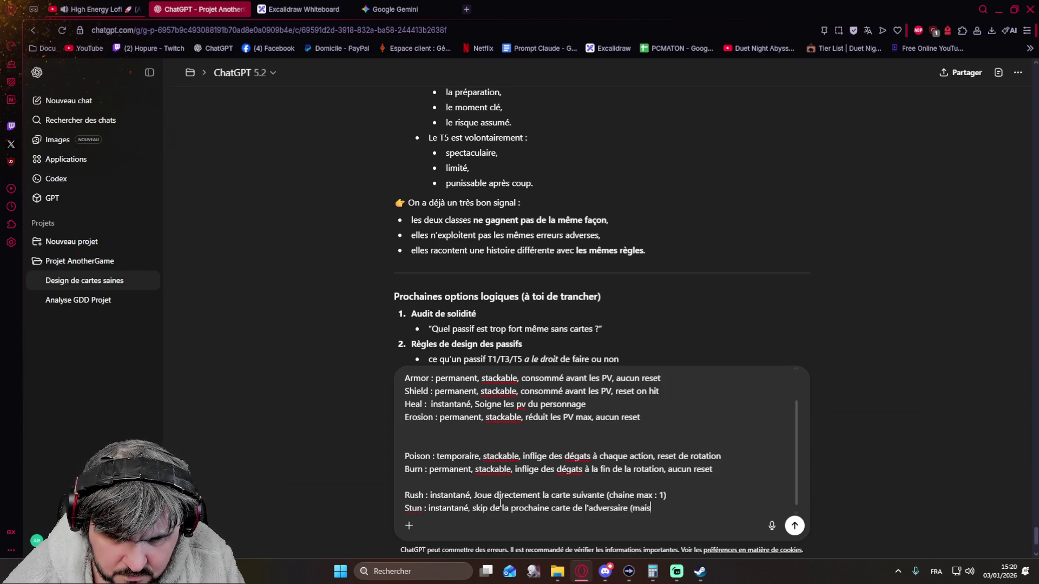
pyautogui.write(' il')
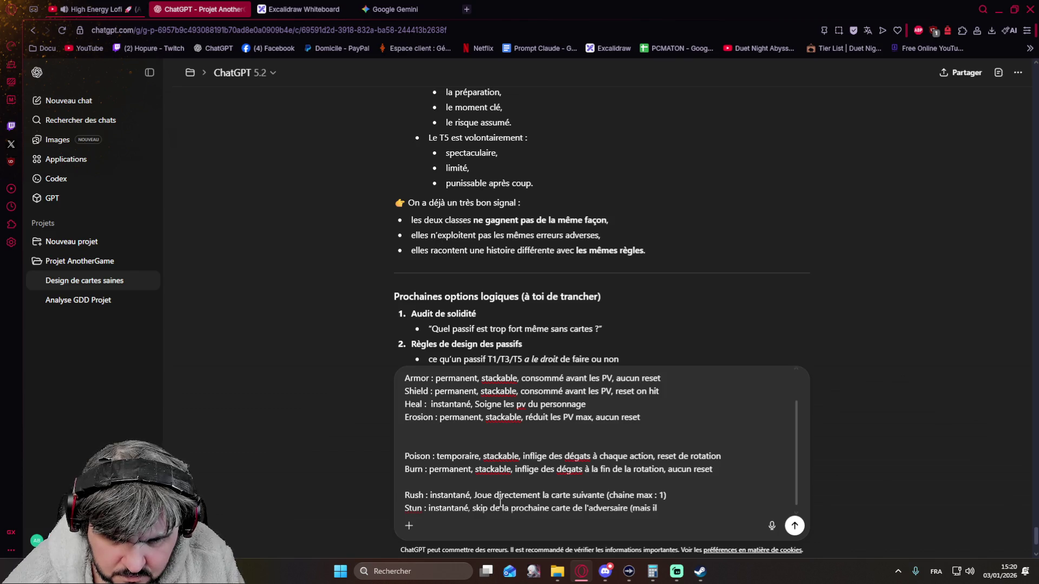
pyautogui.press('BackSpace')
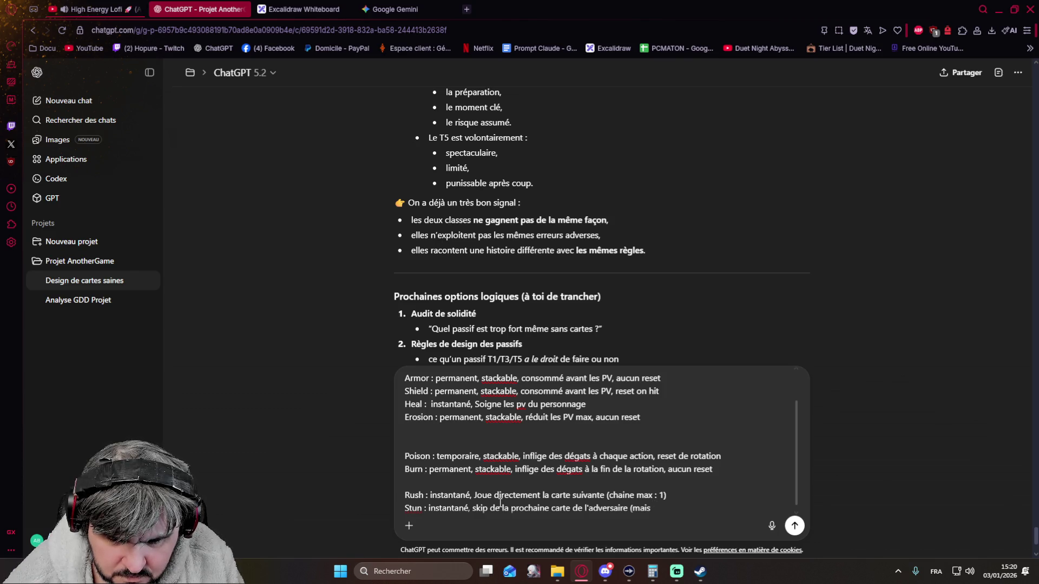
pyautogui.write(" c'est t")
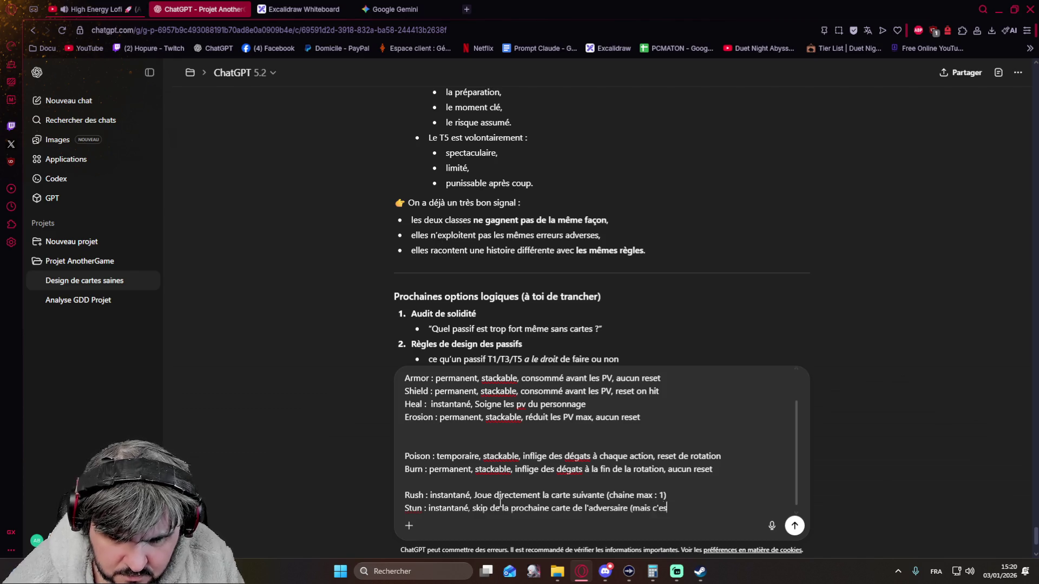
pyautogui.press('BackSpace')
pyautogui.press('BackSpace')
pyautogui.press('BackSpace')
pyautogui.press('BackSpace')
pyautogui.press('BackSpace')
pyautogui.press('BackSpace')
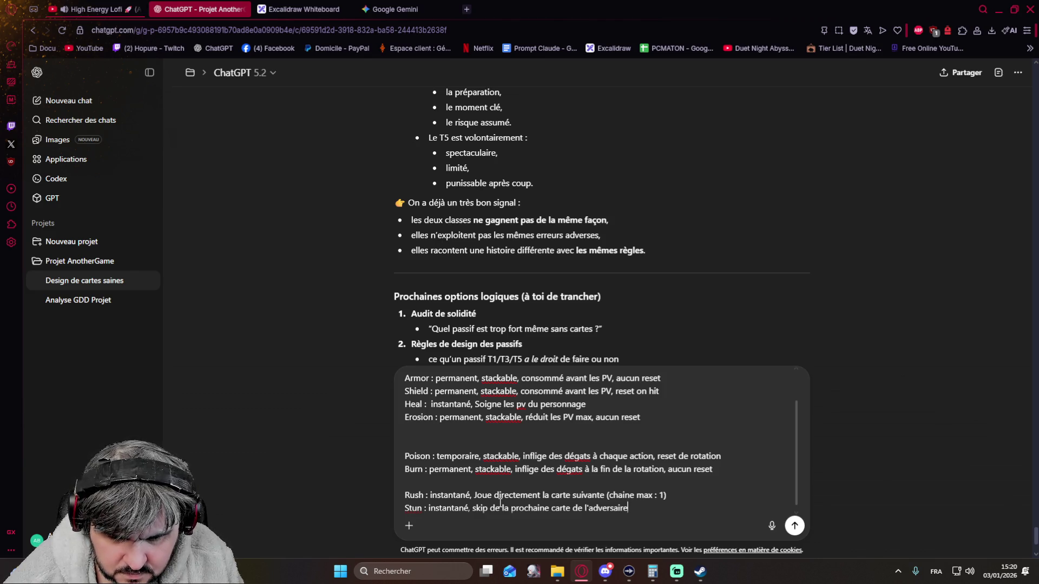
pyautogui.write(' (exemple')
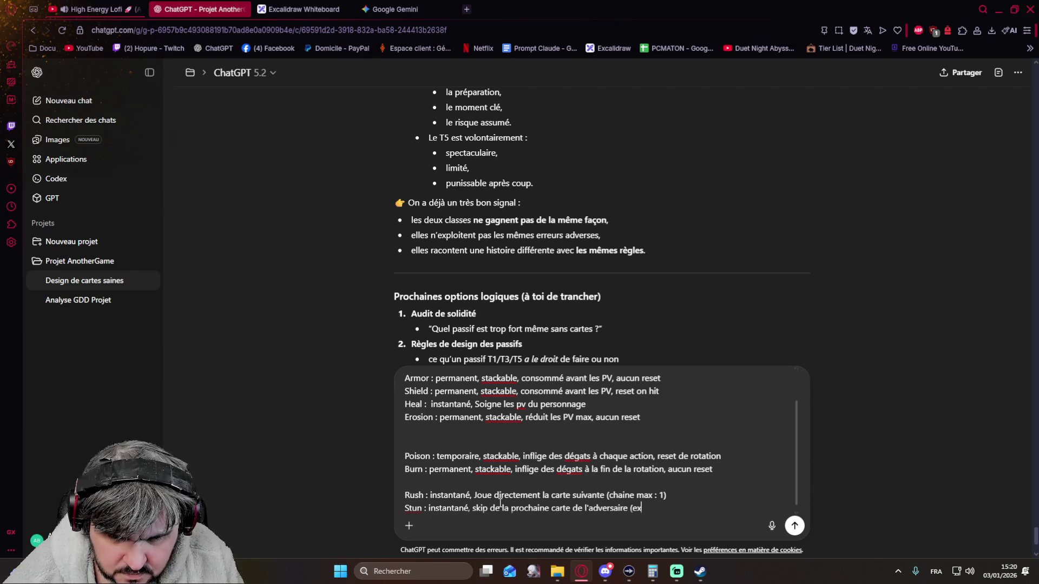
pyautogui.write(' :')
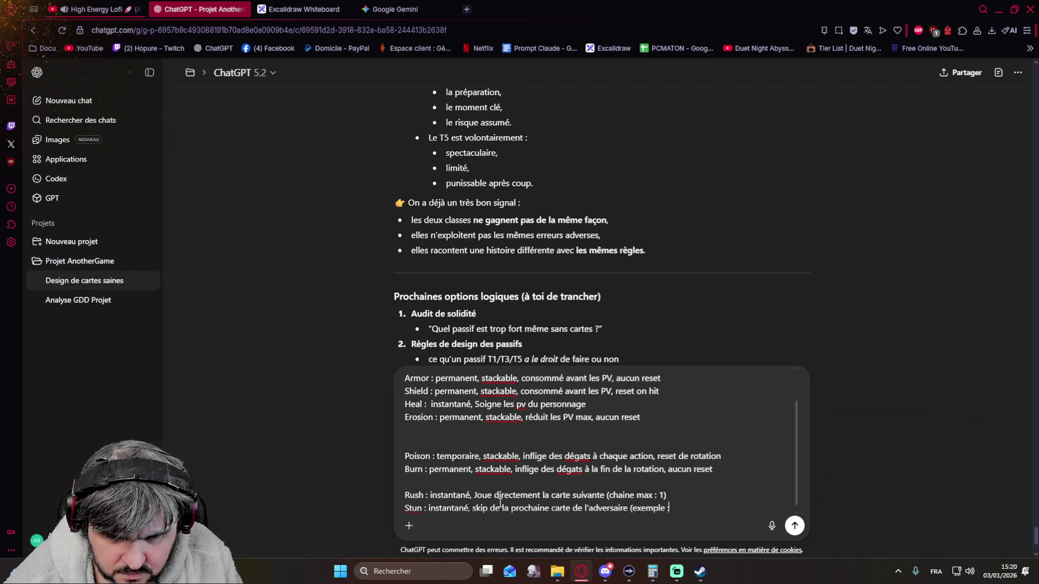
pyautogui.write(' Slot 2,')
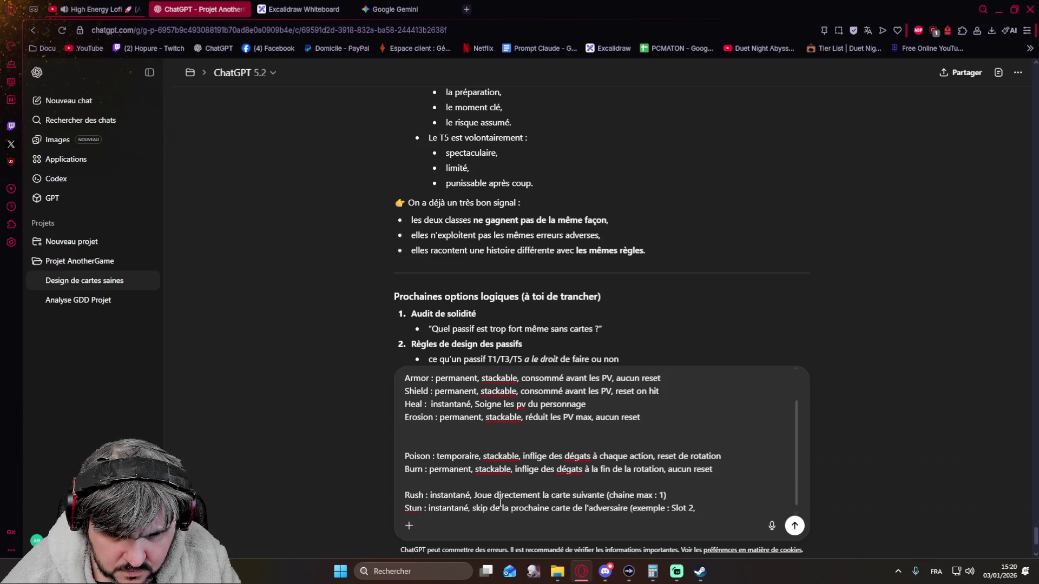
# Expand the Stun example: on Slot 2 the opponent skips slot 3 and goes straight to slot 4.
pyautogui.press('Left')
pyautogui.press('Left')
pyautogui.press('Left')
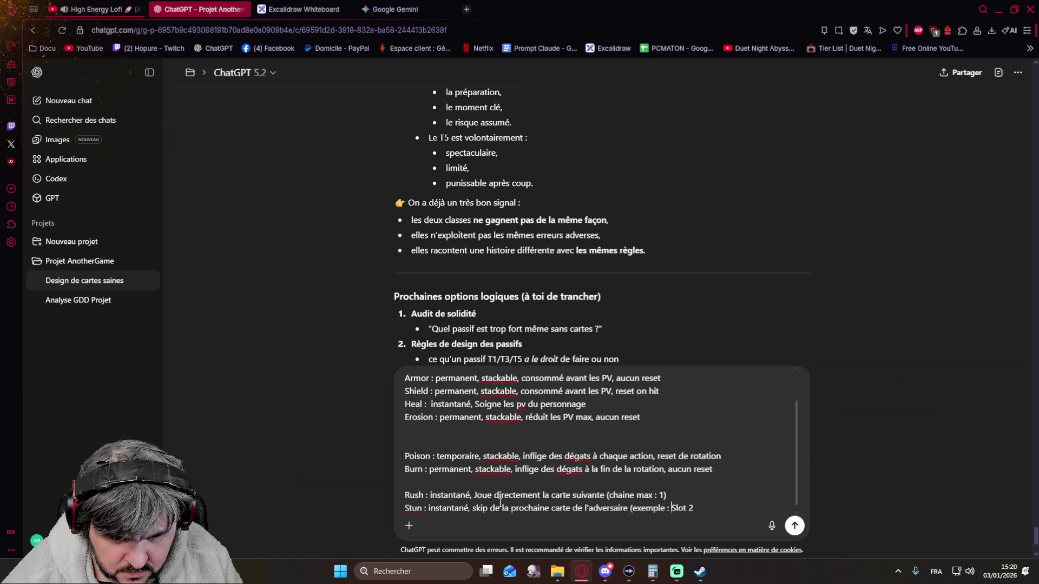
pyautogui.write('il est sur')
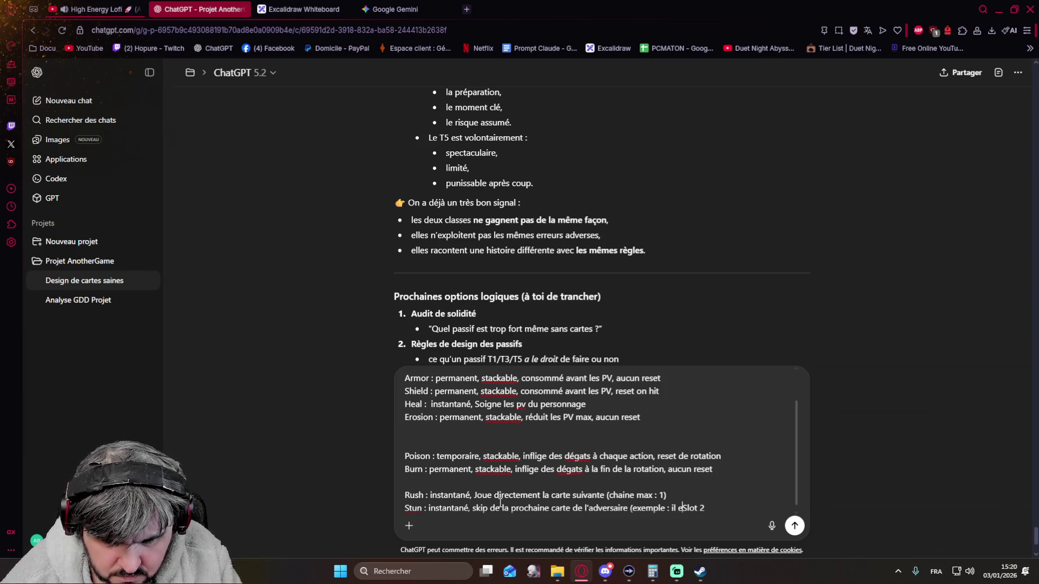
pyautogui.write(' son Slot 2')
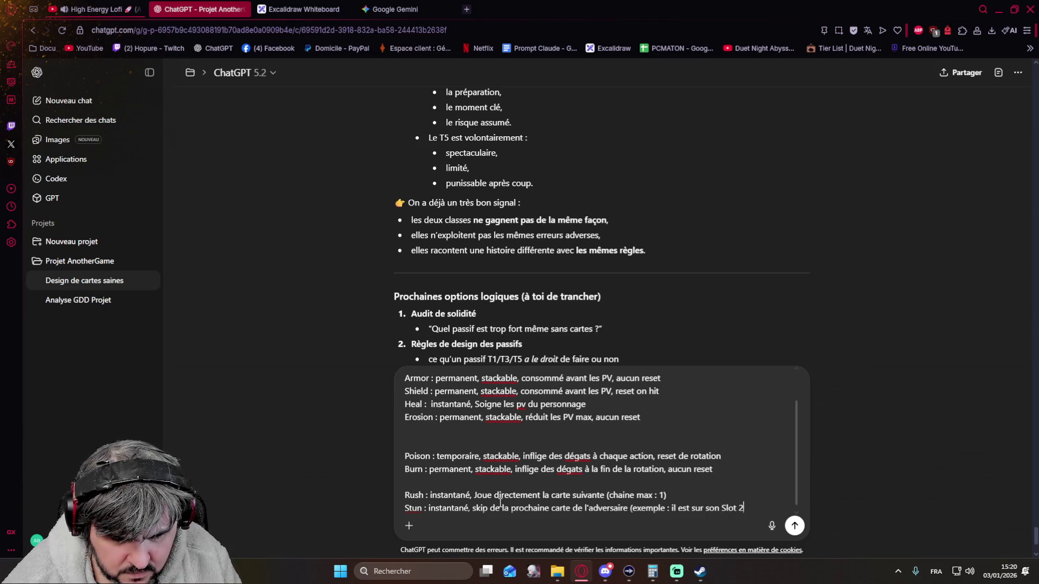
pyautogui.write(', il ne joue pas le slot 3')
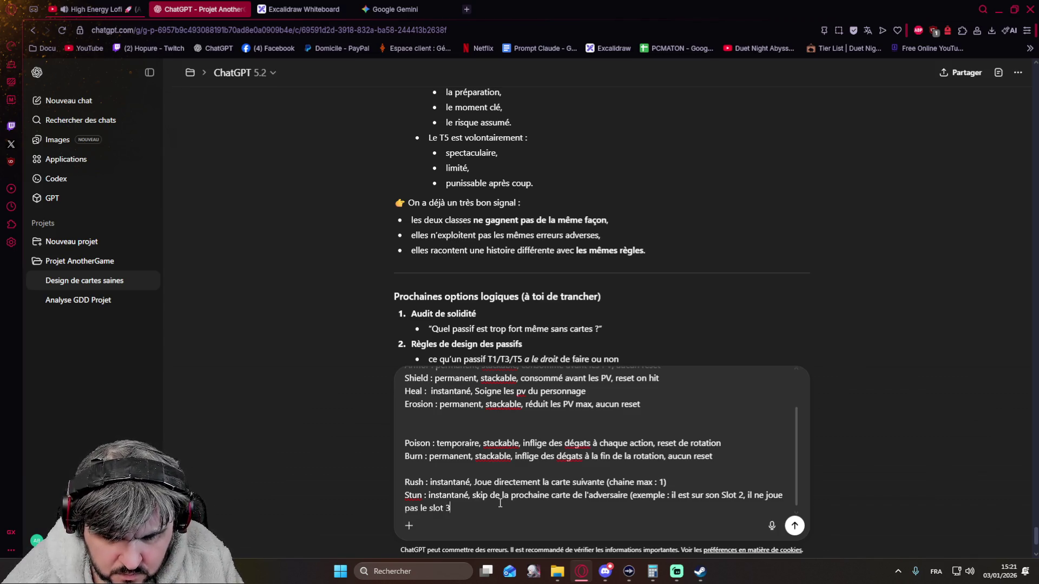
pyautogui.write('et passe directement au slot 4')
# Reword the Stun example's opening around 'dernier slot de l'adversaire joué'.
pyautogui.press('Right')
pyautogui.press('Right')
pyautogui.press('Right')
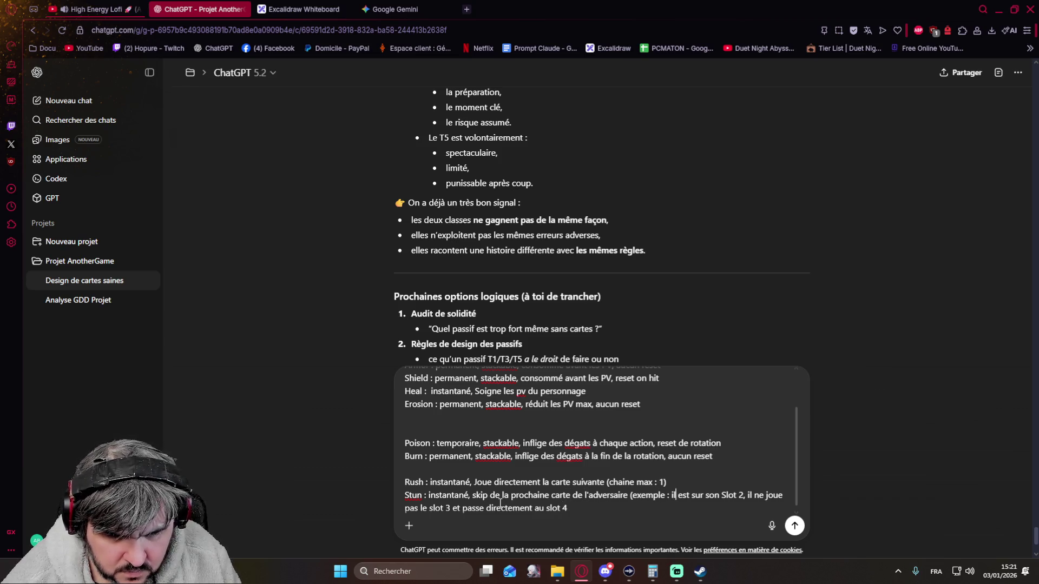
pyautogui.press('BackSpace')
pyautogui.press('BackSpace')
pyautogui.write('advers')
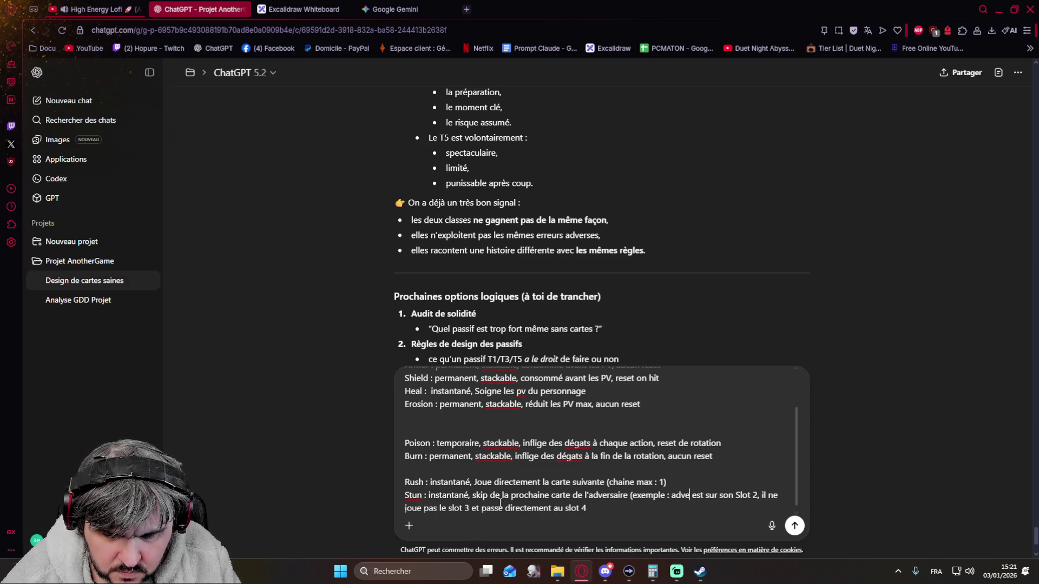
pyautogui.write('aire')
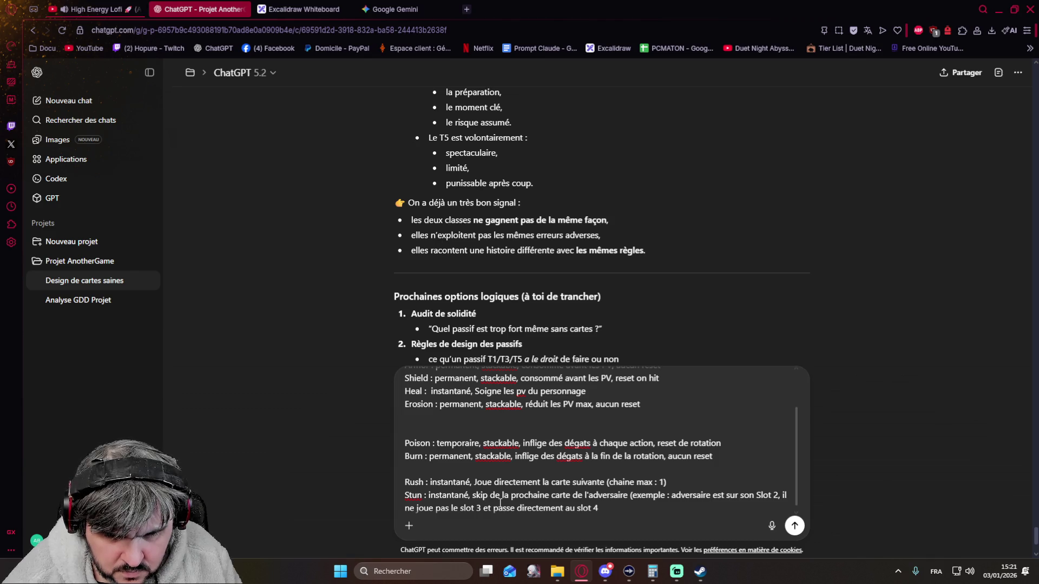
pyautogui.press('Delete')
pyautogui.press('Delete')
pyautogui.press('Delete')
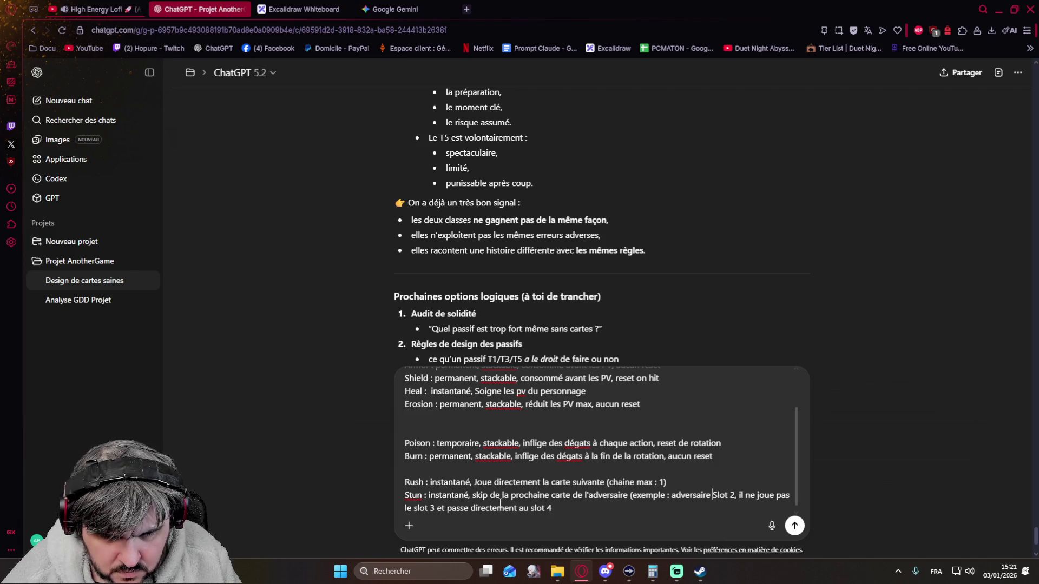
pyautogui.press('Delete')
pyautogui.press('Delete')
pyautogui.write('à jo')
pyautogui.press('BackSpace')
pyautogui.press('BackSpace')
pyautogui.press('BackSpace')
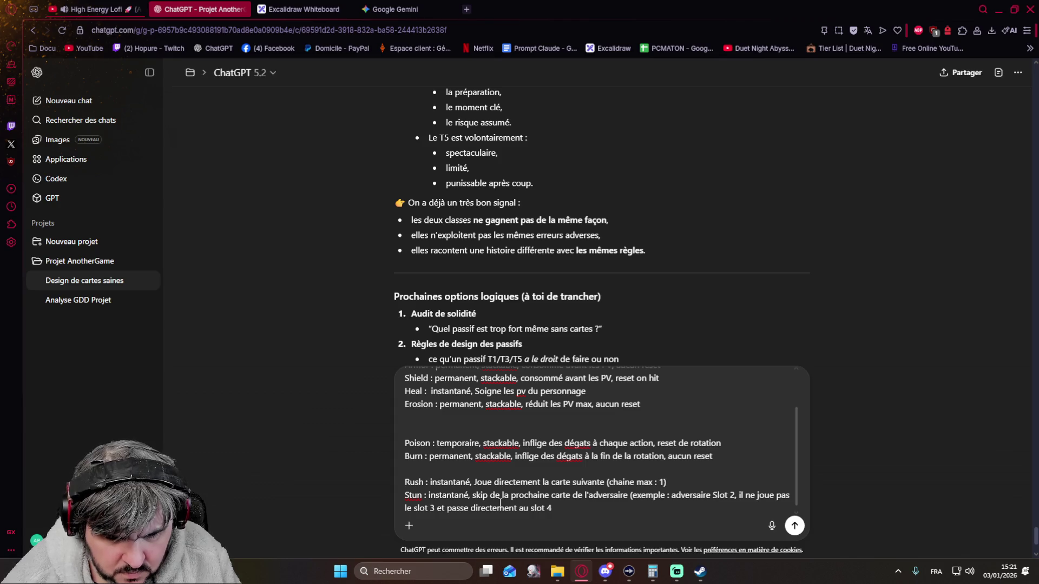
pyautogui.hotkey('ctrl', 'Left')
pyautogui.write('dernier ')
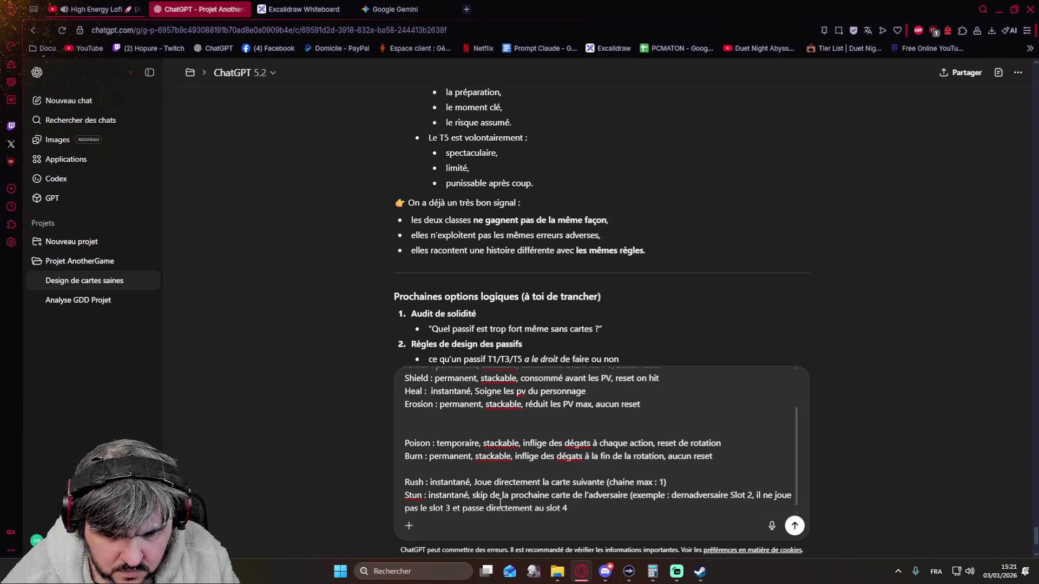
pyautogui.write('slot de ')
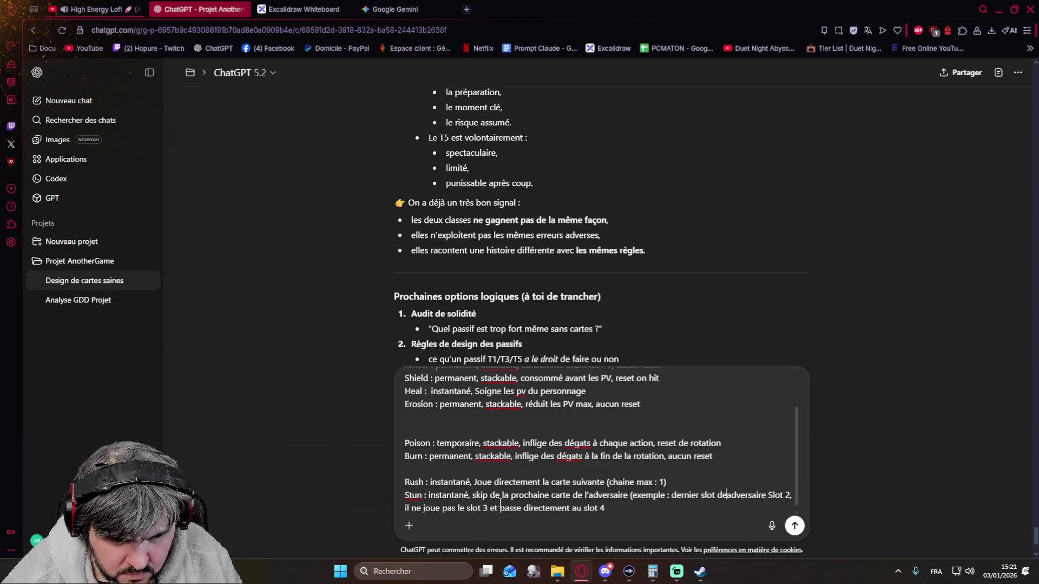
pyautogui.write("l'adversaire")
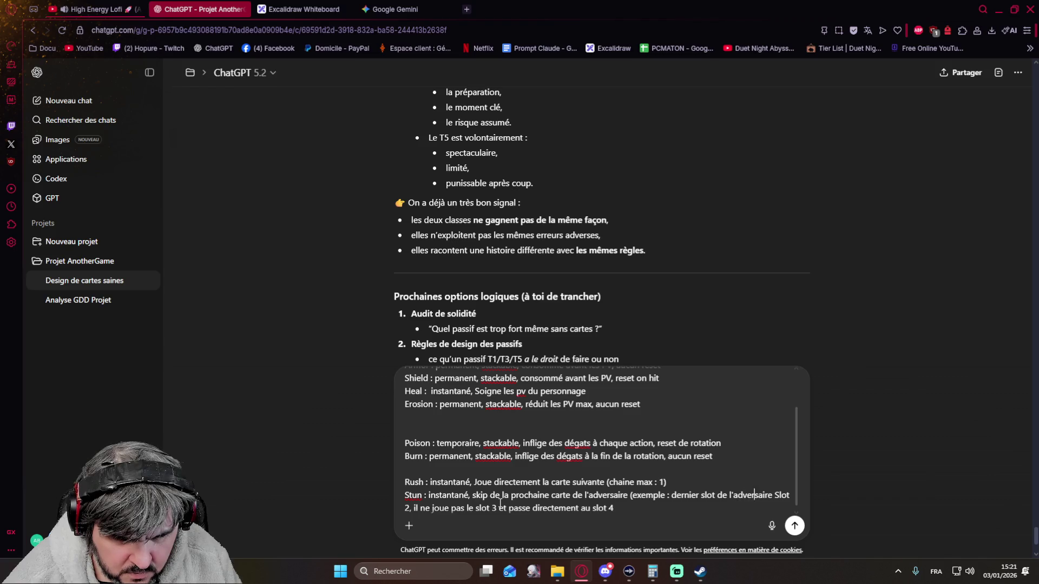
pyautogui.write(' joué')
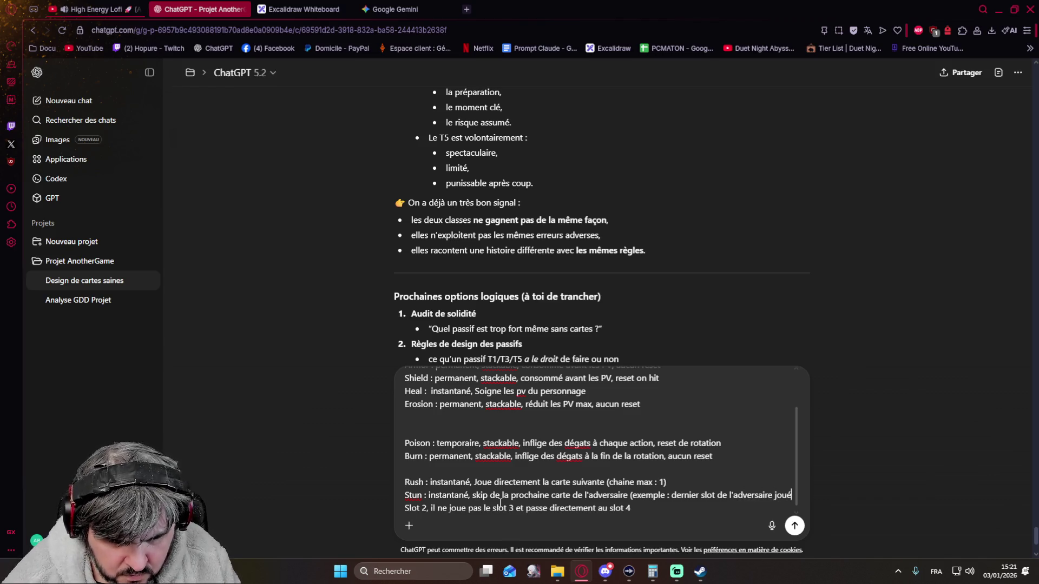
# Change 'joue' to 'jouera' and close the Stun example with a parenthesis.
pyautogui.press('Left')
pyautogui.press('Left')
pyautogui.press('Left')
pyautogui.press('Left')
pyautogui.press('Left')
pyautogui.press('Left')
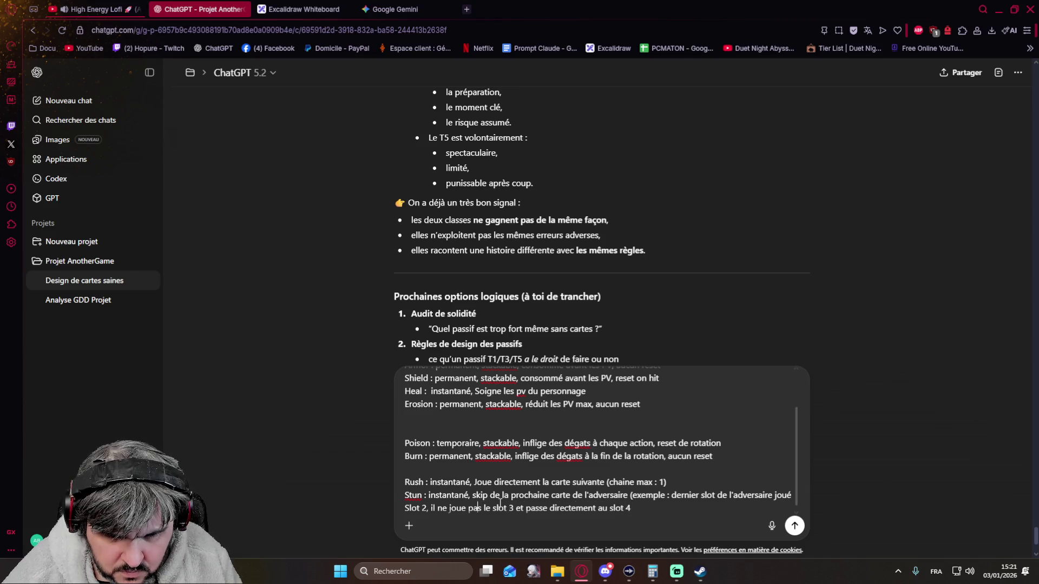
pyautogui.write('ra')
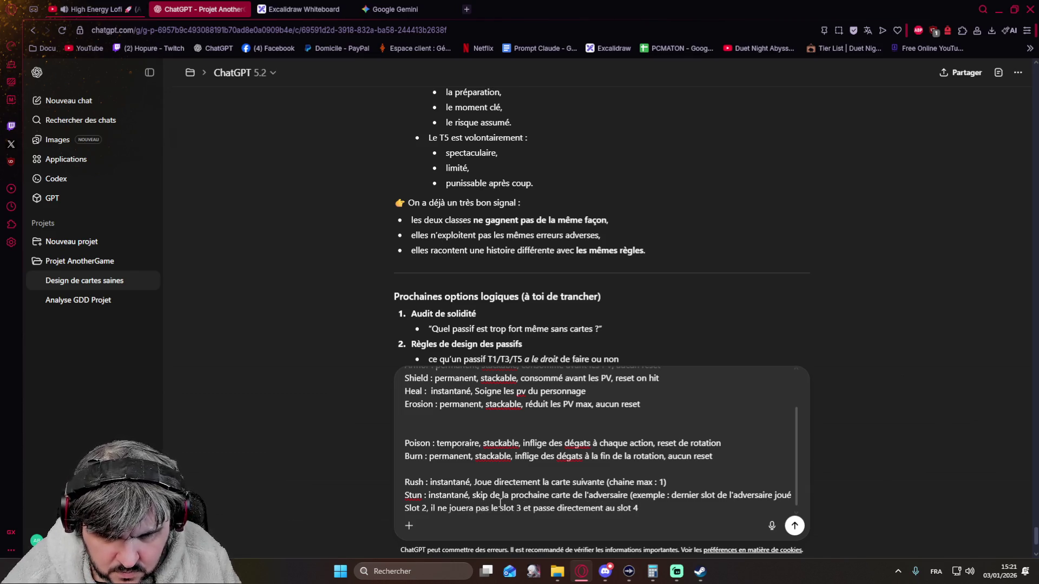
pyautogui.press('Right')
pyautogui.press('Right')
pyautogui.press('Right')
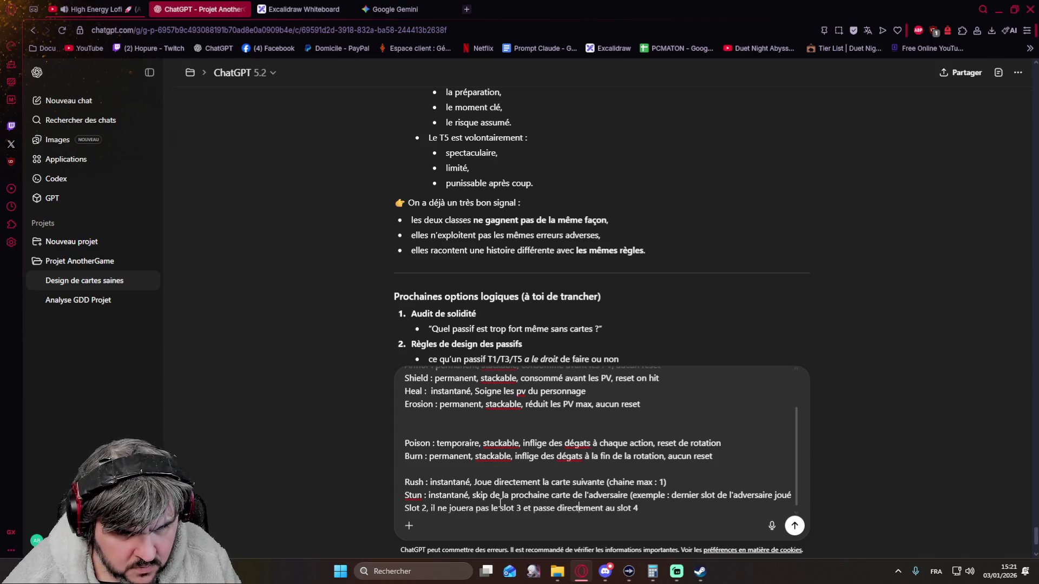
pyautogui.write(')')
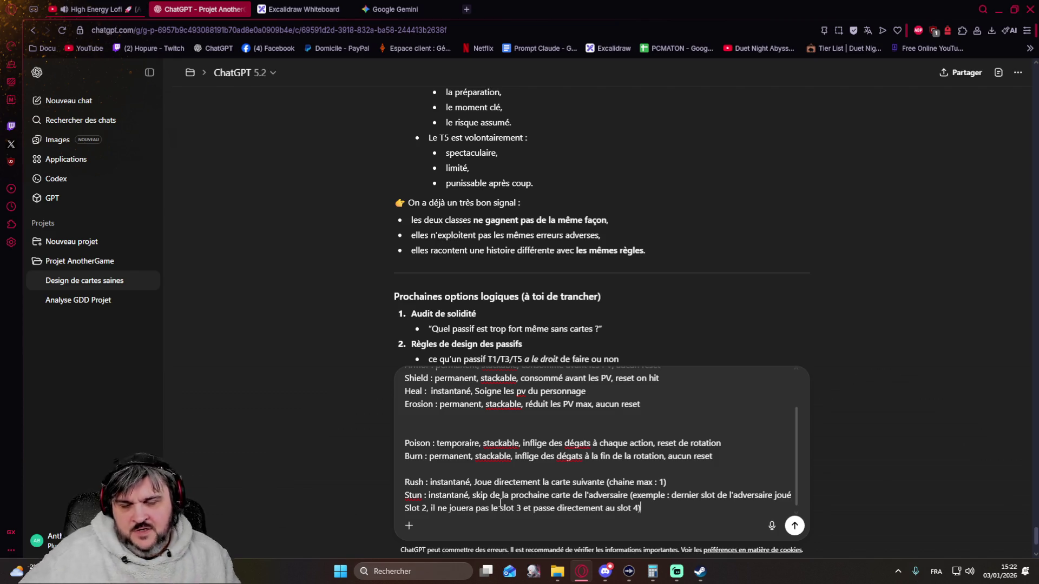
pyautogui.press('Up')
pyautogui.press('Up')
pyautogui.press('Up')
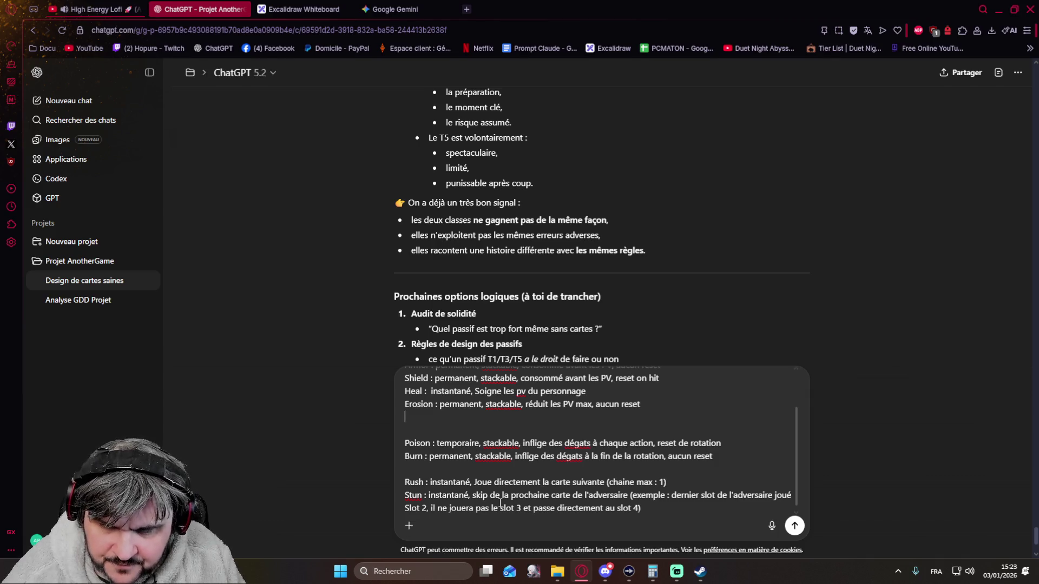
# Add the line 'Protection : permanent, stackable, annule le prochain effet negatif' under Erosion.
pyautogui.hotkey('shift', 'Return')
pyautogui.write('p')
pyautogui.press('BackSpace')
pyautogui.write('P')
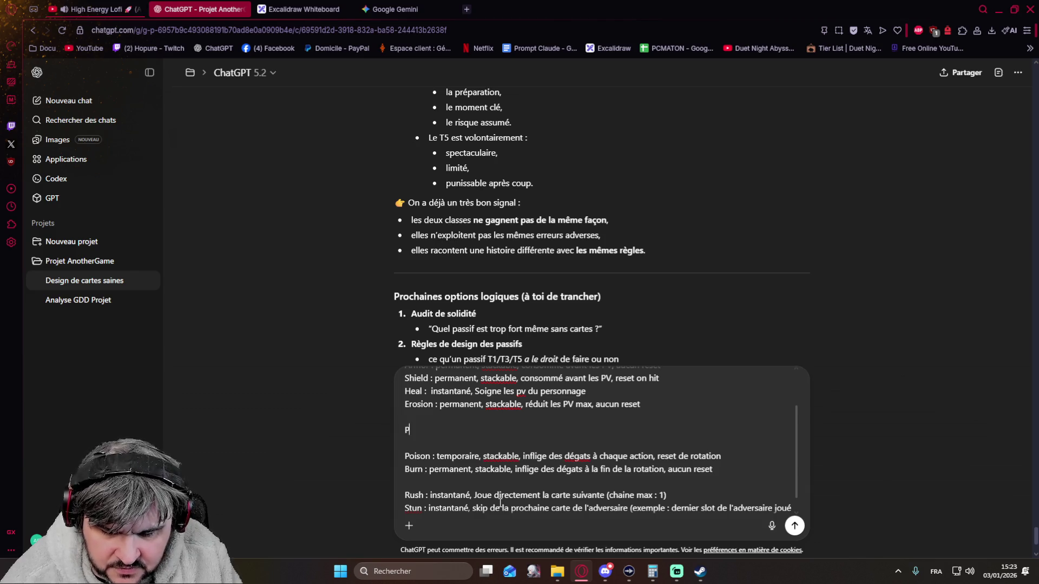
pyautogui.write('rotection : permanent')
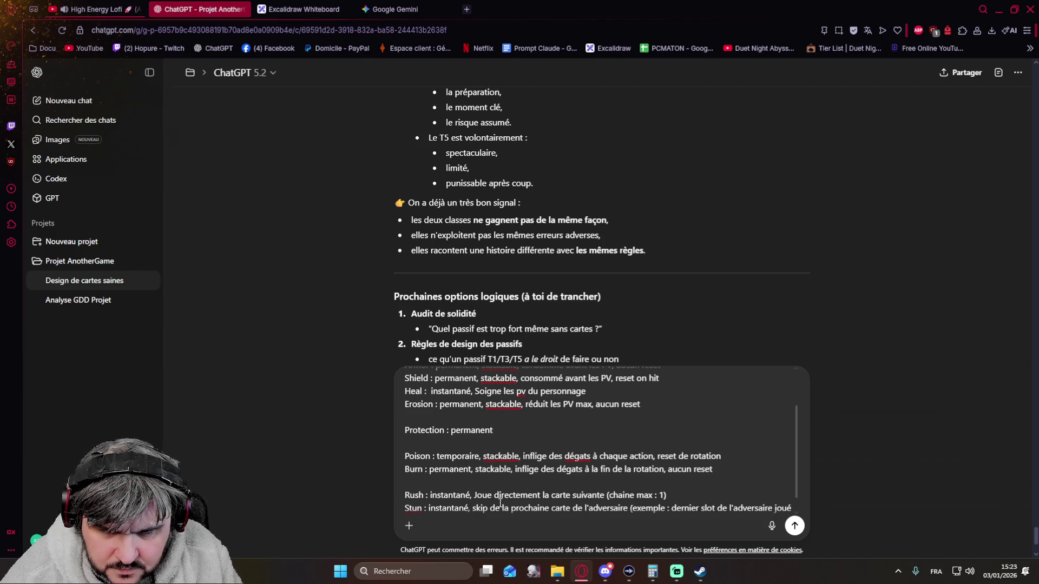
pyautogui.write(', stackable, ')
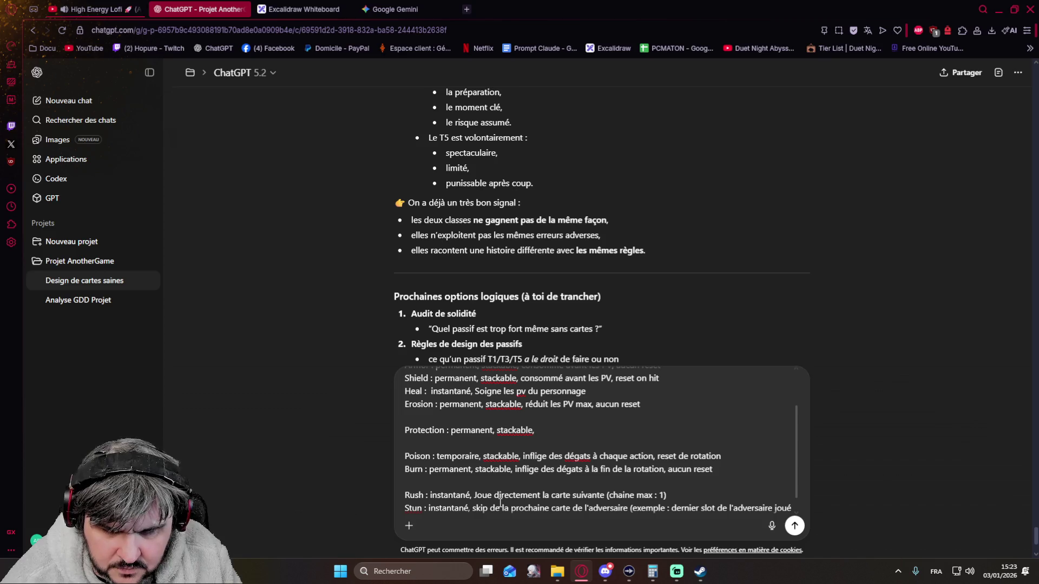
pyautogui.write('an')
pyautogui.write('nu')
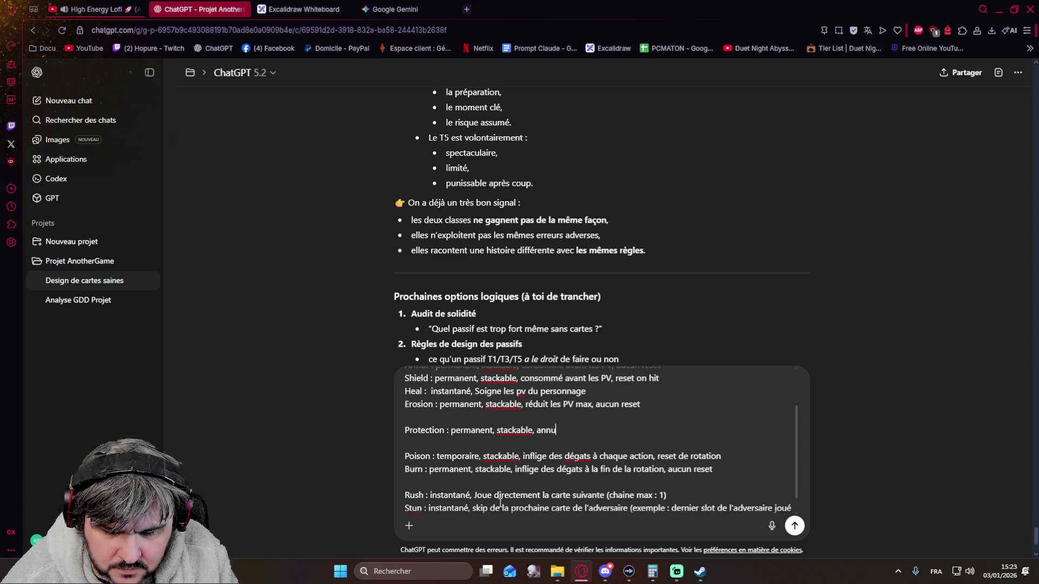
pyautogui.write('le le p')
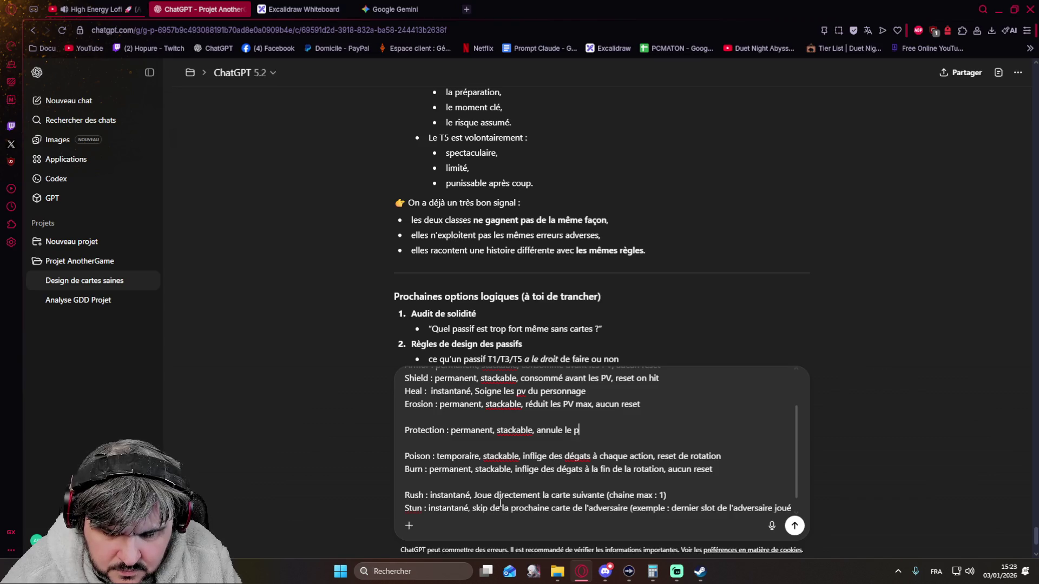
pyautogui.write('rochain effet negatif')
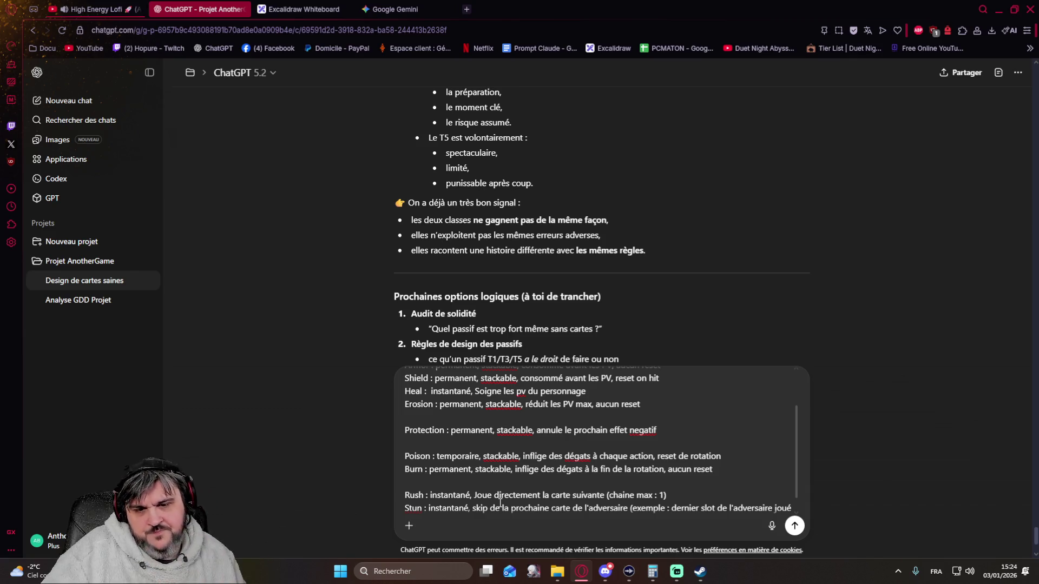
pyautogui.scroll(1, 523, 460)
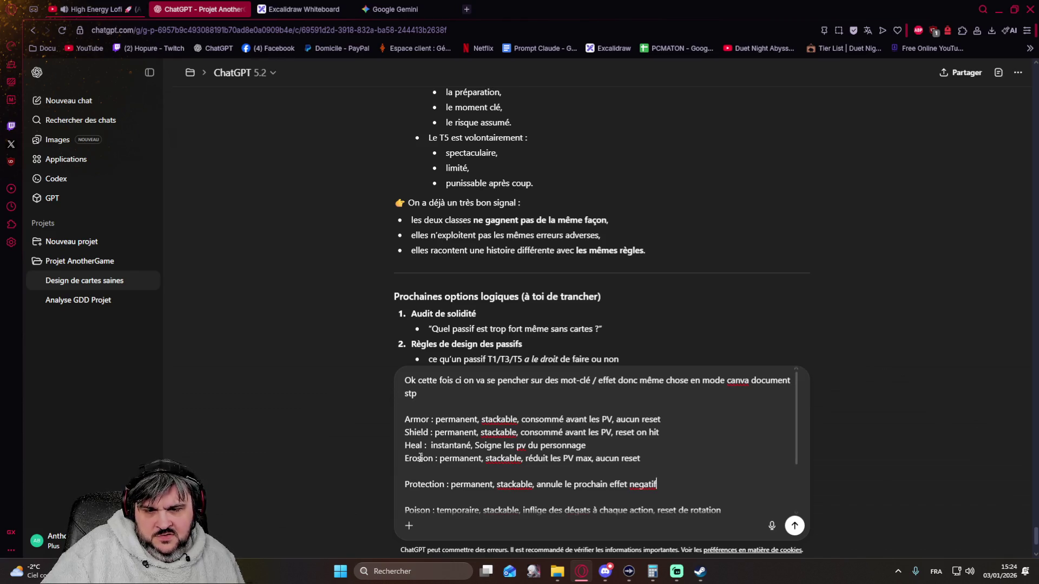
pyautogui.scroll(-2, 435, 435)
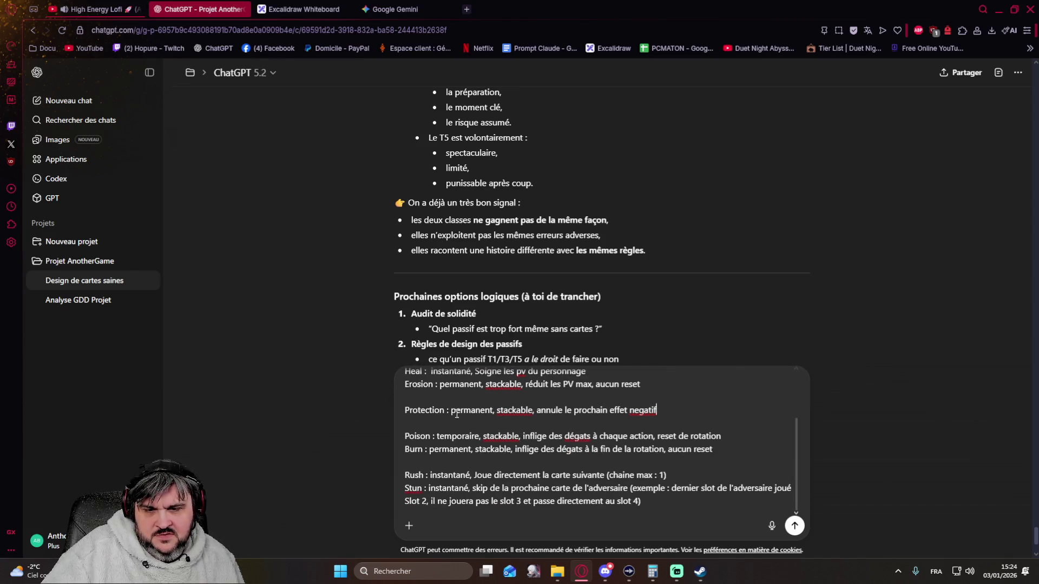
pyautogui.scroll(-1, 560, 433)
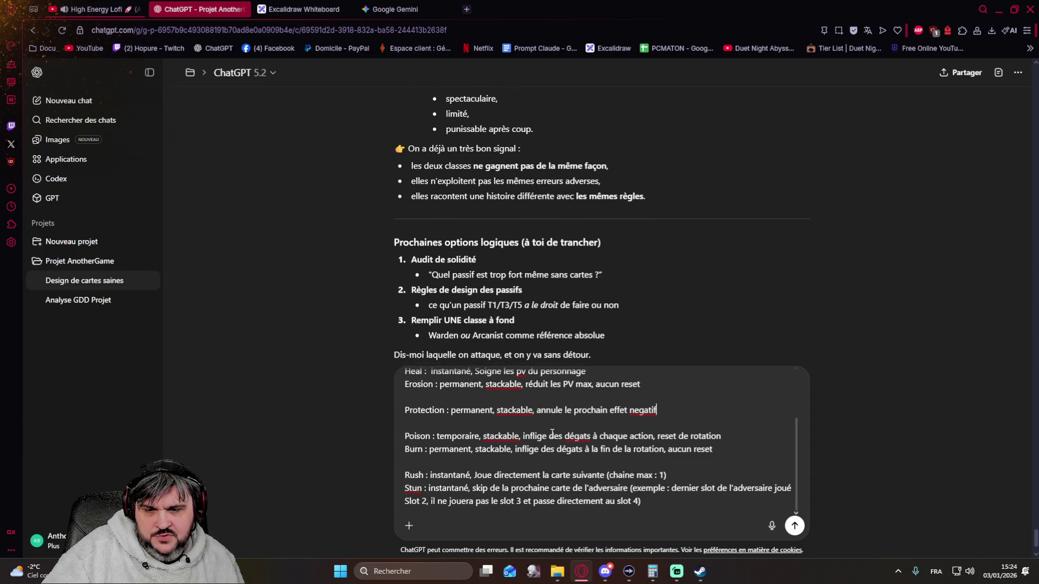
pyautogui.scroll(-1, 411, 460)
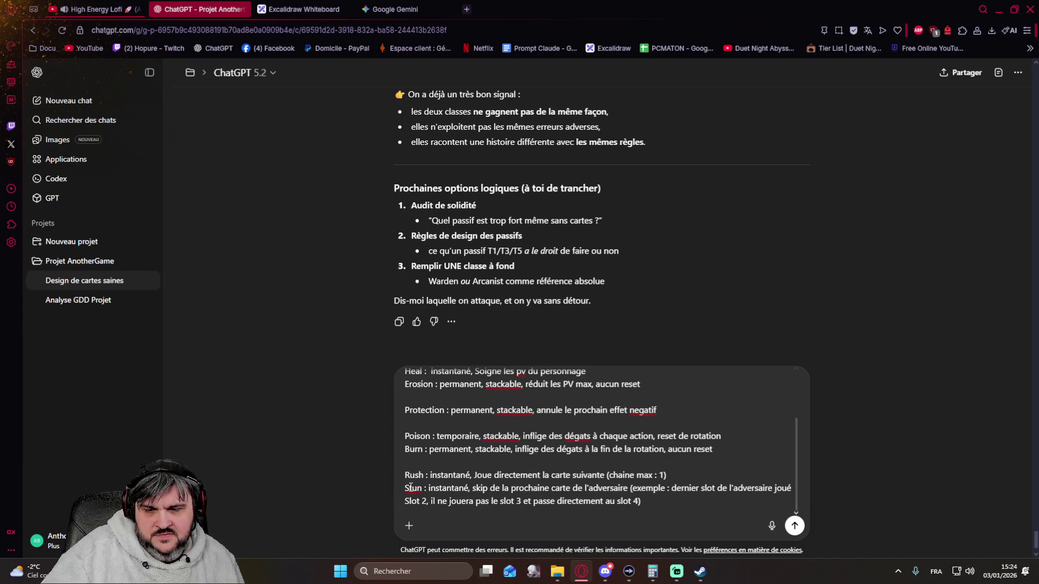
pyautogui.scroll(3, 579, 471)
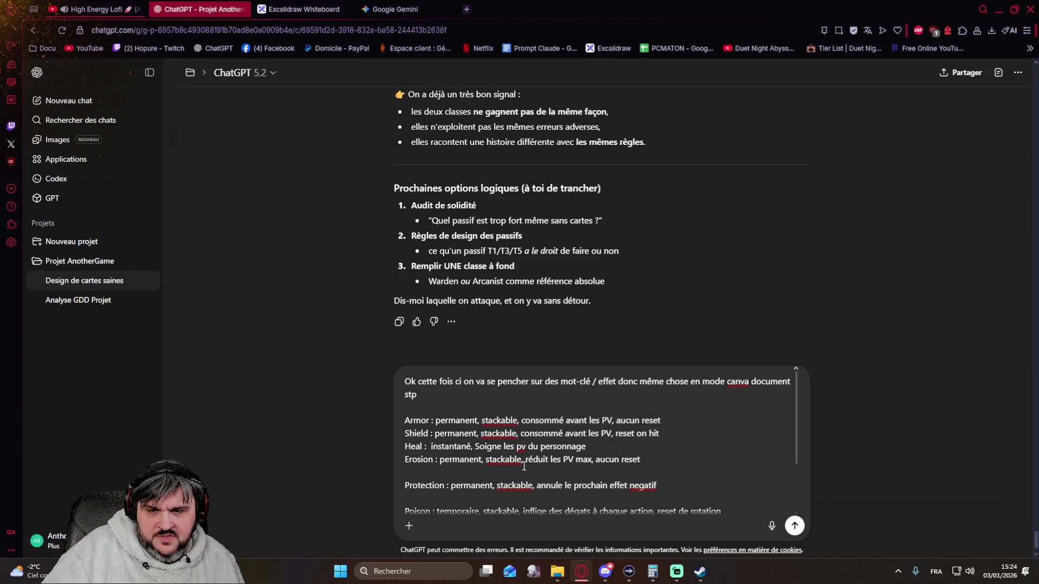
pyautogui.click(544, 405)
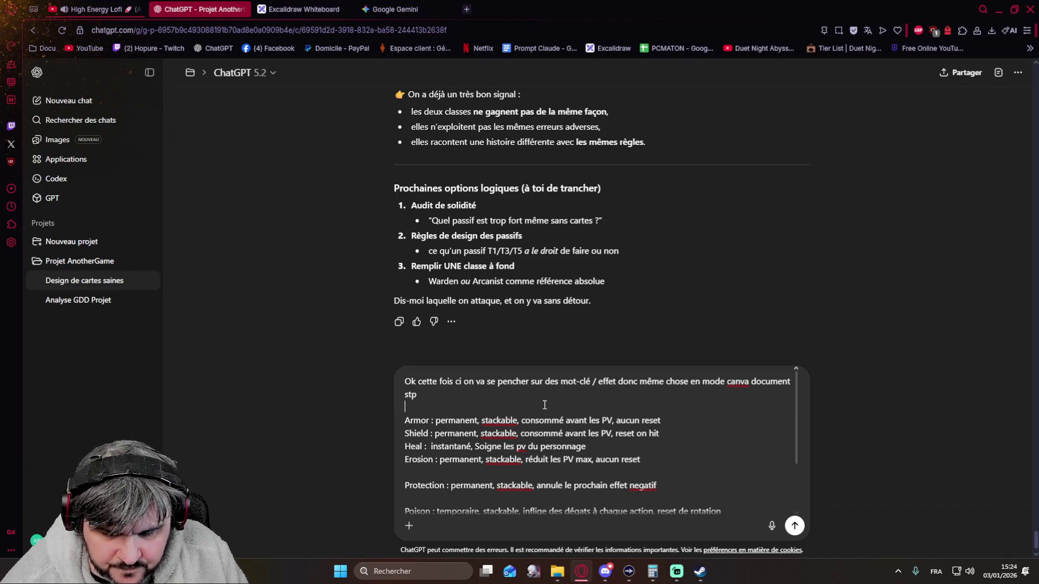
# Insert a 'Lexique :' heading after the intro with 'permanent : effet persistant', correcting the 'persitant' typo.
pyautogui.hotkey('shift', 'Return')
pyautogui.hotkey('shift', 'Return')
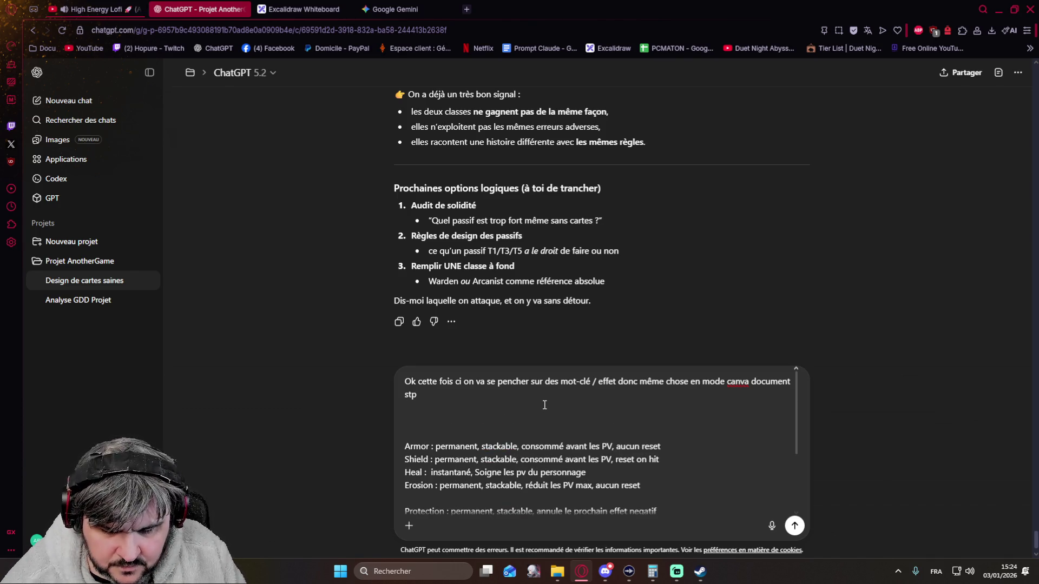
pyautogui.hotkey('shift', 'Return')
pyautogui.write('Lexique :')
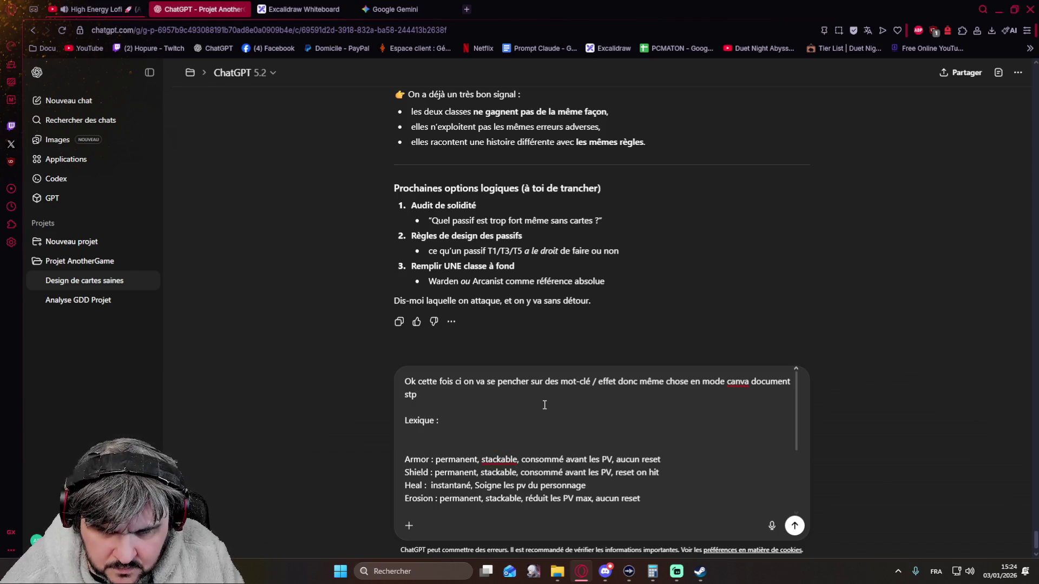
pyautogui.hotkey('shift', 'Return')
pyautogui.write('permanent : ')
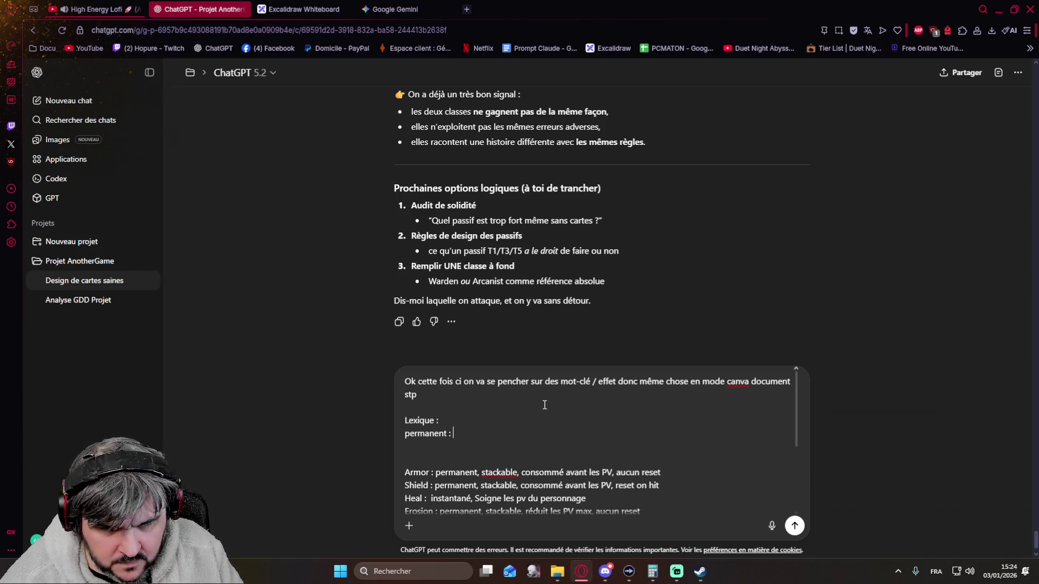
pyautogui.write('effet ')
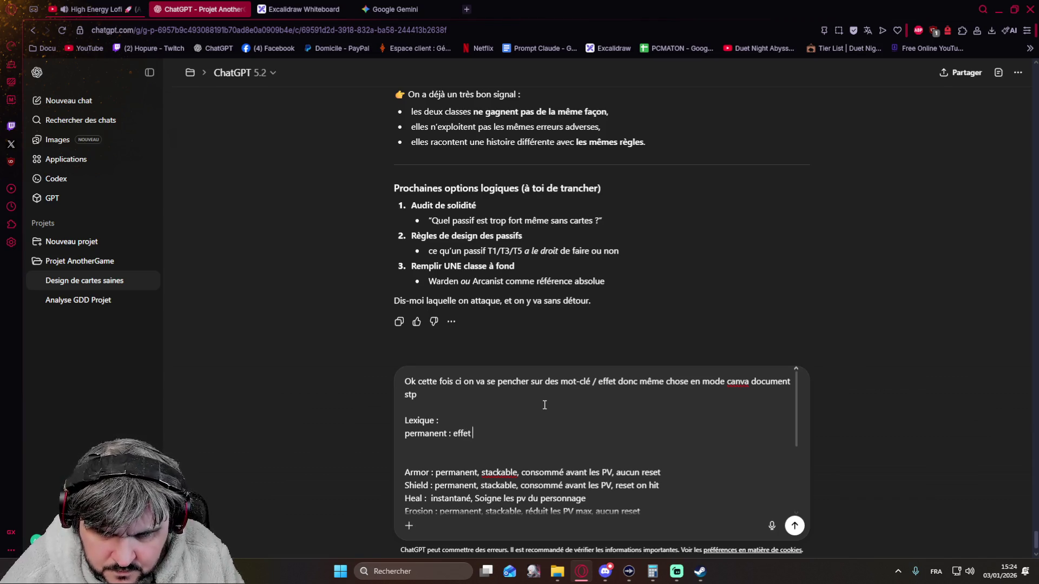
pyautogui.write('per')
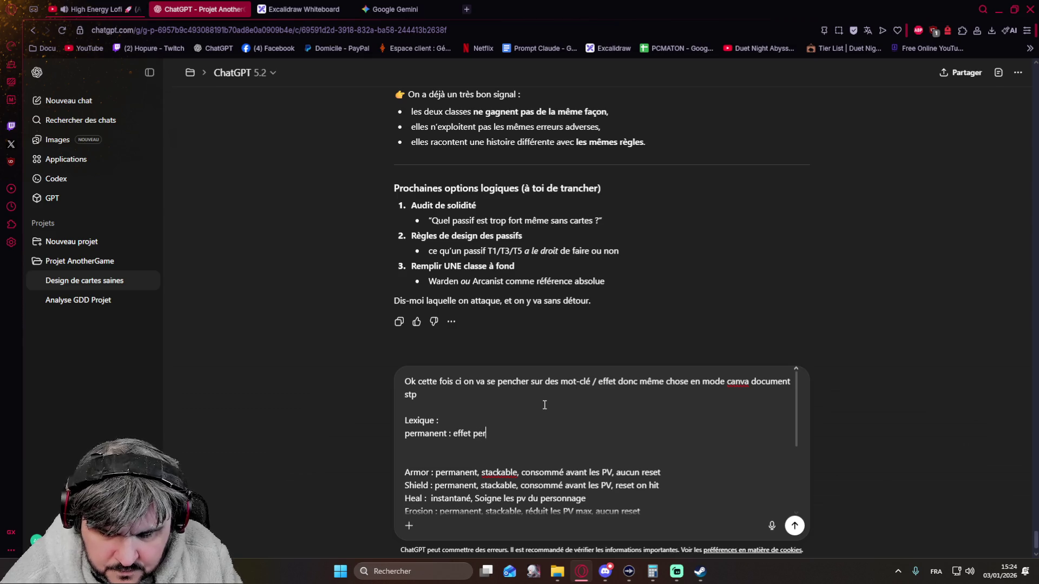
pyautogui.write('sitan')
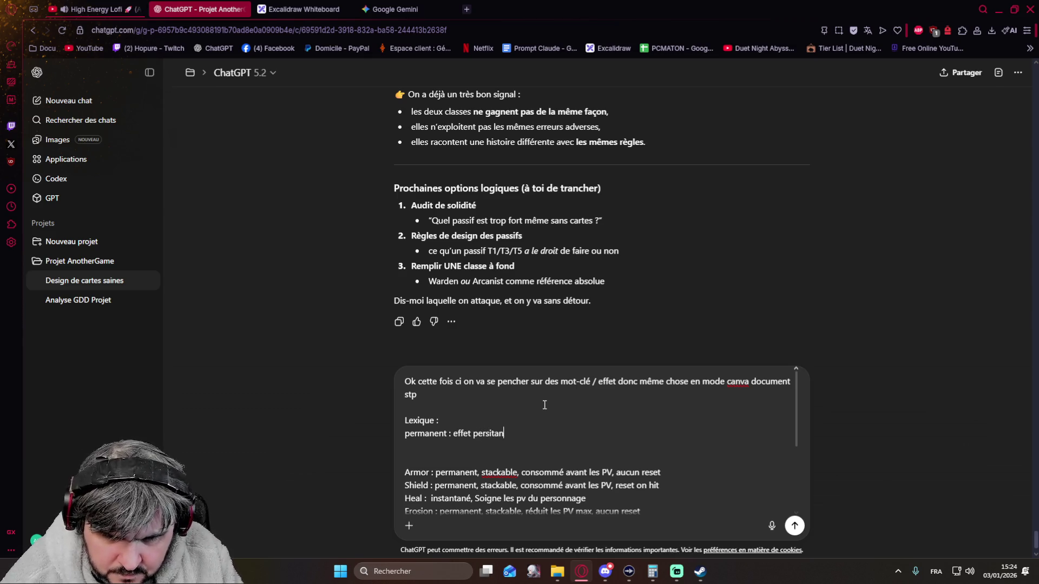
pyautogui.write('t')
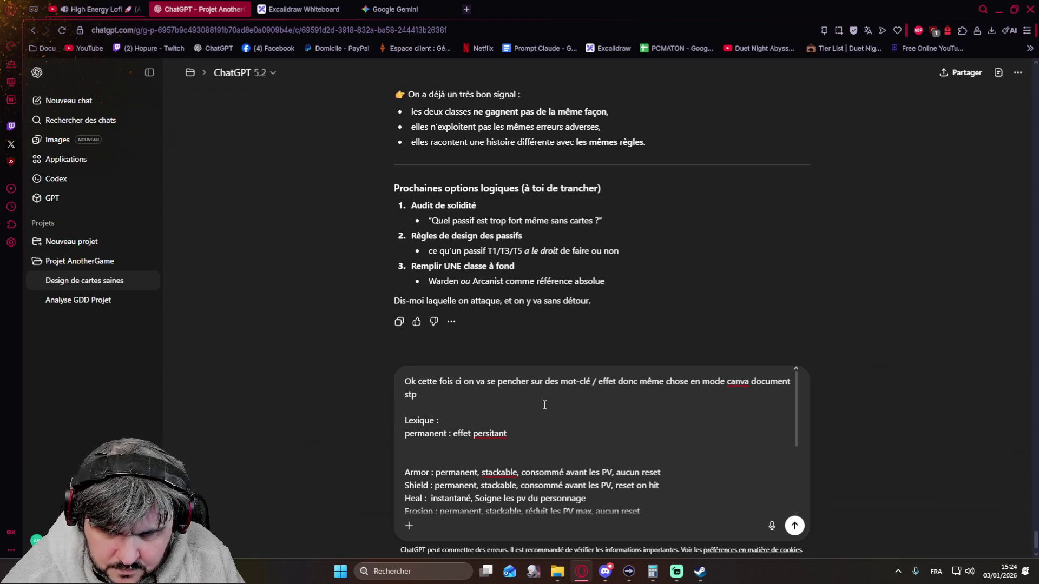
pyautogui.hotkey('shift', 'Return')
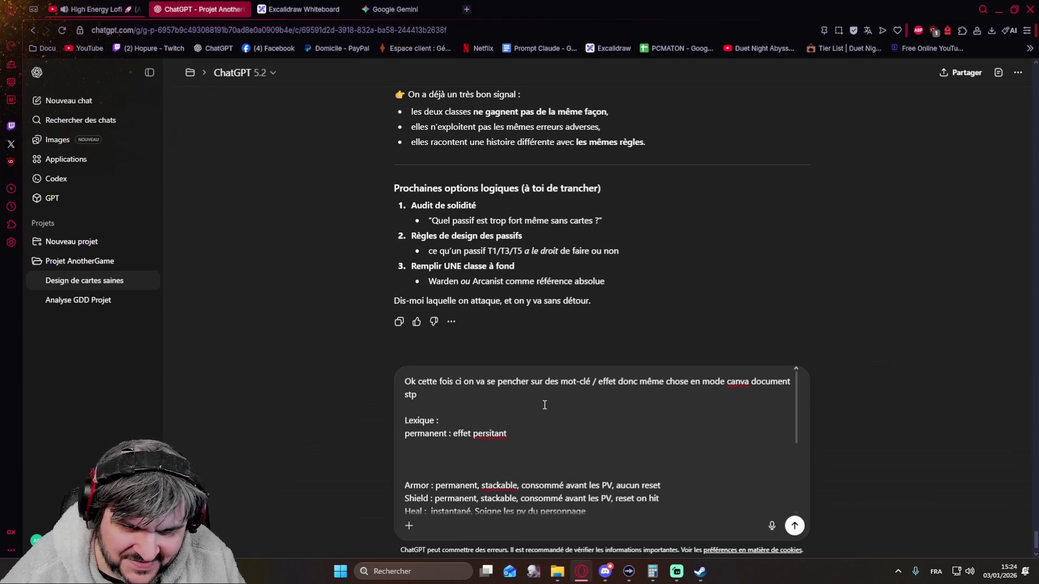
pyautogui.press('Right')
pyautogui.press('Right')
pyautogui.press('Right')
pyautogui.press('Right')
pyautogui.press('Right')
pyautogui.write('s')
pyautogui.press('Right')
pyautogui.press('Right')
pyautogui.press('Right')
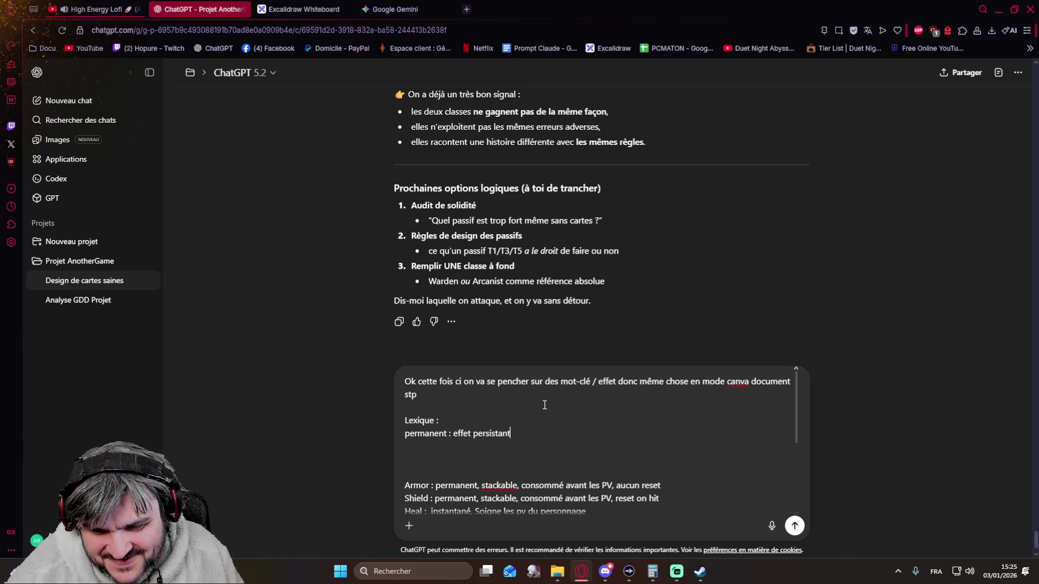